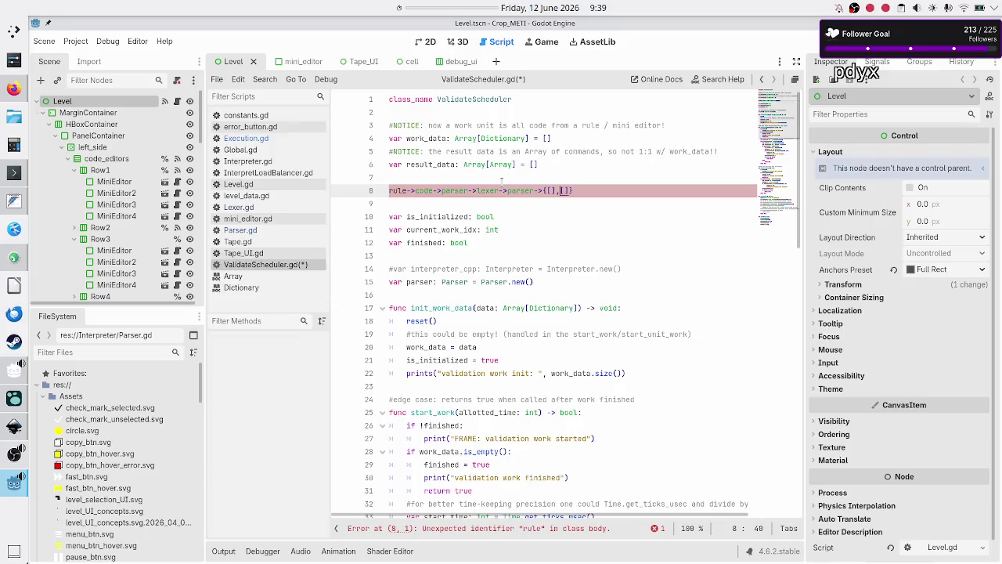
Step: Fill the brackets of the line 8 pipeline sketch with 'commands' and 'errors'
{"action": "type", "text": "oc"}
{"action": "key", "text": "BackSpace"}
{"action": "key", "text": "BackSpace"}
{"action": "type", "text": "commans]"}
{"action": "key", "text": "Right"}
{"action": "key", "text": "Right"}
{"action": "key", "text": "Left"}
{"action": "type", "text": "d"}
{"action": "key", "text": "Right"}
{"action": "key", "text": "Right"}
{"action": "key", "text": "Right"}
{"action": "type", "text": "errors"}
{"action": "key", "text": "Left"}
{"action": "key", "text": "Left"}
{"action": "key", "text": "Left"}
{"action": "key", "text": "shift+Left"}
{"action": "key", "text": "shift+Left"}
{"action": "key", "text": "shift+Left"}
{"action": "key", "text": "Right"}
{"action": "key", "text": "Right"}
{"action": "key", "text": "Right"}
{"action": "key", "text": "shift+Right"}
{"action": "key", "text": "shift+Right"}
{"action": "key", "text": "shift+Right"}
{"action": "key", "text": "Right"}
{"action": "key", "text": "shift+Left"}
{"action": "key", "text": "shift+Left"}
{"action": "key", "text": "shift+Left"}
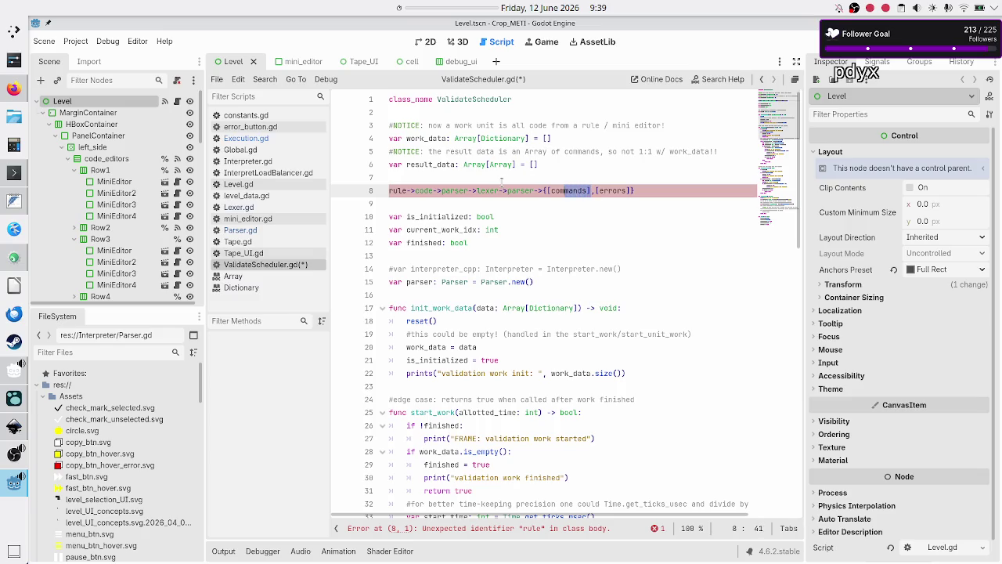
Step: Prefix the line with '/', remove the arrow after rule, and continue on an indented line
{"action": "key", "text": "Home"}
{"action": "type", "text": "/"}
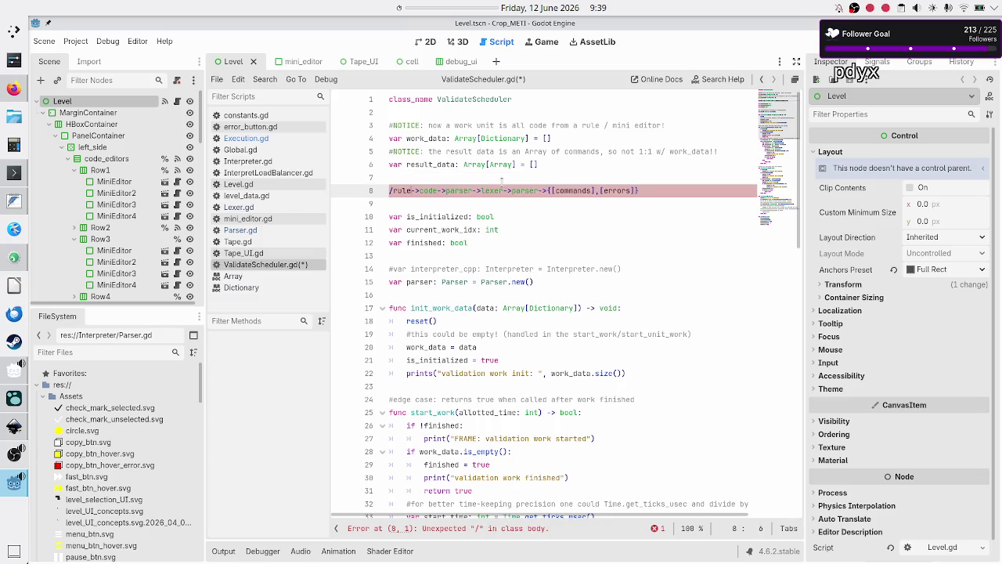
{"action": "key", "text": "BackSpace"}
{"action": "key", "text": "BackSpace"}
{"action": "key", "text": "Return"}
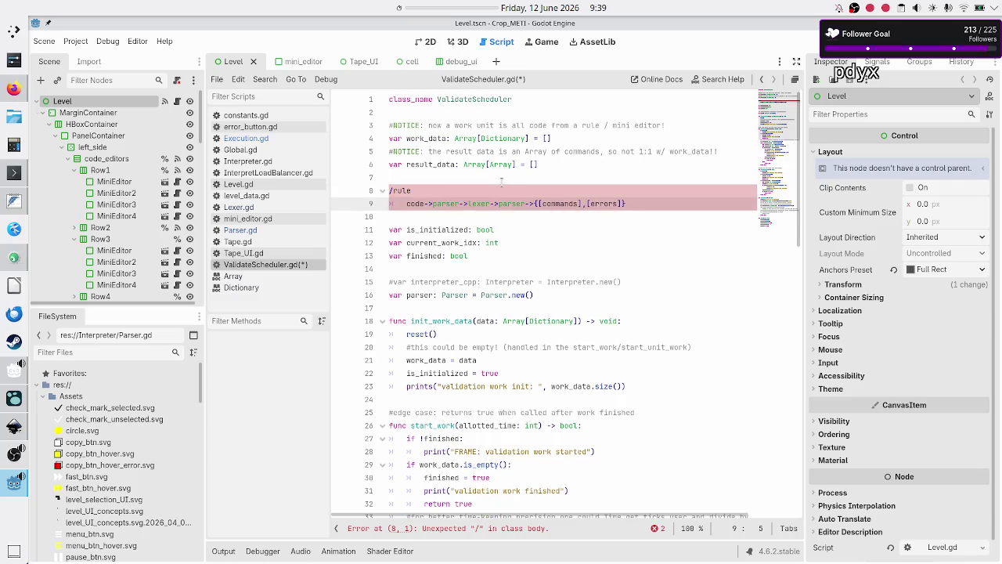
{"action": "key", "text": "Up"}
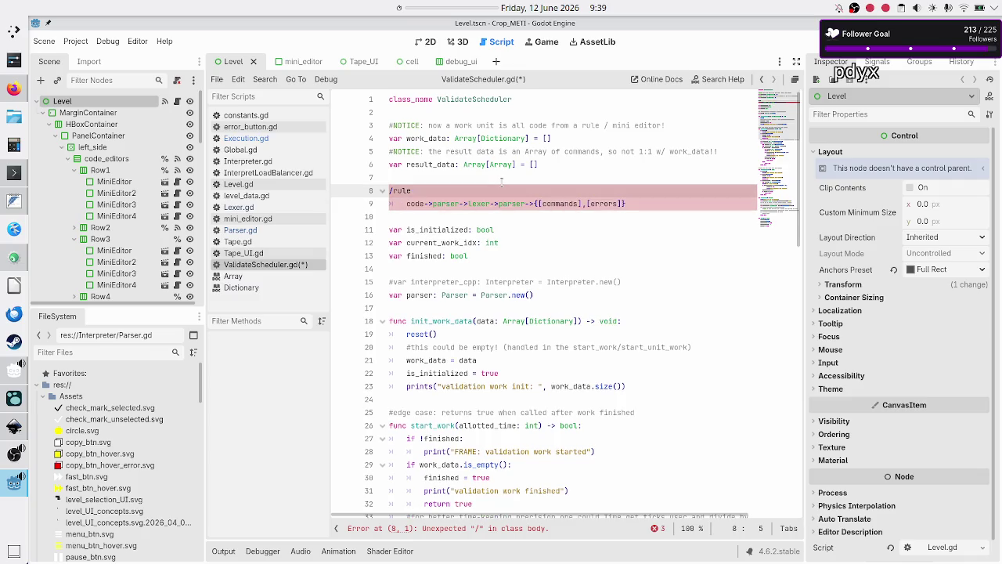
{"action": "key", "text": "Left"}
{"action": "key", "text": "Left"}
{"action": "key", "text": "Left"}
{"action": "key", "text": "Down"}
{"action": "key", "text": "Right"}
{"action": "key", "text": "Right"}
{"action": "key", "text": "Right"}
{"action": "key", "text": "Right"}
{"action": "key", "text": "Right"}
{"action": "key", "text": "Right"}
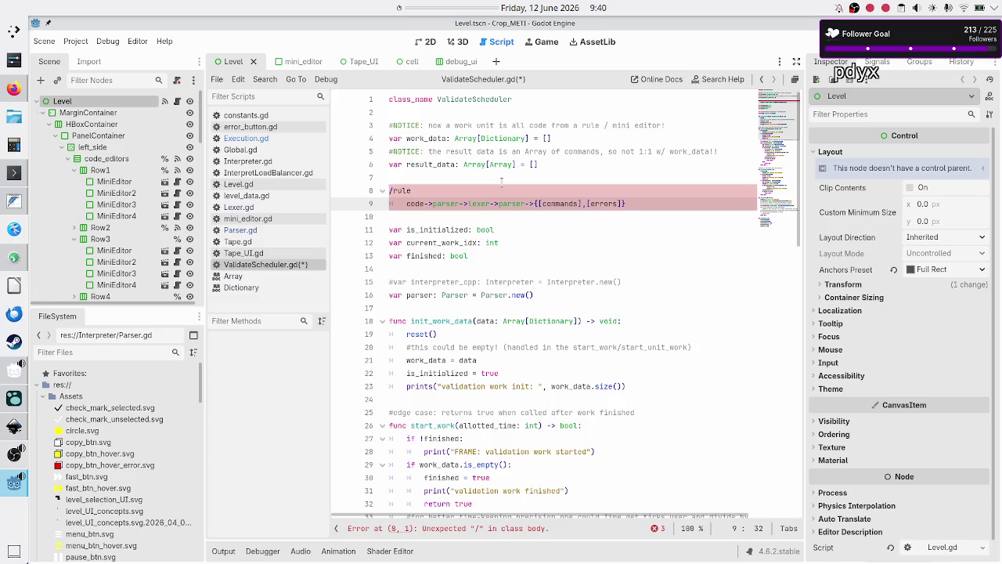
Step: Select the Array type of work_data and words in the work unit comment above it
{"action": "key", "text": "Up"}
{"action": "key", "text": "Up"}
{"action": "key", "text": "Up"}
{"action": "key", "text": "Left"}
{"action": "key", "text": "Left"}
{"action": "key", "text": "Left"}
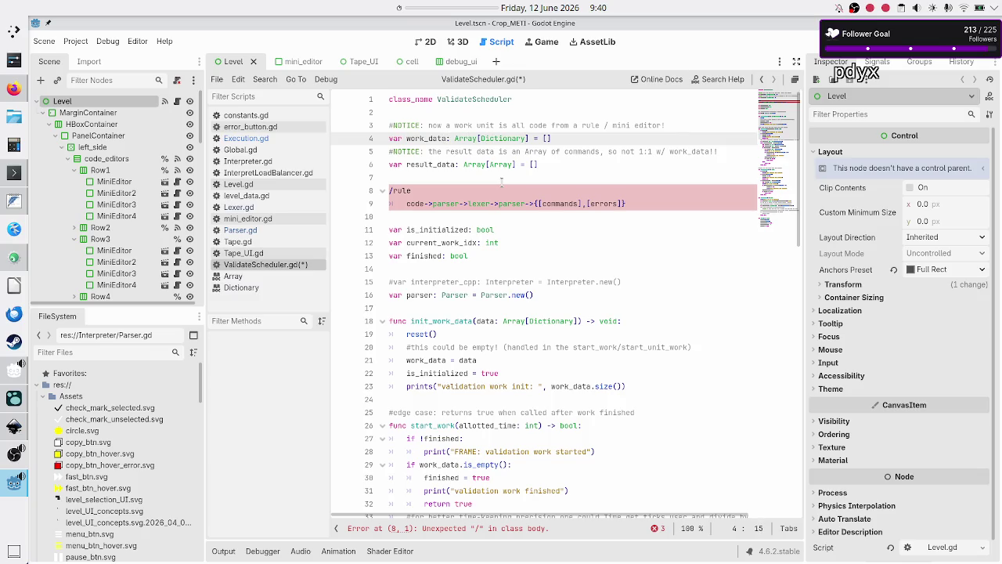
{"action": "key", "text": "shift+Right"}
{"action": "key", "text": "shift+Right"}
{"action": "key", "text": "shift+Right"}
{"action": "key", "text": "shift+Right"}
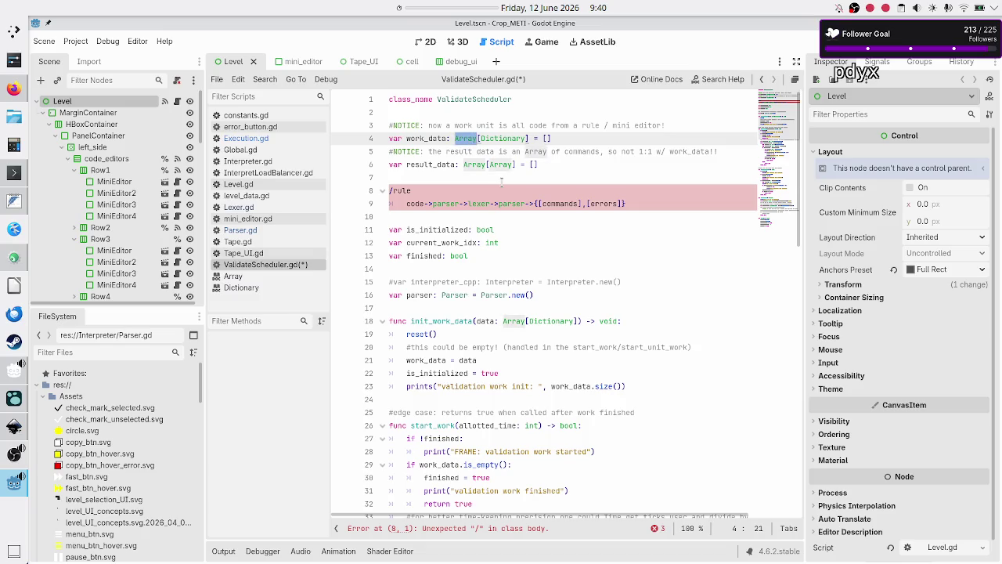
{"action": "key", "text": "Up"}
{"action": "key", "text": "shift+Right"}
{"action": "key", "text": "shift+Right"}
{"action": "key", "text": "shift+Right"}
{"action": "key", "text": "Down"}
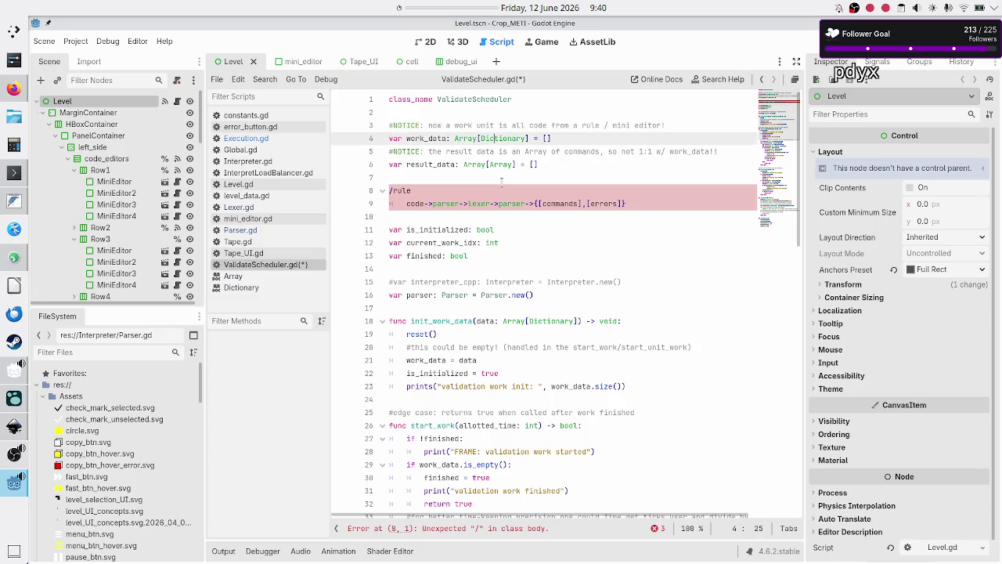
{"action": "key", "text": "Up"}
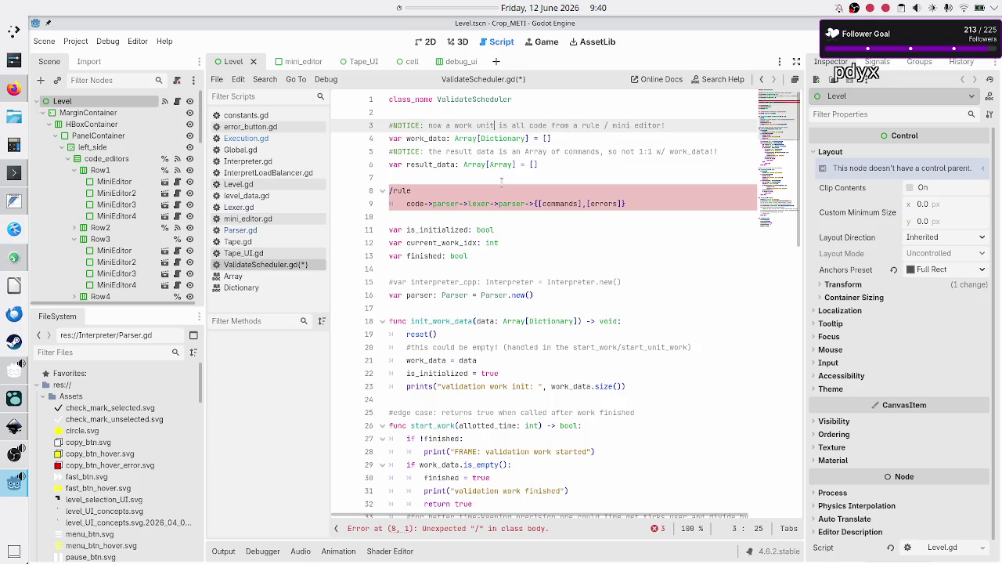
{"action": "key", "text": "shift+Right"}
{"action": "key", "text": "shift+Right"}
{"action": "key", "text": "shift+Right"}
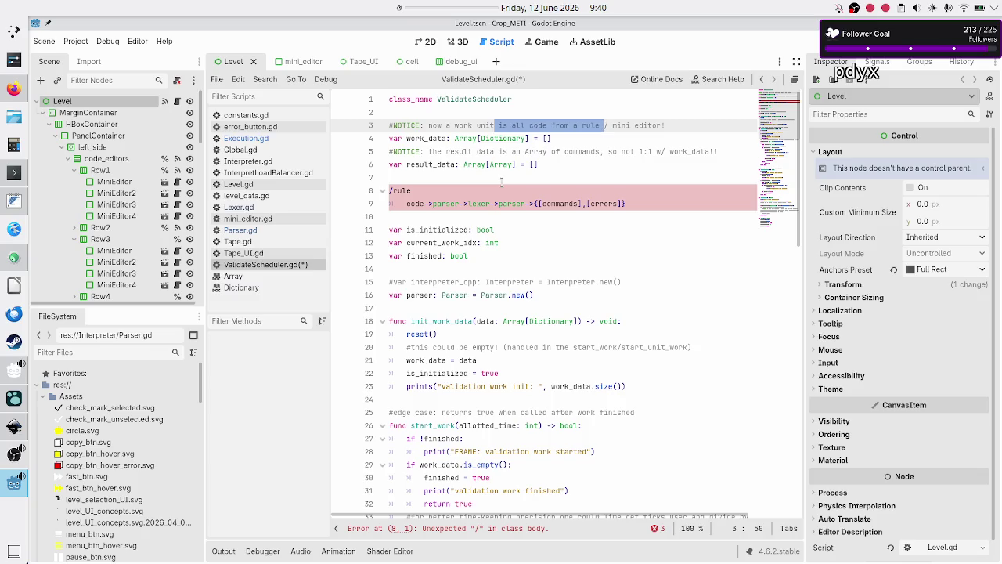
Step: Add a new line 'validation -> interpreter' below the pipeline sketch
{"action": "left_click", "coordinate": [666, 200]}
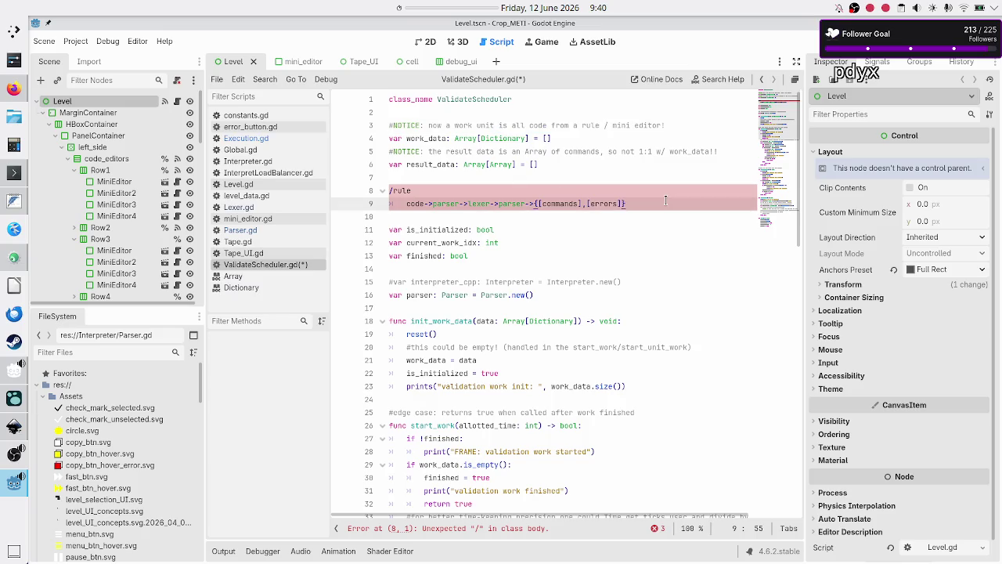
{"action": "key", "text": "Return"}
{"action": "key", "text": "Return"}
{"action": "type", "text": "v"}
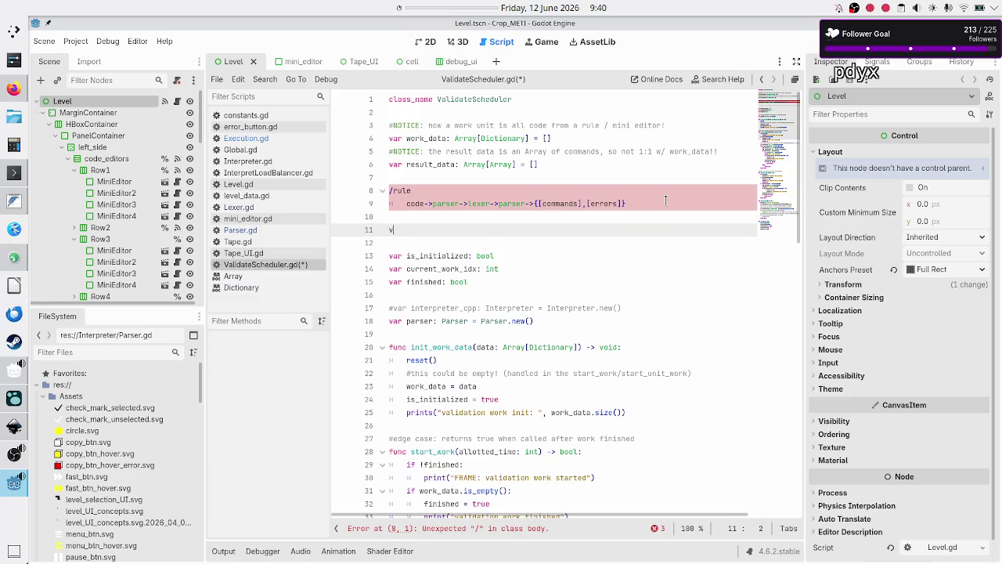
{"action": "type", "text": "alidaitio"}
{"action": "key", "text": "BackSpace"}
{"action": "key", "text": "BackSpace"}
{"action": "key", "text": "BackSpace"}
{"action": "type", "text": "ation -> "}
{"action": "type", "text": "interpreter"}
Step: Select the two-line pipeline sketch, then switch to InterpretLoadBalancer.gd
{"action": "key", "text": "Up"}
{"action": "key", "text": "Up"}
{"action": "key", "text": "Up"}
{"action": "key", "text": "Home"}
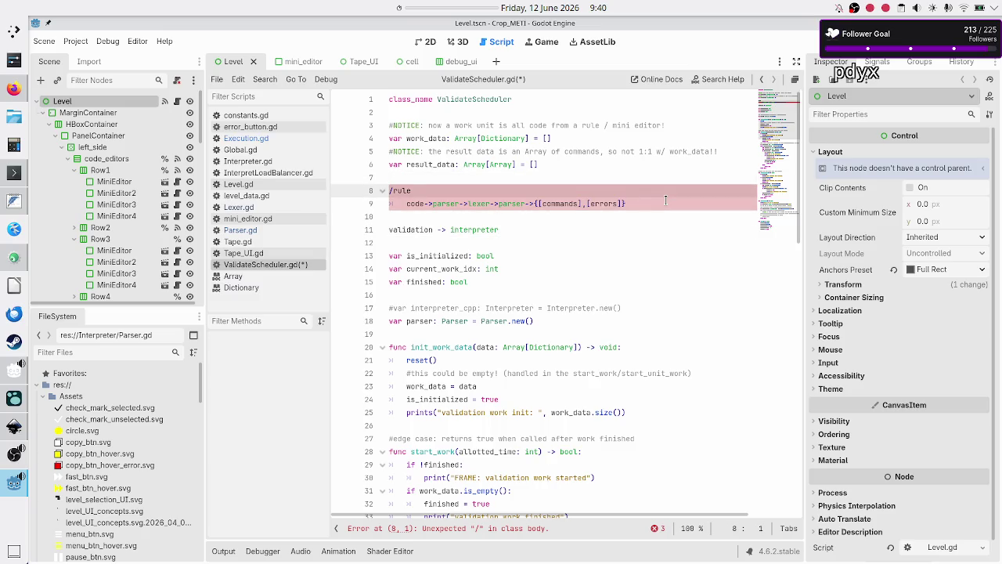
{"action": "key", "text": "shift+Down"}
{"action": "key", "text": "shift+End"}
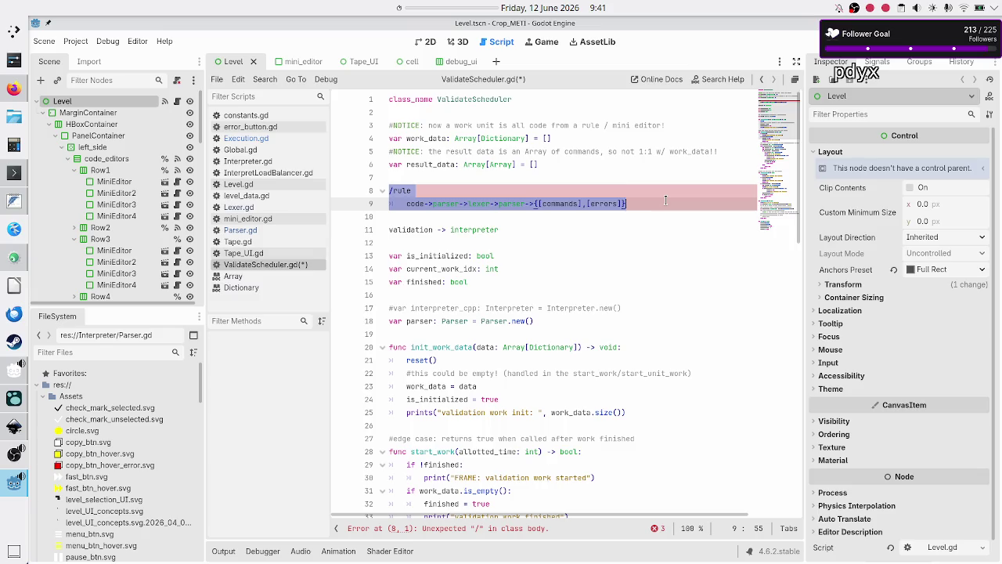
{"action": "left_click", "coordinate": [282, 171]}
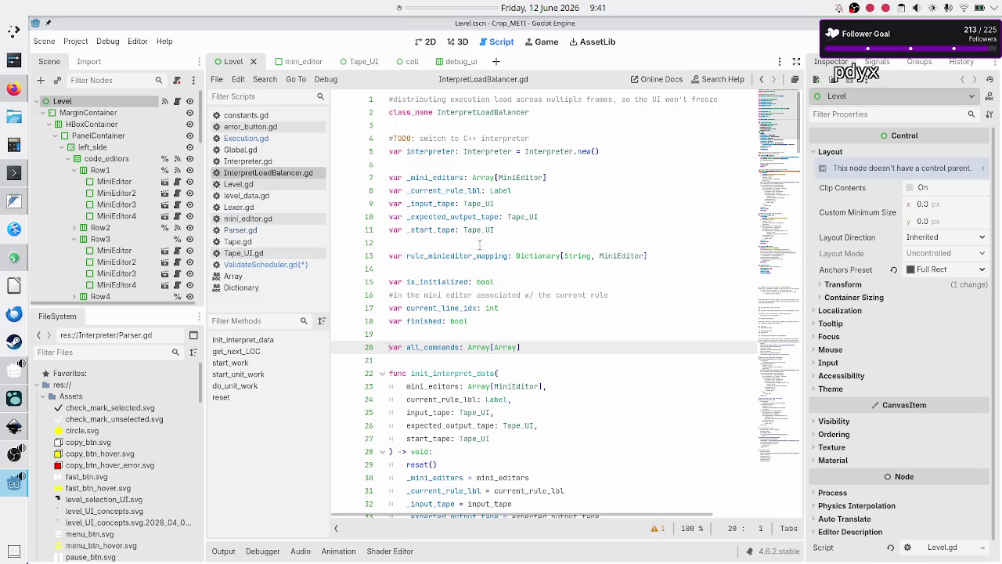
{"action": "left_click", "coordinate": [571, 172]}
{"action": "key", "text": "Up"}
{"action": "key", "text": "Down"}
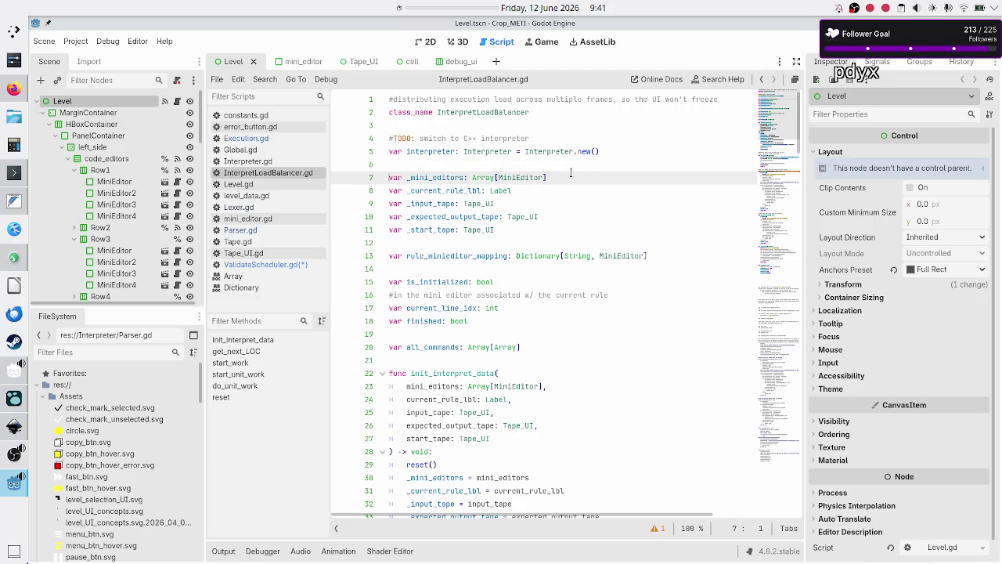
{"action": "key", "text": "shift+End"}
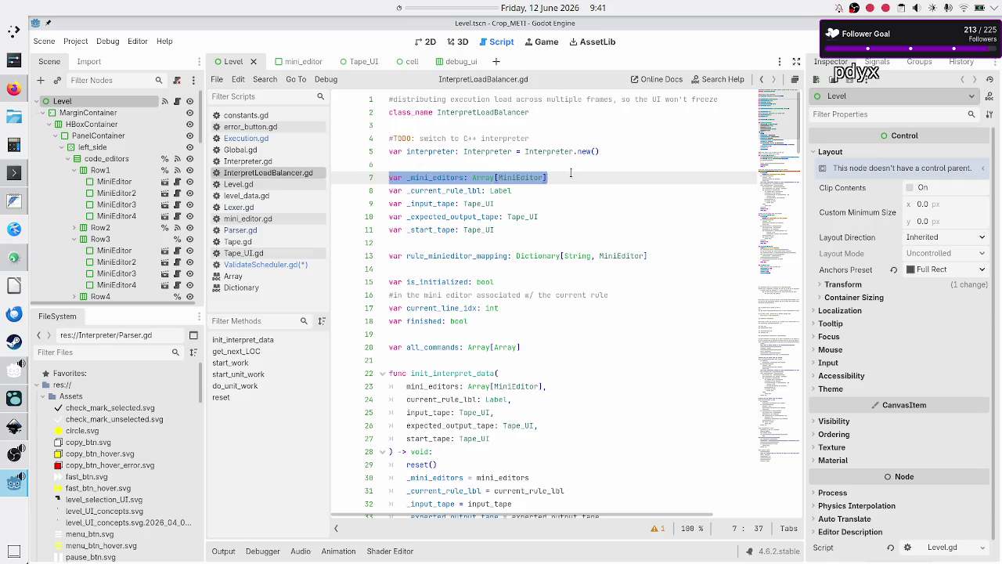
{"action": "key", "text": "BackSpace"}
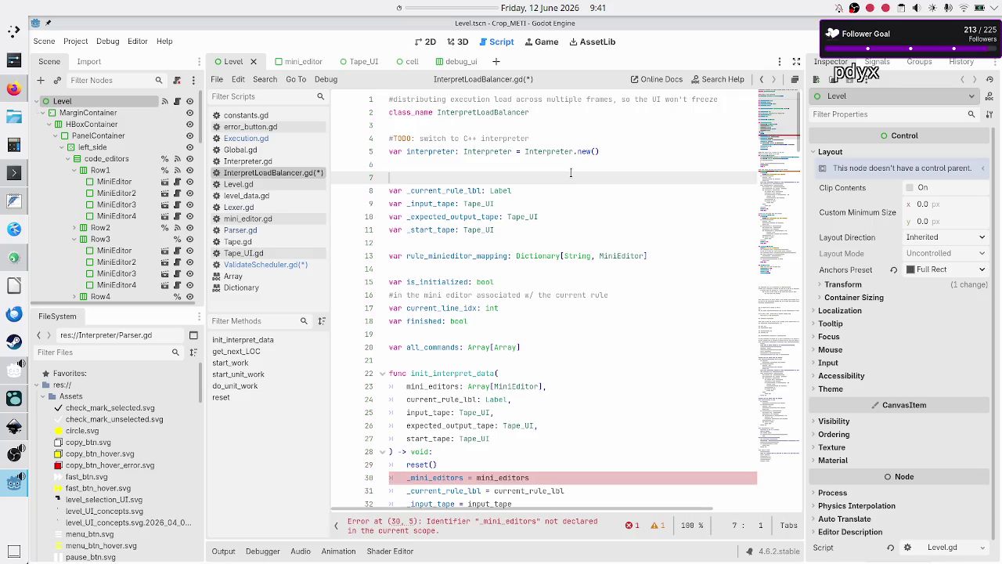
{"action": "type", "text": "var"}
{"action": "key", "text": "BackSpace"}
{"action": "key", "text": "BackSpace"}
{"action": "key", "text": "BackSpace"}
{"action": "type", "text": "#"}
{"action": "type", "text": "validate"}
{"action": "type", "text": "d comman"}
{"action": "type", "text": "ds, not raw c"}
{"action": "type", "text": "ode"}
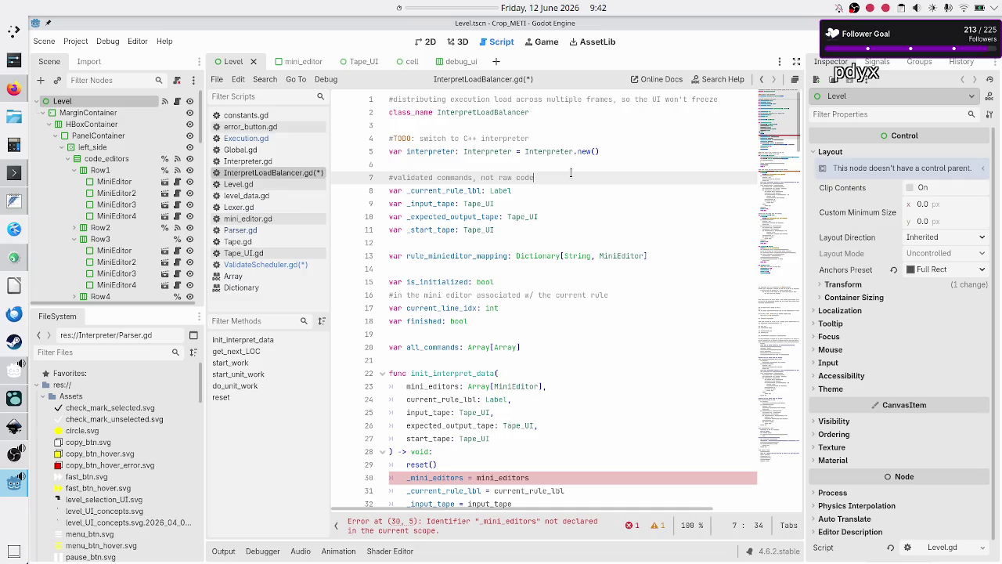
{"action": "key", "text": "BackSpace"}
{"action": "type", "text": "from the mini"}
{"action": "type", "text": " editors"}
{"action": "key", "text": "Down"}
{"action": "key", "text": "Home"}
{"action": "key", "text": "shift+End"}
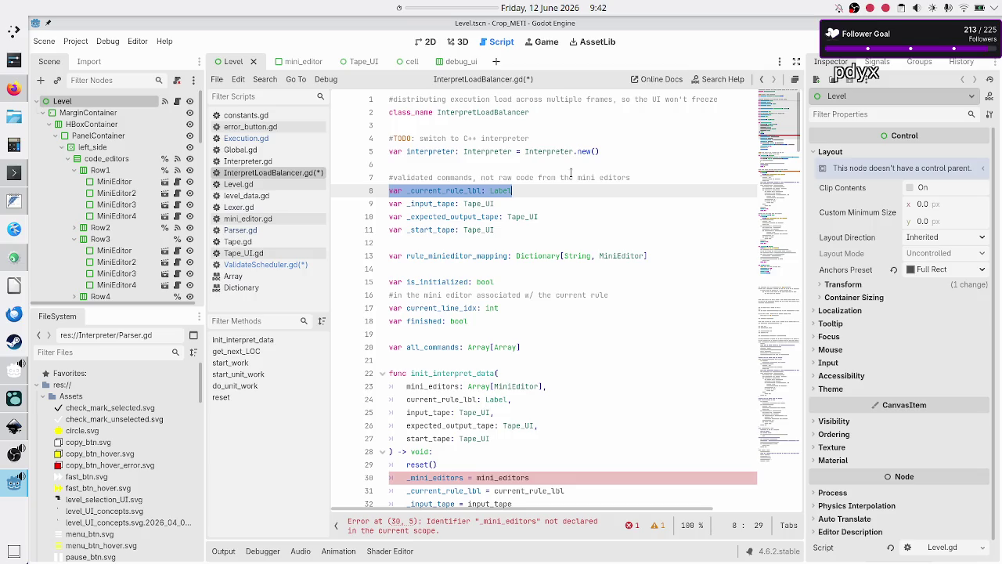
{"action": "key", "text": "Right"}
{"action": "key", "text": "Home"}
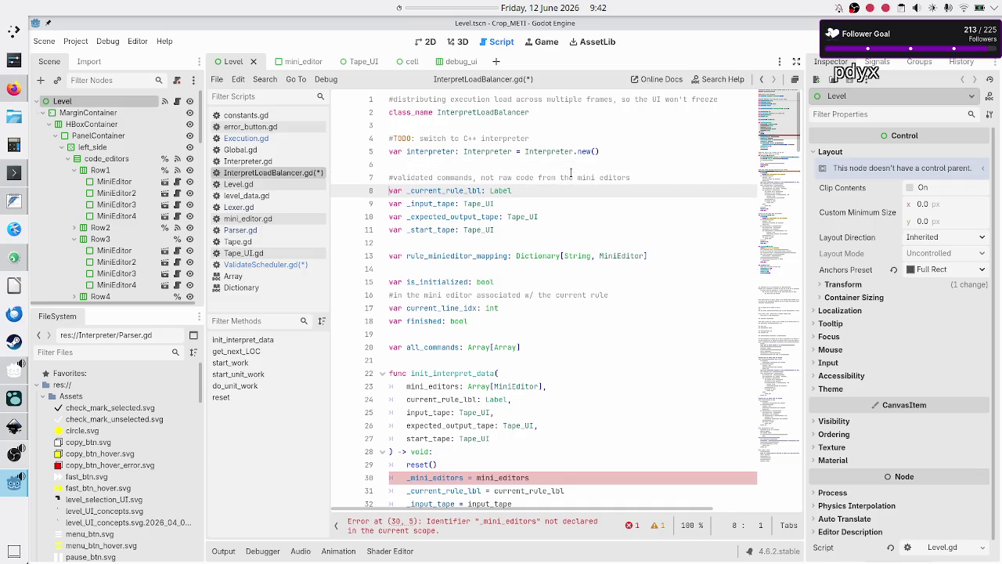
{"action": "key", "text": "Up"}
{"action": "key", "text": "shift+End"}
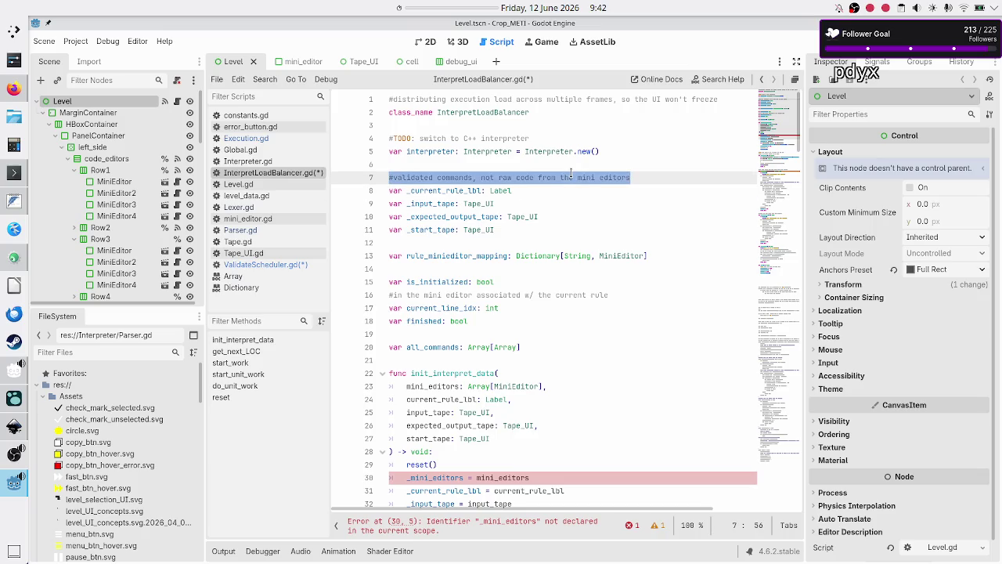
{"action": "key", "text": "BackSpace"}
{"action": "key", "text": "ctrl+z"}
{"action": "key", "text": "ctrl+z"}
{"action": "key", "text": "ctrl+z"}
{"action": "key", "text": "ctrl+y"}
{"action": "key", "text": "ctrl+y"}
{"action": "key", "text": "ctrl+y"}
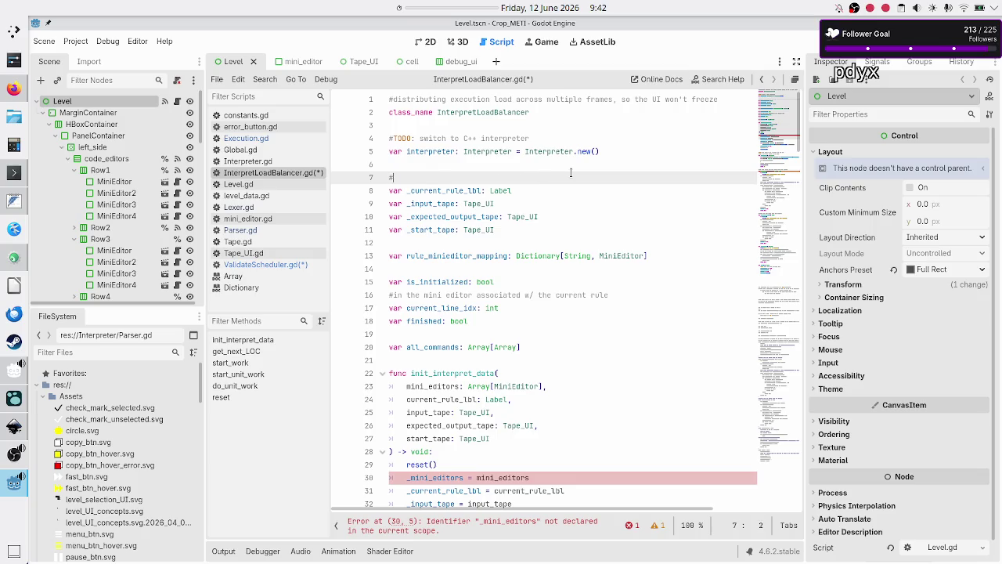
{"action": "key", "text": "ctrl+z"}
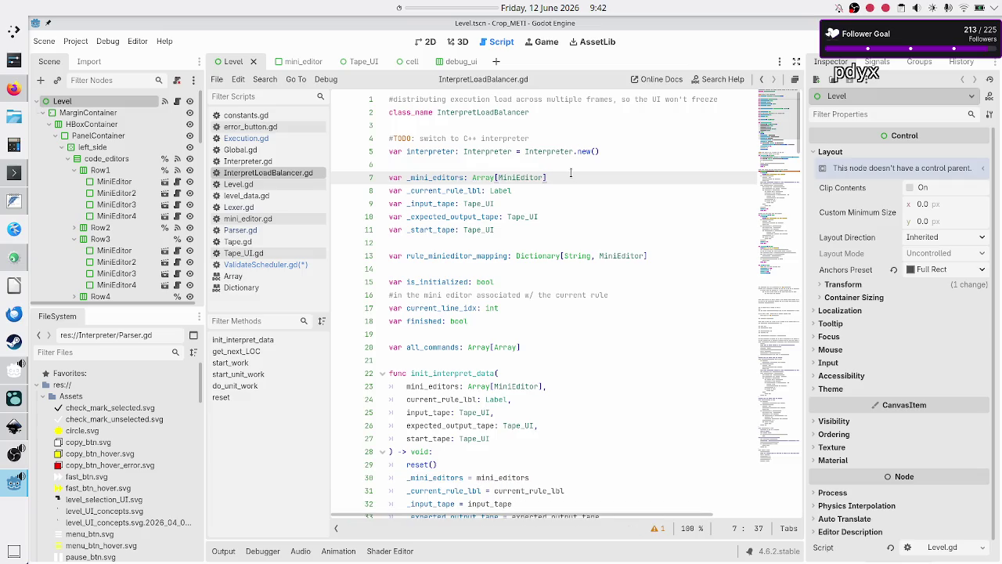
Step: Change line 8's comment to '#plus validated commands', then return to Godot from Inkscape
{"action": "key", "text": "ctrl+z"}
{"action": "key", "text": "ctrl+z"}
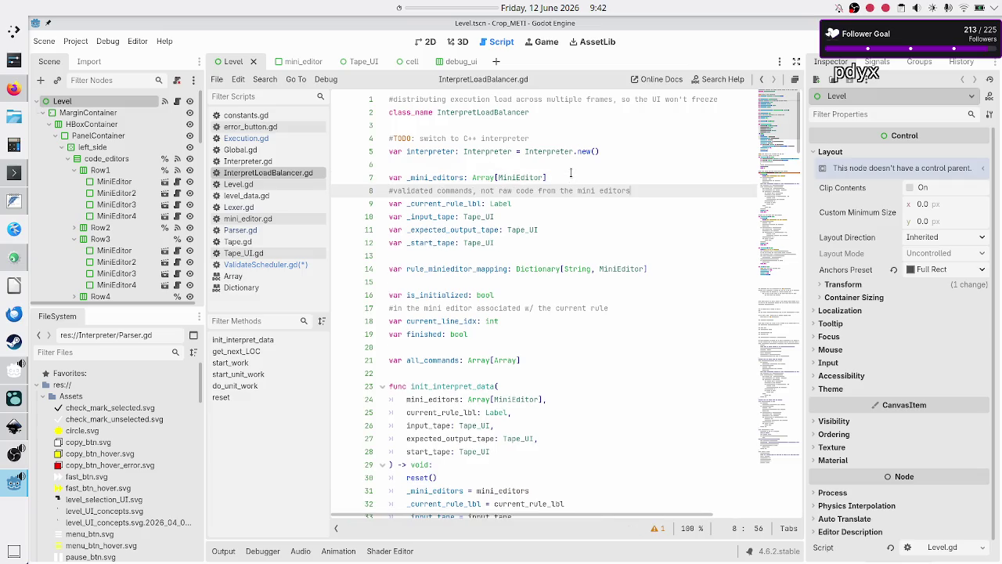
{"action": "type", "text": "plus"}
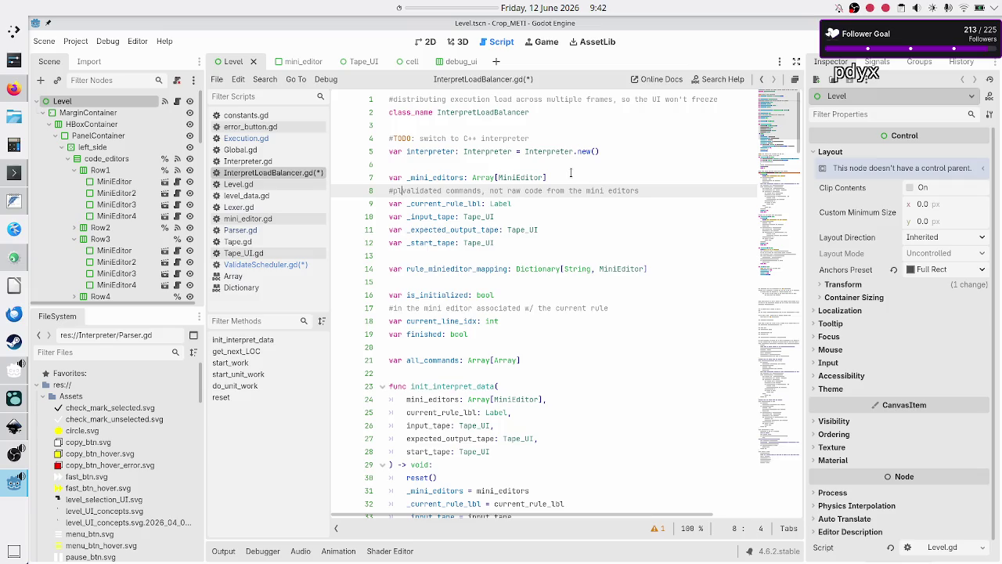
{"action": "key", "text": "Right"}
{"action": "key", "text": "Right"}
{"action": "key", "text": "Right"}
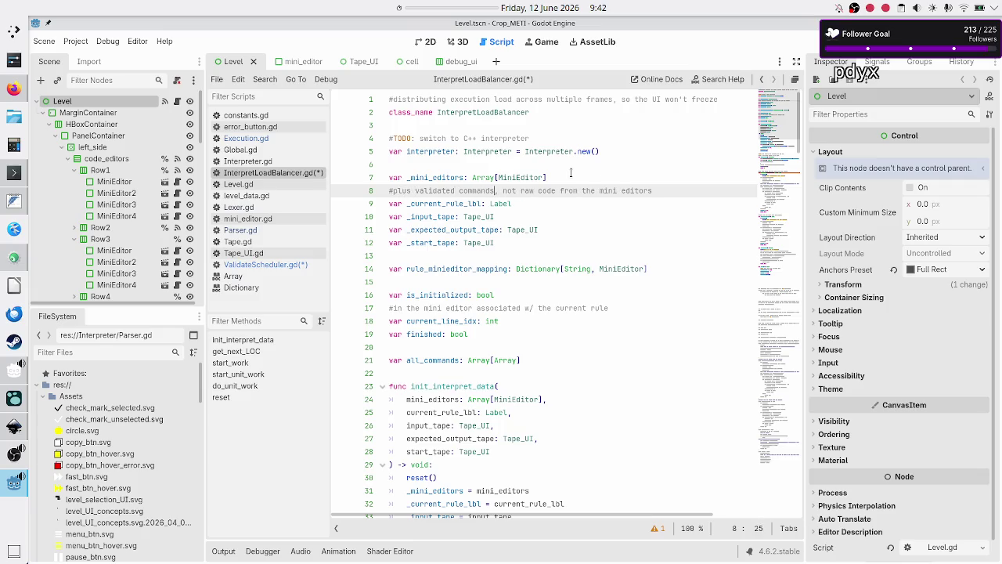
{"action": "key", "text": "shift+Right"}
{"action": "key", "text": "shift+Right"}
{"action": "key", "text": "shift+Right"}
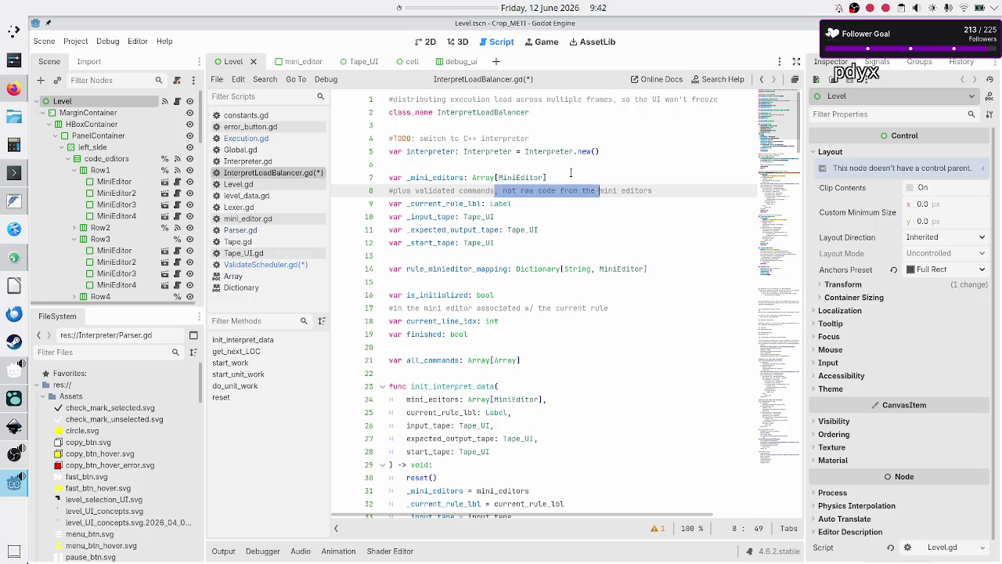
{"action": "key", "text": "Delete"}
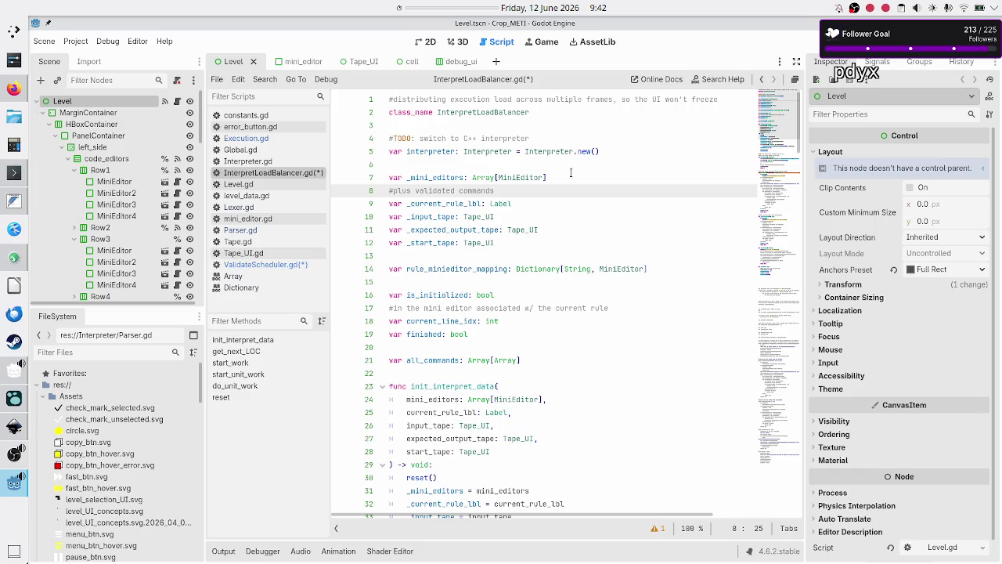
{"action": "key", "text": "alt+Tab"}
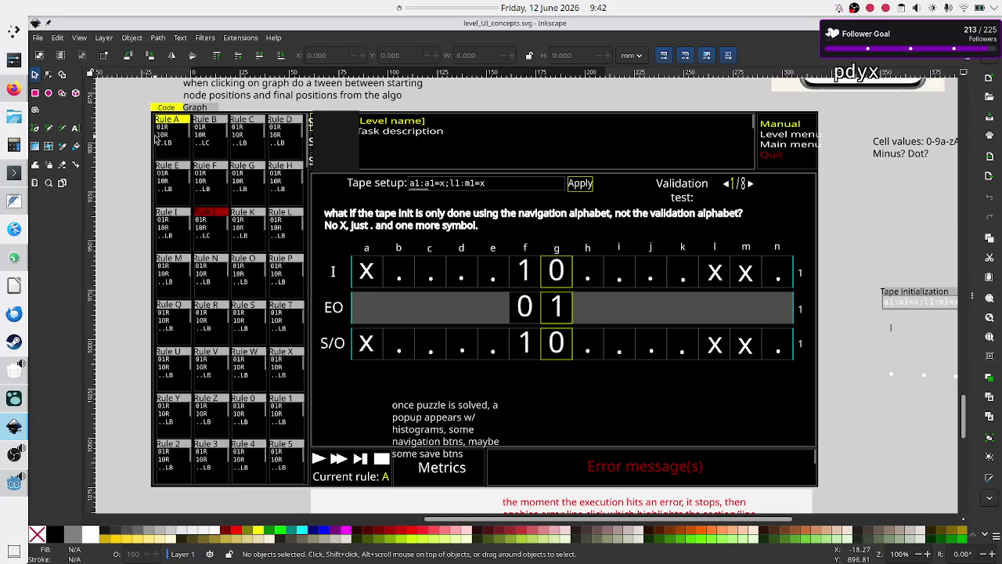
{"action": "key", "text": "alt+Tab"}
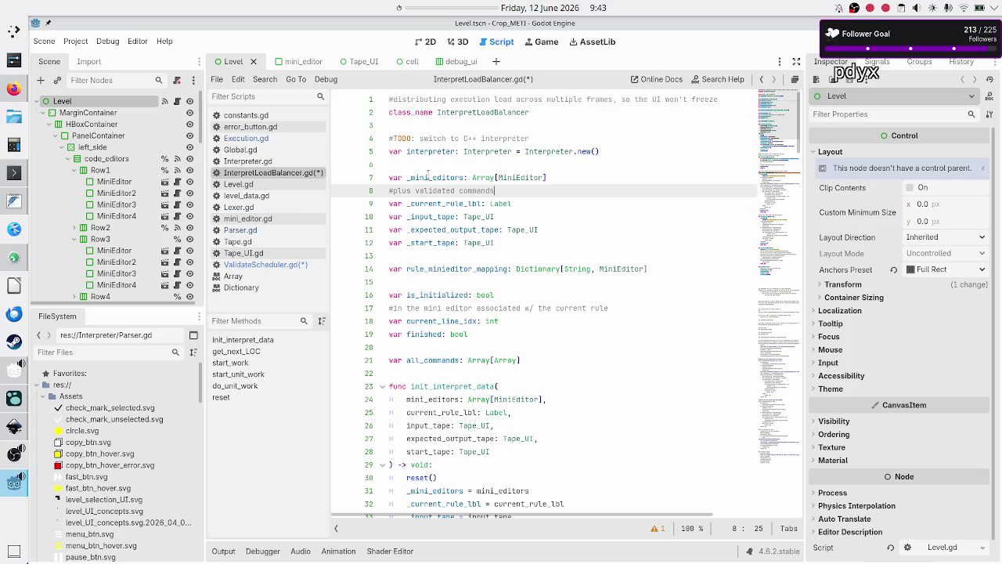
{"action": "left_click", "coordinate": [564, 180]}
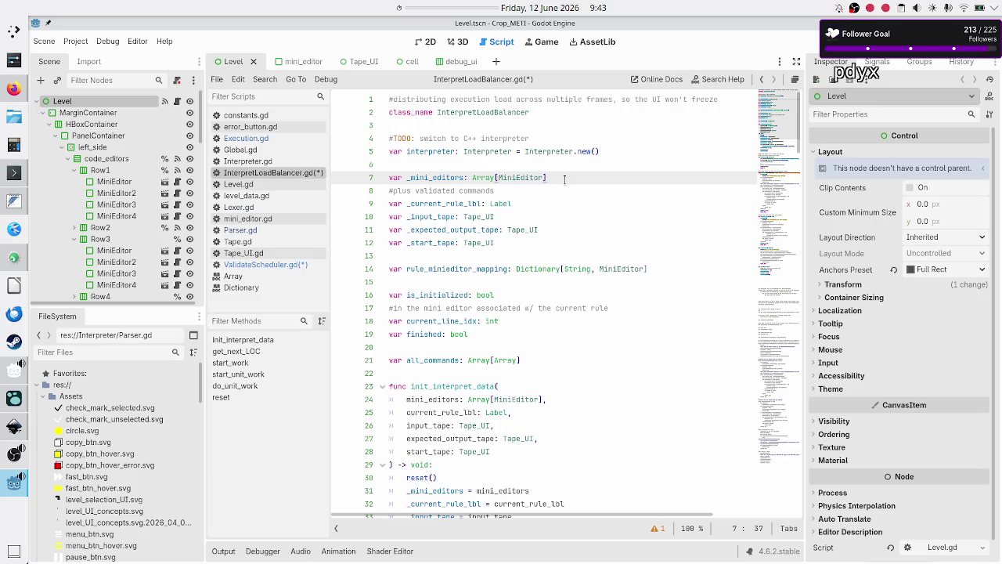
Step: Bring Firefox forward and open Duck.ai from the IT bookmarks folder
{"action": "mouse_move", "coordinate": [7, 89]}
{"action": "left_click", "coordinate": [15, 89]}
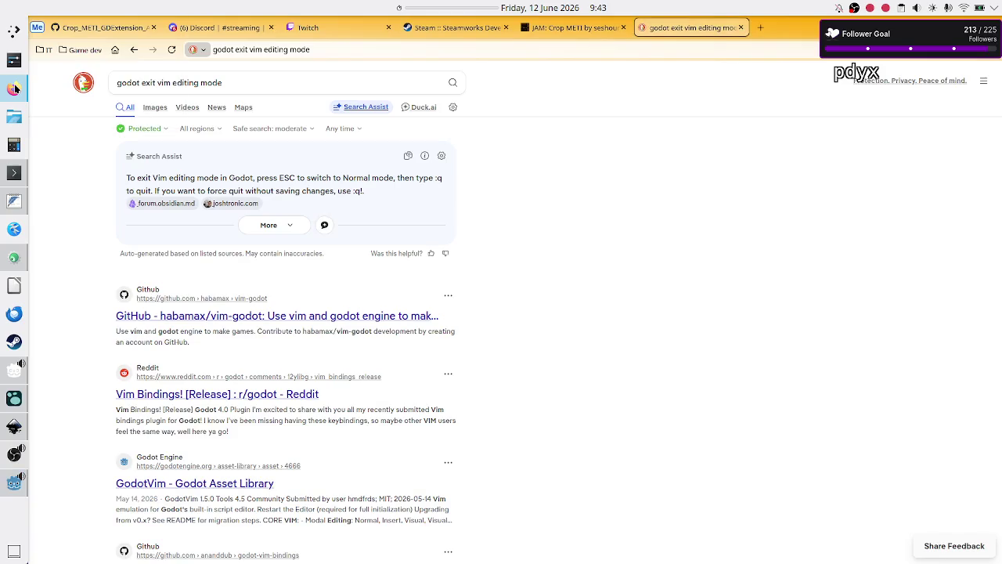
{"action": "left_click", "coordinate": [45, 52]}
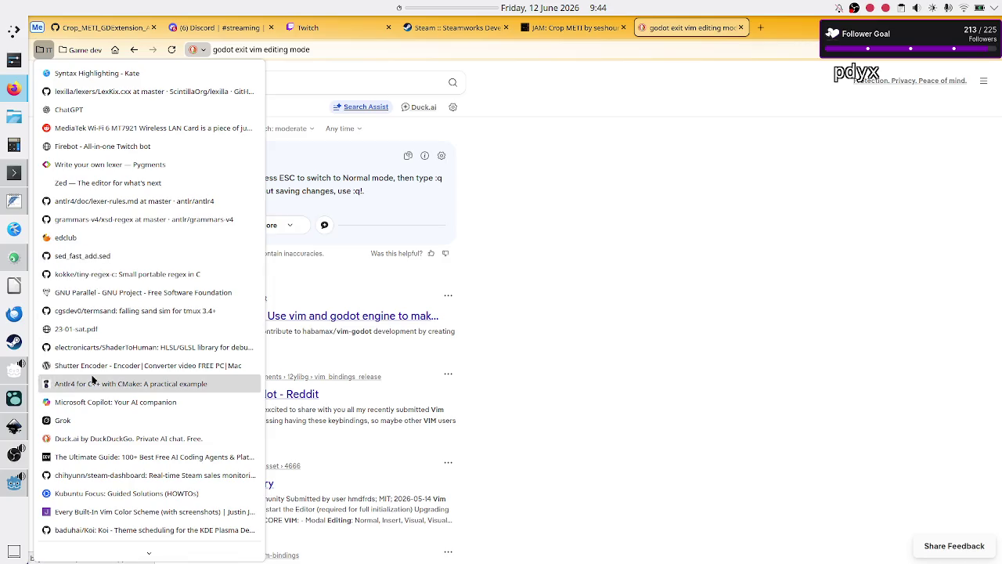
{"action": "left_click", "coordinate": [98, 442]}
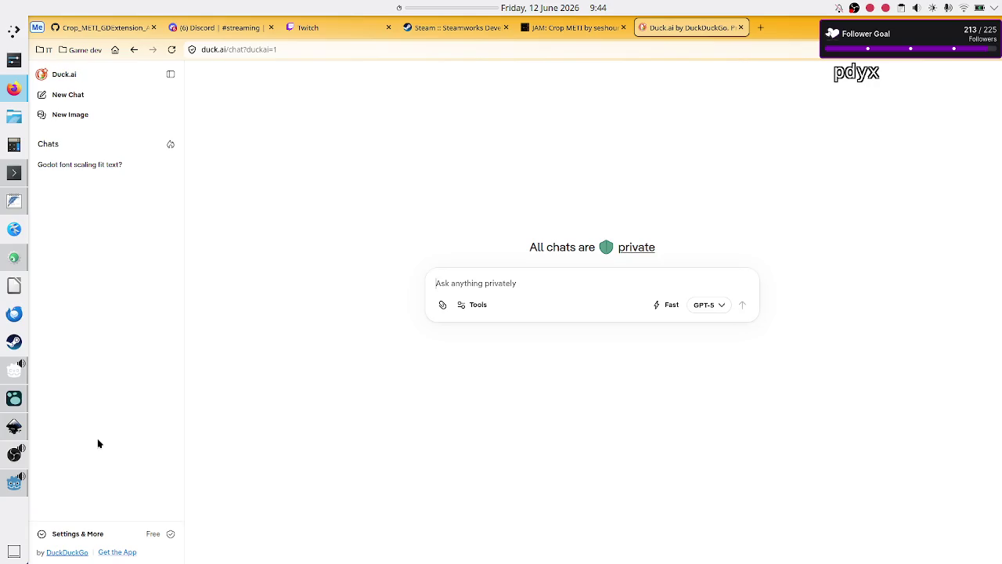
Step: Type 'in a Godot function, if I have 2 lines of code each modifying some data that'
{"action": "type", "text": "in"}
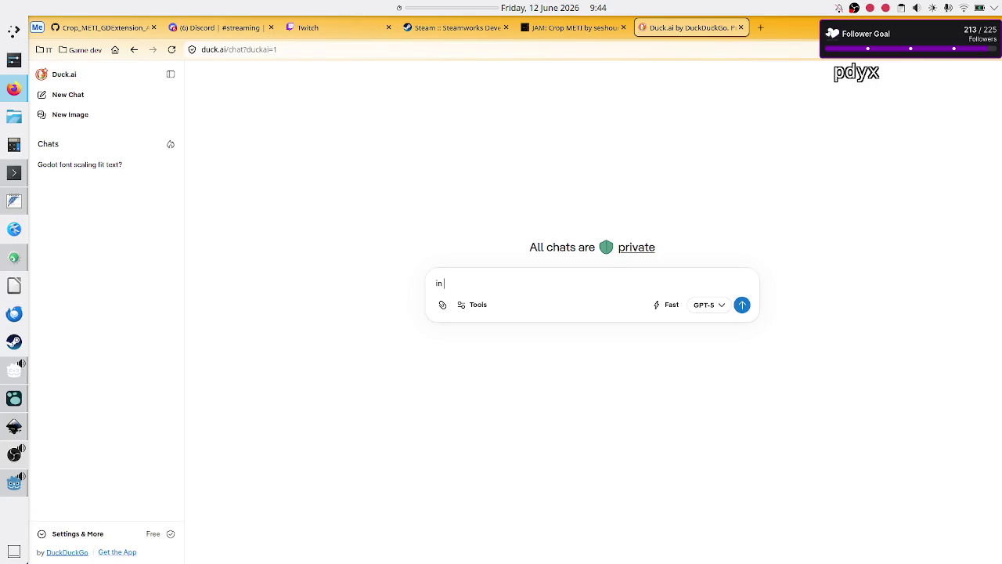
{"action": "type", "text": " Godot"}
{"action": "key", "text": "BackSpace"}
{"action": "key", "text": "BackSpace"}
{"action": "key", "text": "BackSpace"}
{"action": "type", "text": "a Godot function, if I have 2 lines e"}
{"action": "key", "text": "BackSpace"}
{"action": "type", "text": "of code each modifying some"}
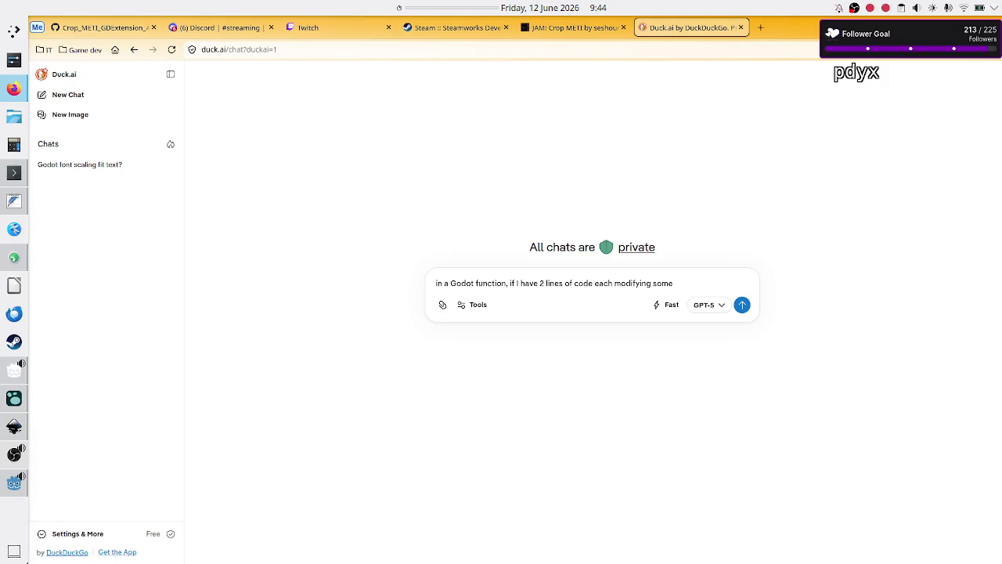
{"action": "type", "text": "data"}
{"action": "type", "text": " that"}
Step: Revise the draft and add '. The data class has a setter that triggers'
{"action": "key", "text": "BackSpace"}
{"action": "key", "text": "BackSpace"}
{"action": "key", "text": "BackSpace"}
{"action": "key", "text": "BackSpace"}
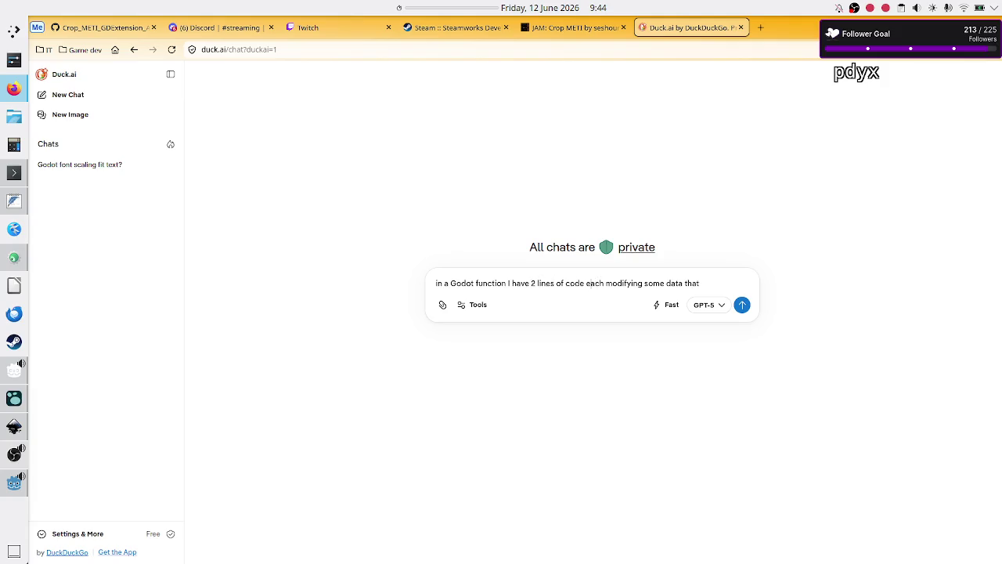
{"action": "type", "text": ","}
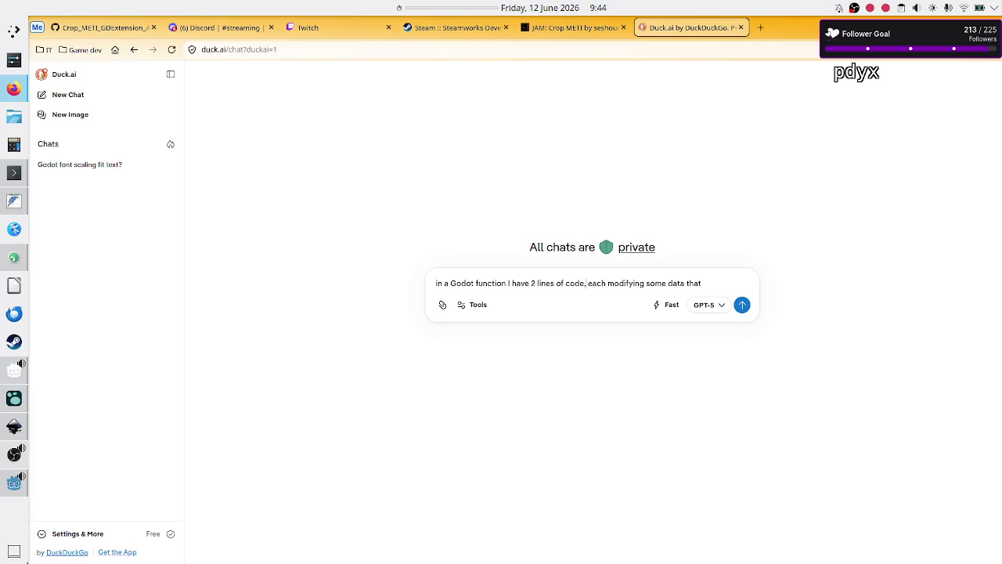
{"action": "key", "text": "BackSpace"}
{"action": "key", "text": "BackSpace"}
{"action": "key", "text": "BackSpace"}
{"action": "type", "text": "/"}
{"action": "key", "text": "BackSpace"}
{"action": "key", "text": "BackSpace"}
{"action": "type", "text": ". The data class h"}
{"action": "type", "text": "as a s"}
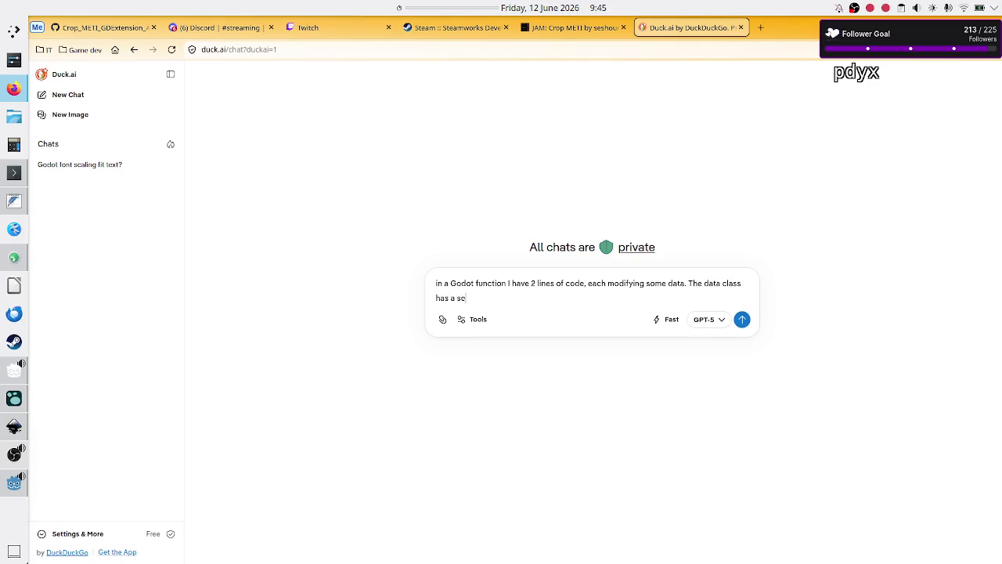
{"action": "type", "text": "e"}
{"action": "type", "text": "t"}
{"action": "type", "text": "ter that"}
{"action": "type", "text": " triggers"}
{"action": "key", "text": "BackSpace"}
{"action": "key", "text": "BackSpace"}
{"action": "key", "text": "BackSpace"}
{"action": "key", "text": "BackSpace"}
{"action": "key", "text": "BackSpace"}
{"action": "key", "text": "BackSpace"}
{"action": "key", "text": "BackSpace"}
{"action": "key", "text": "BackSpace"}
{"action": "key", "text": "BackSpace"}
{"action": "key", "text": "BackSpace"}
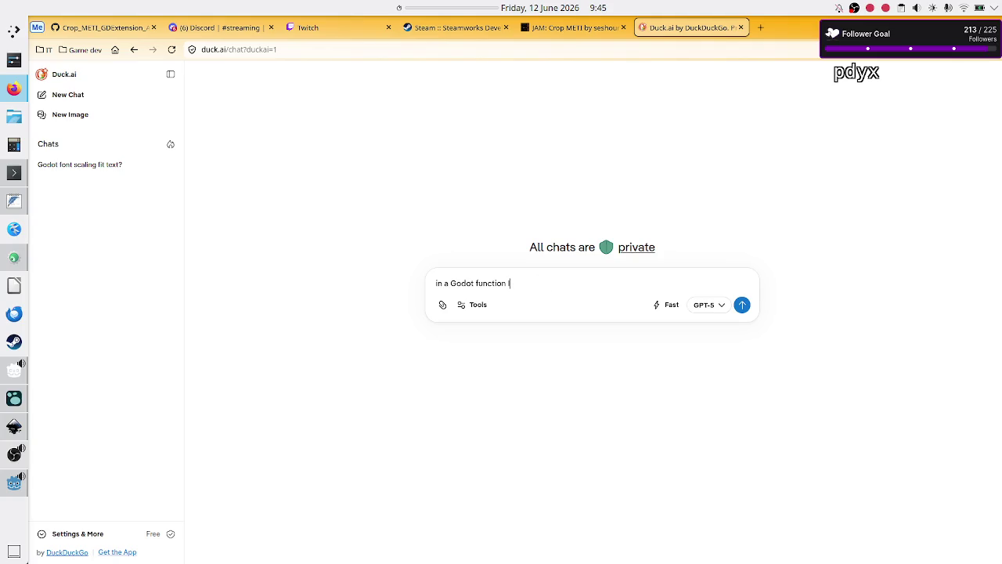
Step: Ask about execution order of two signal-emitting lines and whether signal 1's function finishes first
{"action": "type", "text": "have 2 "}
{"action": "type", "text": "lines of code "}
{"action": "type", "text": "each emitting a signal"}
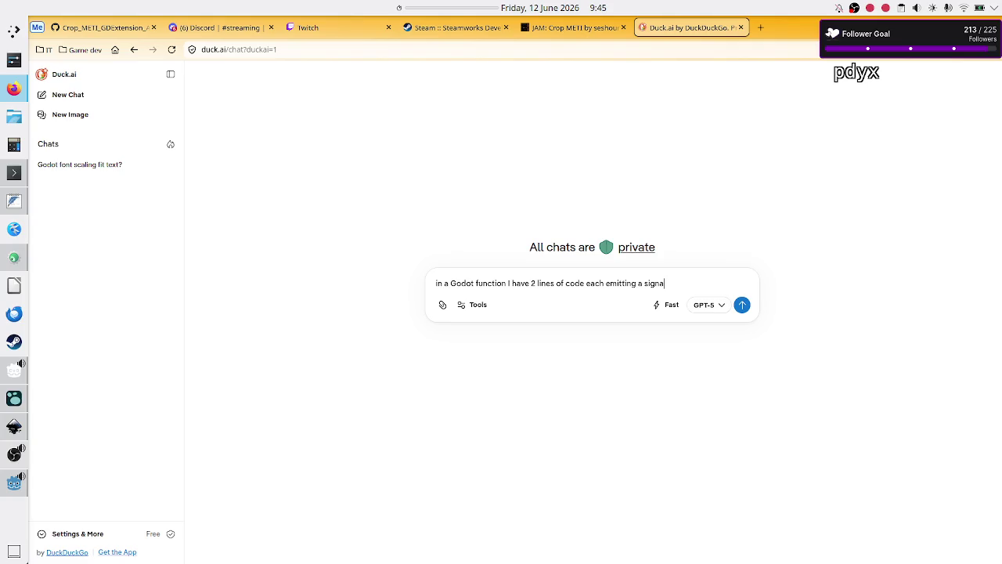
{"action": "type", "text": ". What"}
{"action": "type", "text": "'s the order of ecc"}
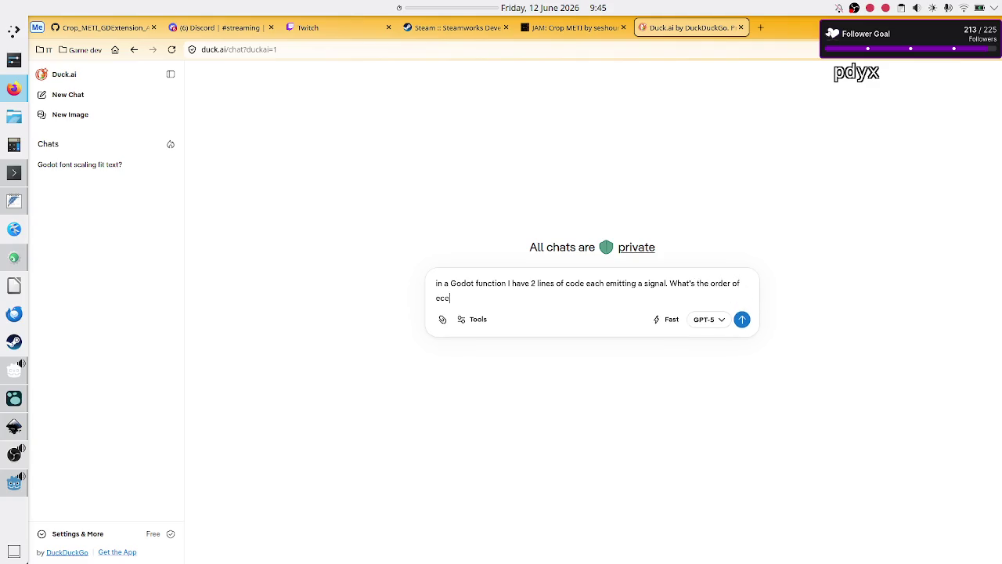
{"action": "key", "text": "BackSpace"}
{"action": "type", "text": "xecution?"}
{"action": "type", "text": " Is it the or"}
{"action": "type", "text": "der g"}
{"action": "type", "text": "uar"}
{"action": "type", "text": "ante"}
{"action": "type", "text": "ed? "}
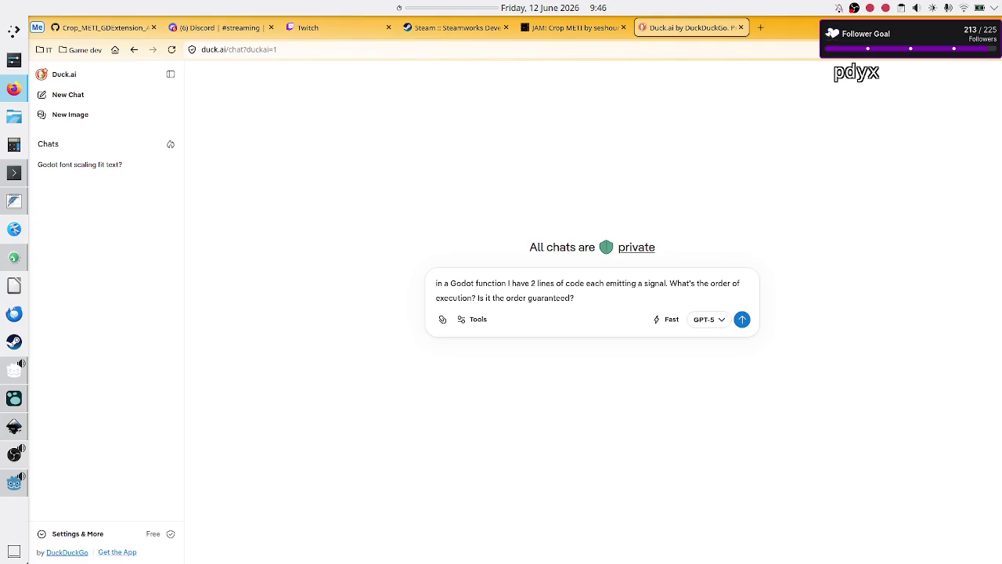
{"action": "type", "text": "Does"}
{"action": "type", "text": " function"}
{"action": "type", "text": " connected"}
{"action": "type", "text": " to signal 1 run entirel"}
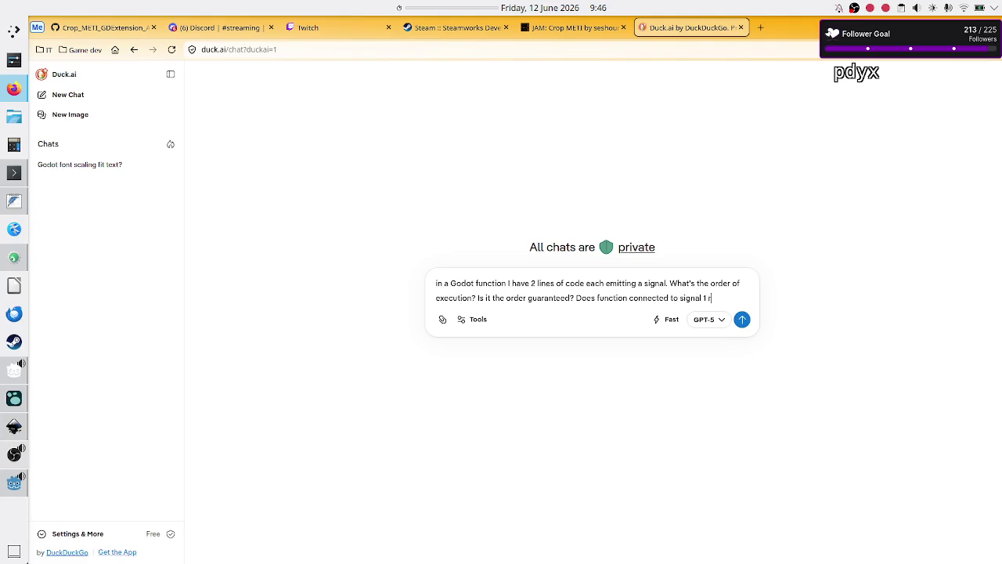
{"action": "type", "text": "y, even it"}
{"action": "key", "text": "BackSpace"}
{"action": "type", "text": "f that"}
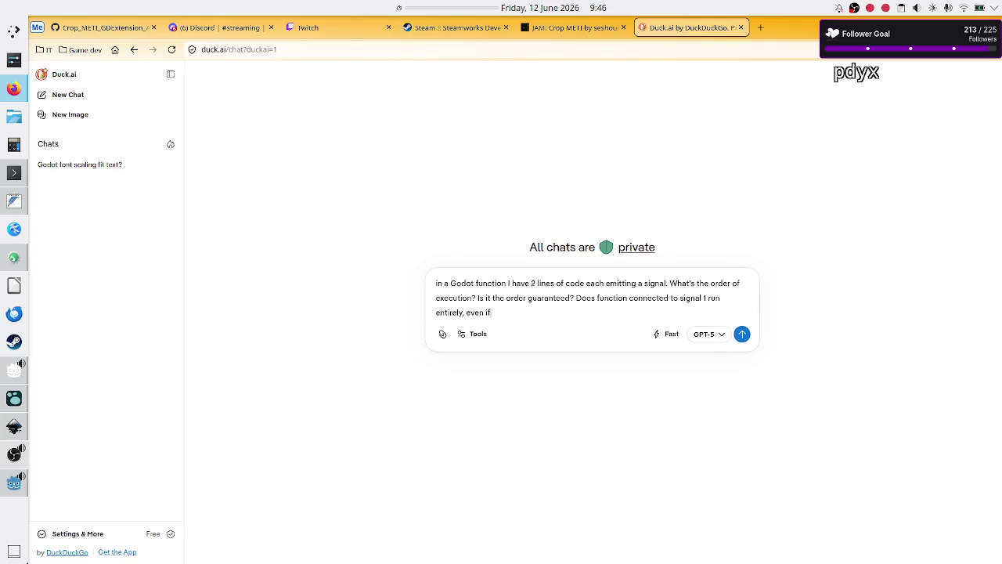
{"action": "key", "text": "BackSpace"}
{"action": "key", "text": "BackSpace"}
{"action": "key", "text": "BackSpace"}
{"action": "key", "text": "BackSpace"}
{"action": "type", "text": "itself calls "}
{"action": "type", "text": "other fu"}
{"action": "type", "text": "nctions o"}
{"action": "type", "text": "r em"}
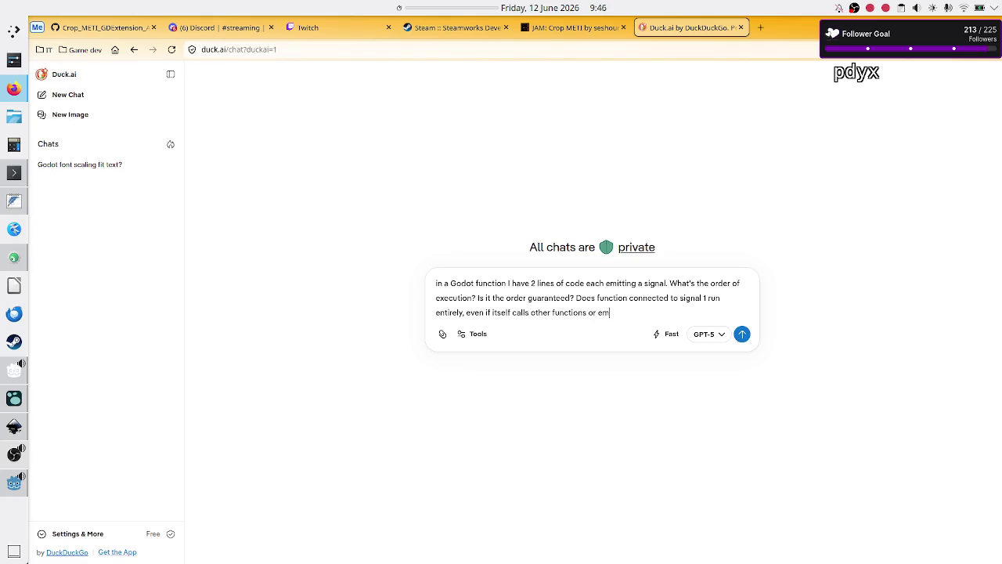
{"action": "type", "text": "its other signals"}
{"action": "type", "text": " and so on,"}
{"action": "type", "text": " before"}
{"action": "type", "text": " signal"}
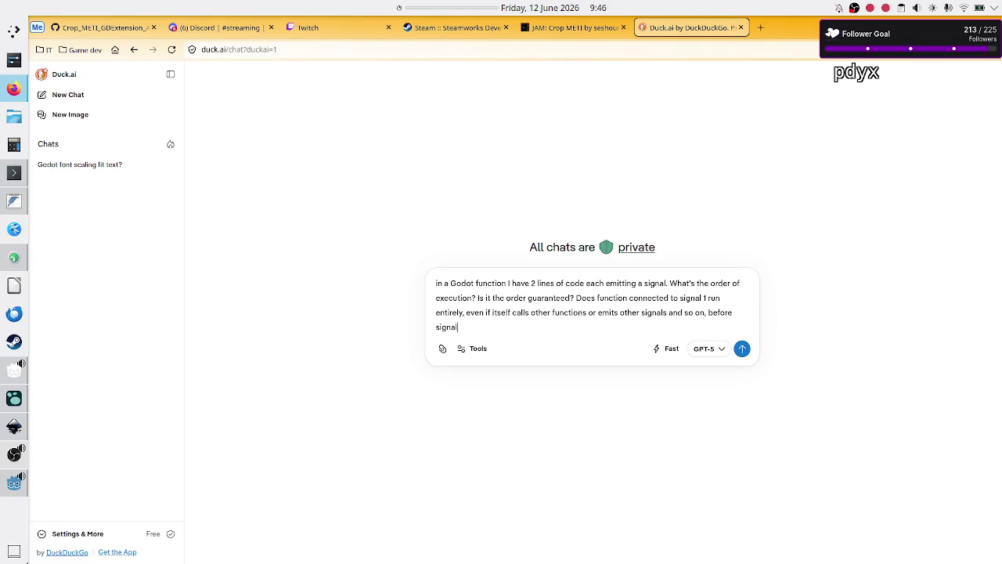
{"action": "type", "text": " 2 e"}
{"action": "key", "text": "BackSpace"}
Step: Add the unreliable-order alternative and ask when line 3 executes, then send
{"action": "type", "text": "gets emitte"}
{"action": "type", "text": "d"}
{"action": "type", "text": "? o"}
{"action": "key", "text": "BackSpace"}
{"action": "key", "text": "BackSpace"}
{"action": "type", "text": "OR"}
{"action": "key", "text": "BackSpace"}
{"action": "type", "text": "r do both signals"}
{"action": "type", "text": " get"}
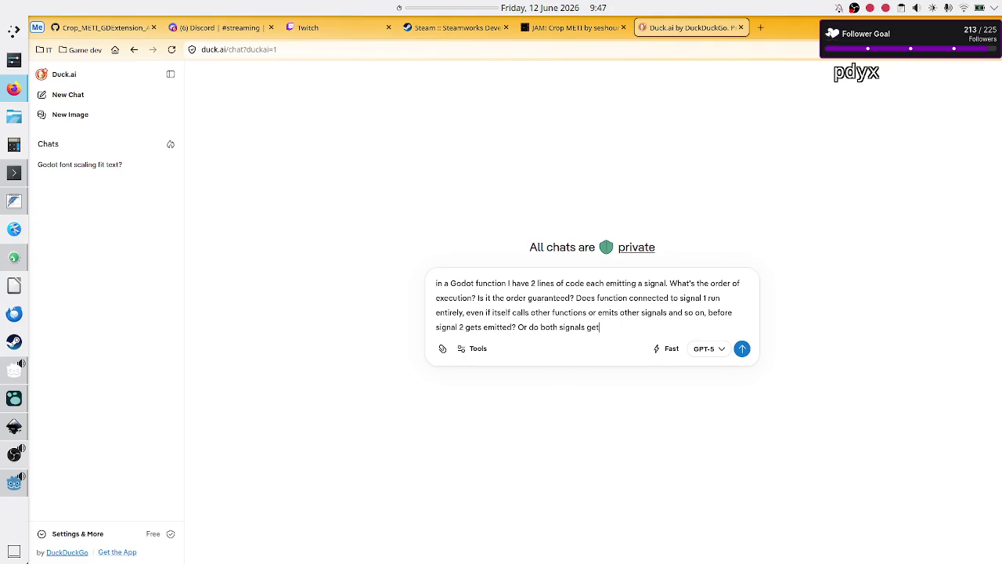
{"action": "type", "text": " emitted and there"}
{"action": "type", "text": "'s some un"}
{"action": "type", "text": "kn"}
{"action": "type", "text": "o"}
{"action": "key", "text": "BackSpace"}
{"action": "key", "text": "BackSpace"}
{"action": "key", "text": "BackSpace"}
{"action": "type", "text": "reliab"}
{"action": "type", "text": "le order"}
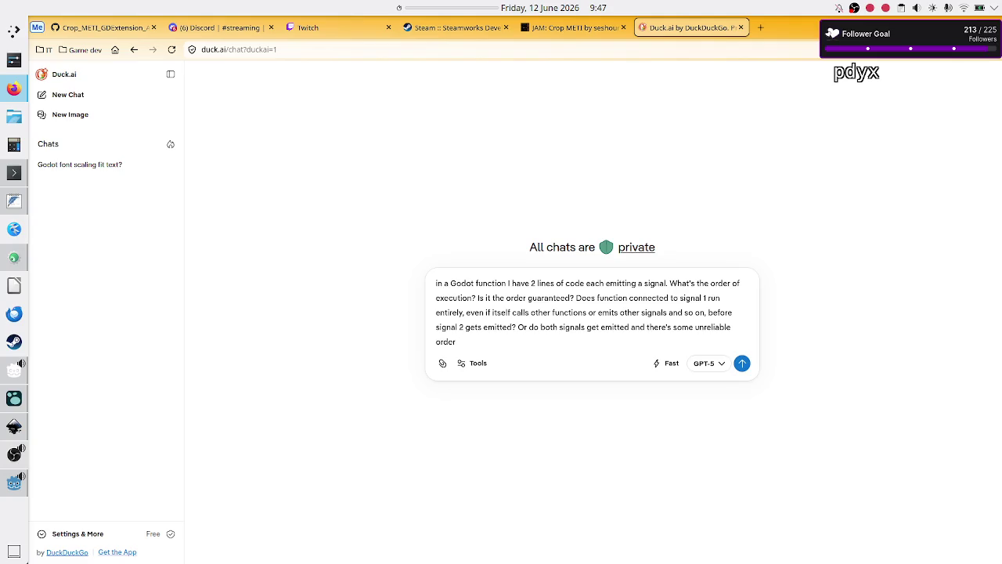
{"action": "type", "text": " to which fun"}
{"action": "type", "text": "ction is ex"}
{"action": "type", "text": "ected fu"}
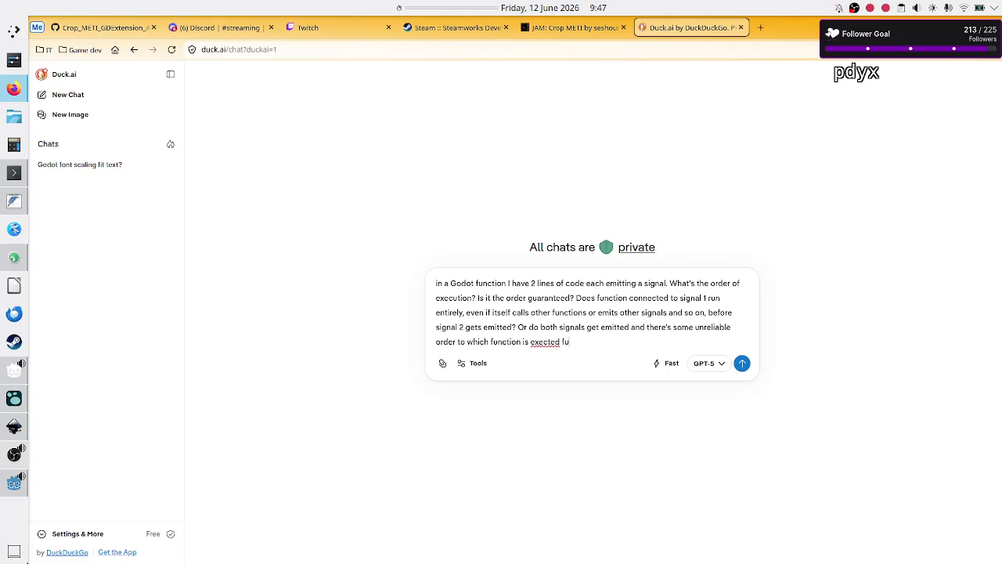
{"action": "key", "text": "BackSpace"}
{"action": "key", "text": "BackSpace"}
{"action": "key", "text": "BackSpace"}
{"action": "type", "text": "ute"}
{"action": "type", "text": "d first?"}
{"action": "type", "text": " Also "}
{"action": "type", "text": "what"}
{"action": "key", "text": "BackSpace"}
{"action": "key", "text": "BackSpace"}
{"action": "key", "text": "BackSpace"}
{"action": "type", "text": "hen would I"}
{"action": "type", "text": "ine 3 f"}
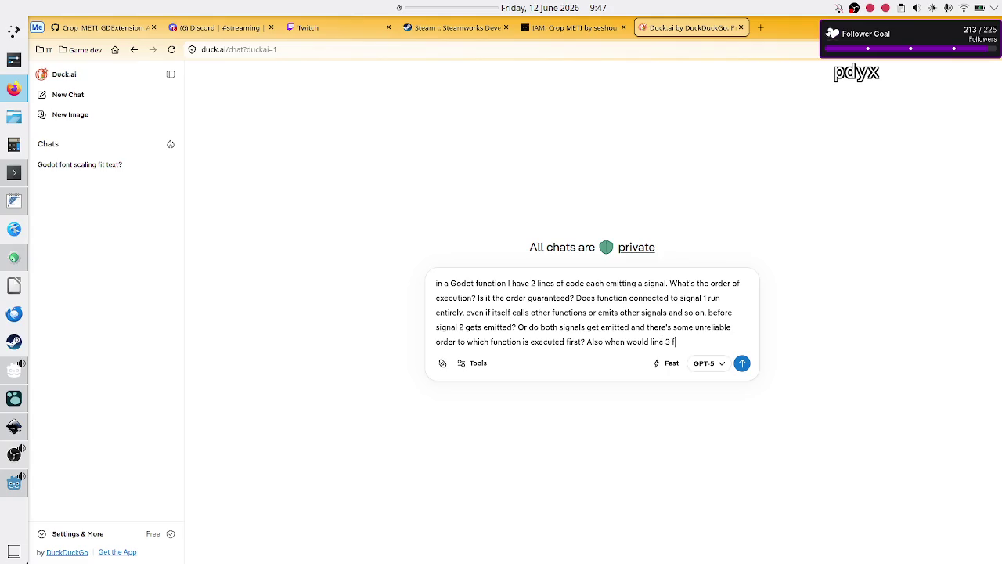
{"action": "type", "text": "rom my ori"}
{"action": "type", "text": "ginal"}
{"action": "type", "text": " function be"}
{"action": "type", "text": " execute"}
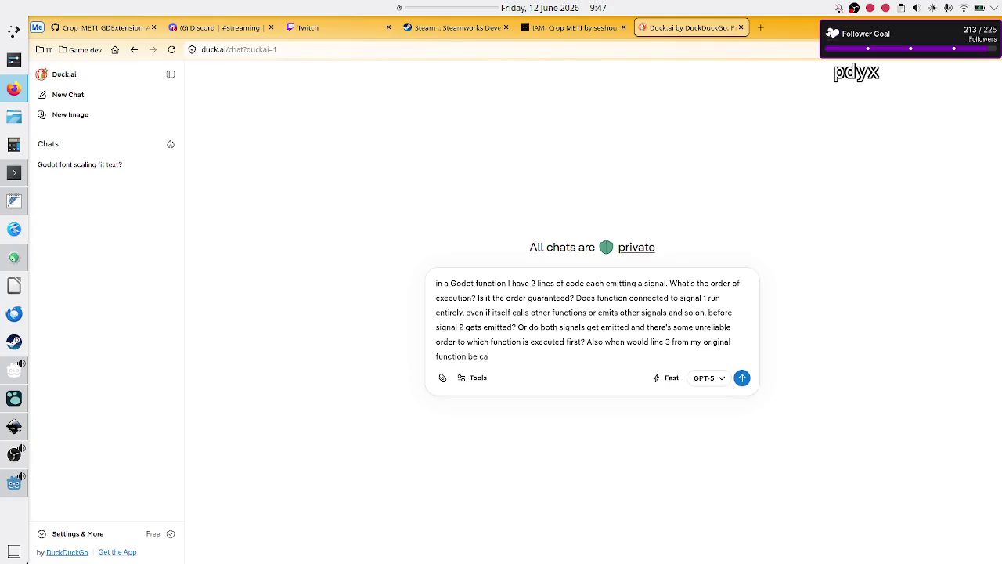
{"action": "type", "text": "d?"}
{"action": "key", "text": "Return"}
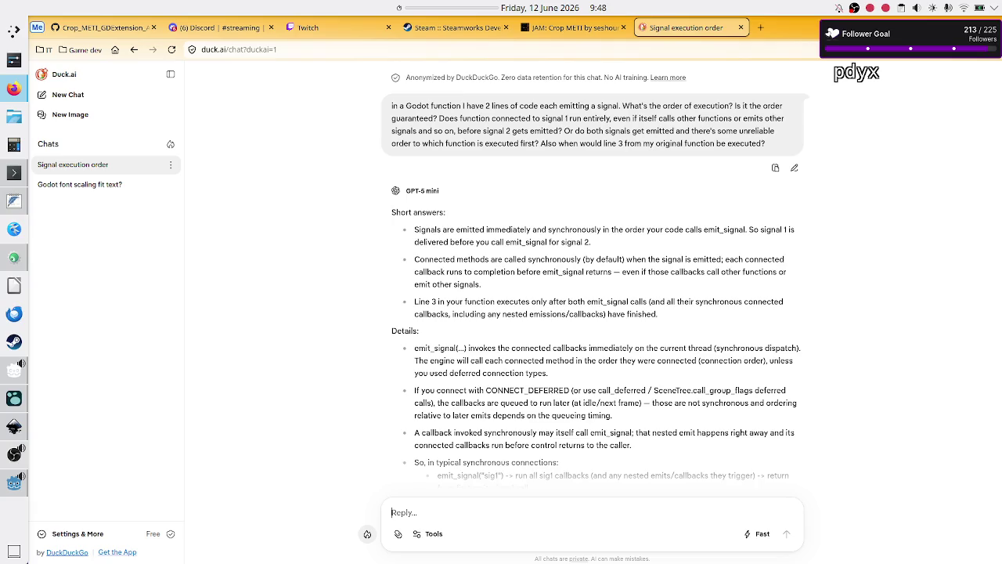
Step: Select the word emit_signal in GPT-5 mini's finished answer
{"action": "double_click", "coordinate": [564, 272]}
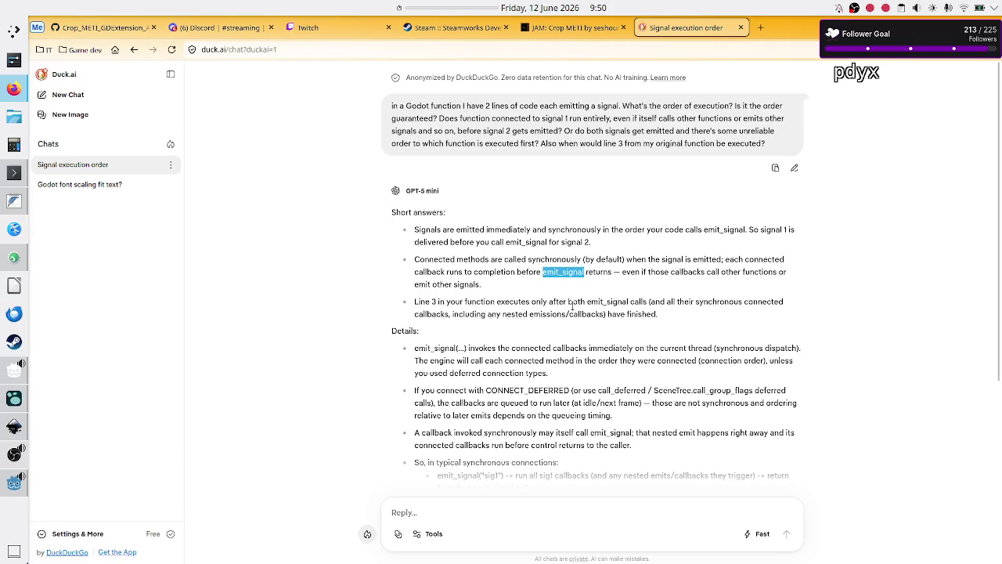
{"action": "mouse_move", "coordinate": [451, 361]}
{"action": "left_mouse_down"}
{"action": "mouse_move", "coordinate": [498, 373]}
{"action": "mouse_move", "coordinate": [514, 361]}
{"action": "mouse_move", "coordinate": [585, 359]}
{"action": "left_mouse_up"}
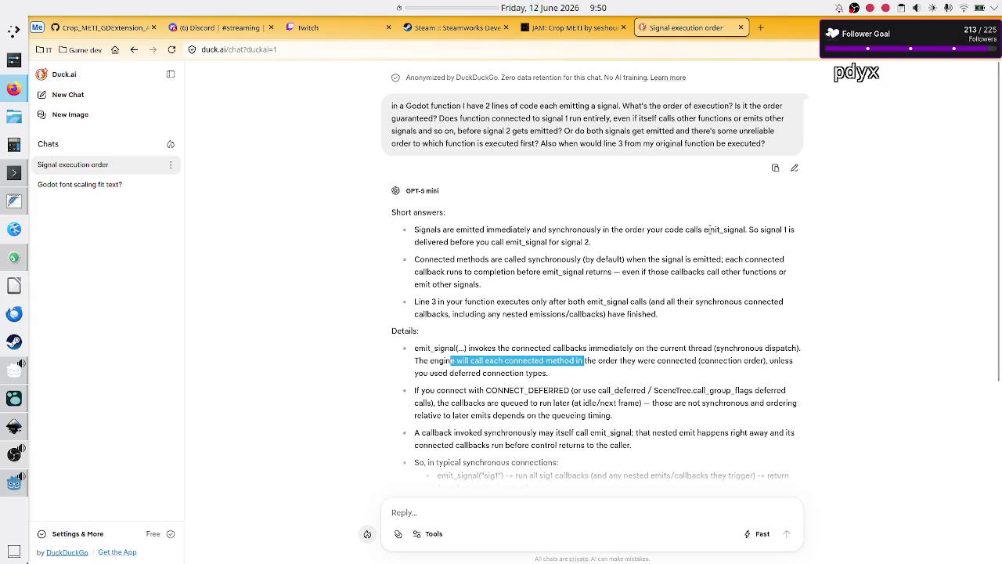
Step: Abandon a 'godot ca' search in a new tab and return to the Signal execution order chat
{"action": "left_click", "coordinate": [762, 30]}
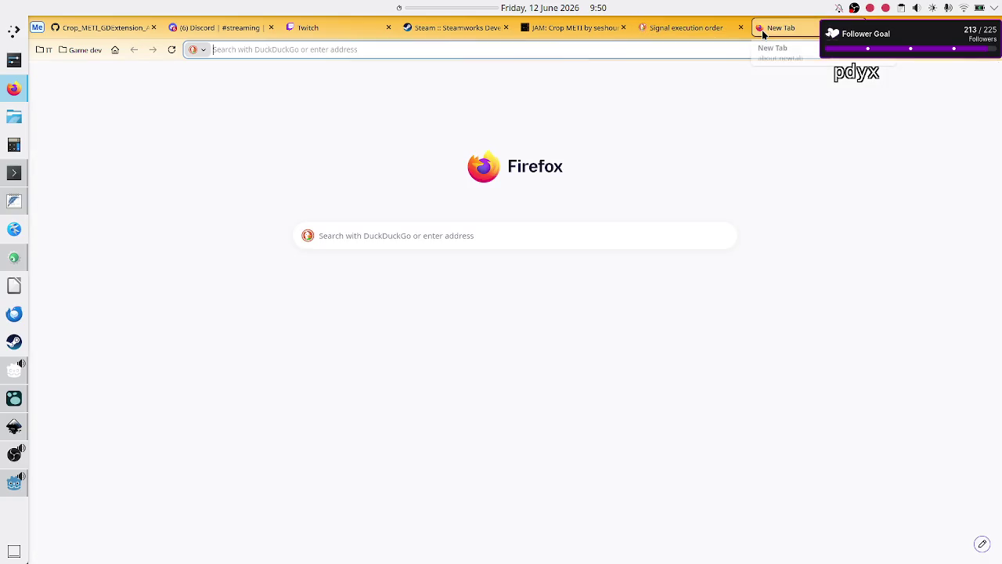
{"action": "type", "text": "godot"}
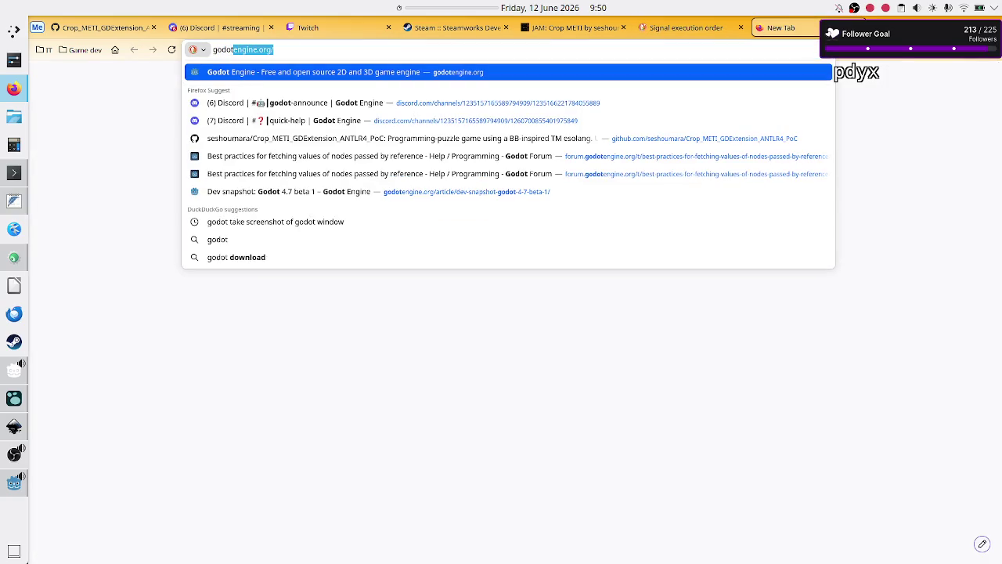
{"action": "type", "text": " ca"}
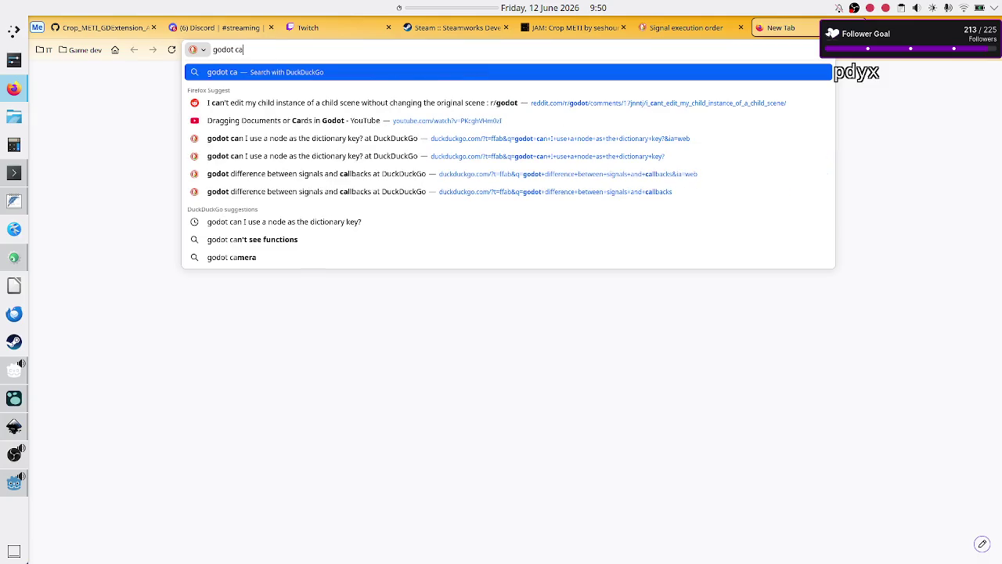
{"action": "key", "text": "BackSpace"}
{"action": "key", "text": "BackSpace"}
{"action": "key", "text": "BackSpace"}
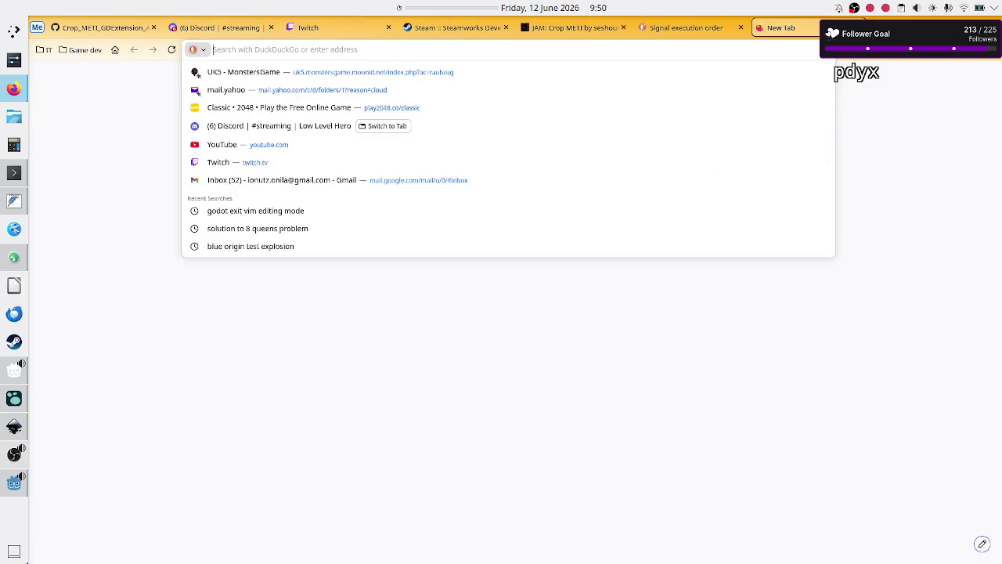
{"action": "left_click", "coordinate": [687, 30]}
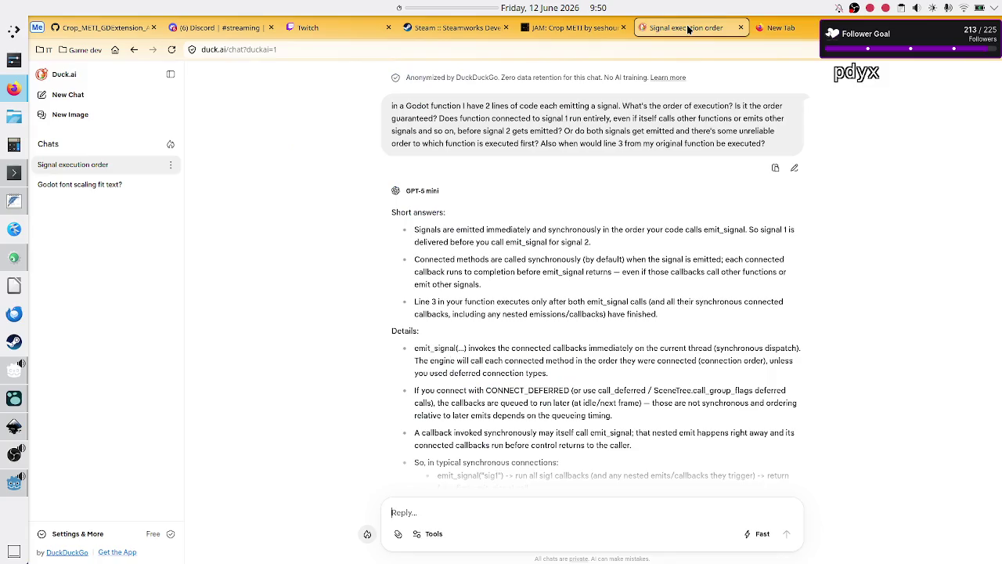
Step: Copy the sentence 'The engine will call each connected method…' from the answer
{"action": "mouse_move", "coordinate": [416, 361]}
{"action": "left_mouse_down"}
{"action": "mouse_move", "coordinate": [629, 361]}
{"action": "mouse_move", "coordinate": [552, 376]}
{"action": "left_mouse_up"}
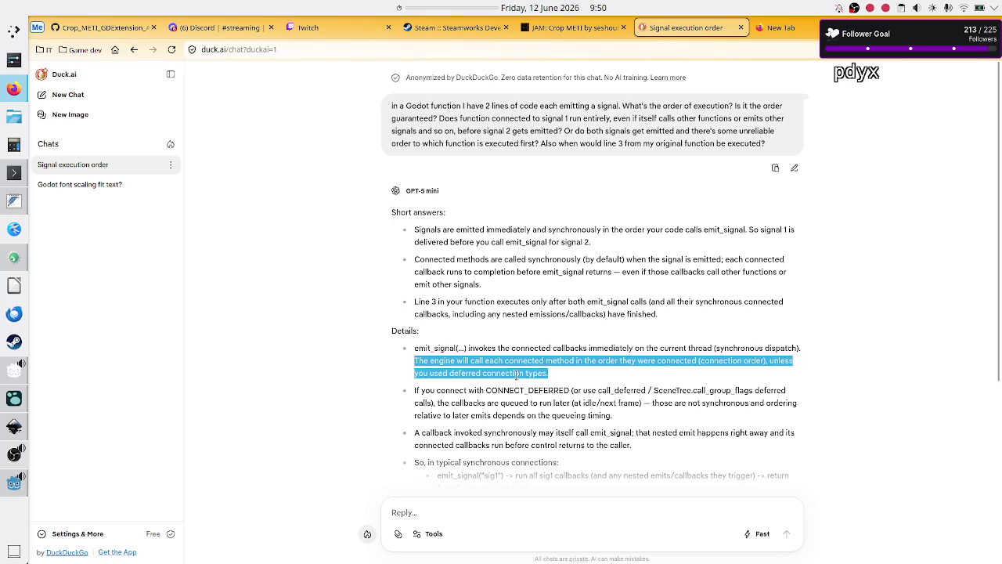
{"action": "right_click", "coordinate": [516, 375]}
{"action": "left_click", "coordinate": [535, 386]}
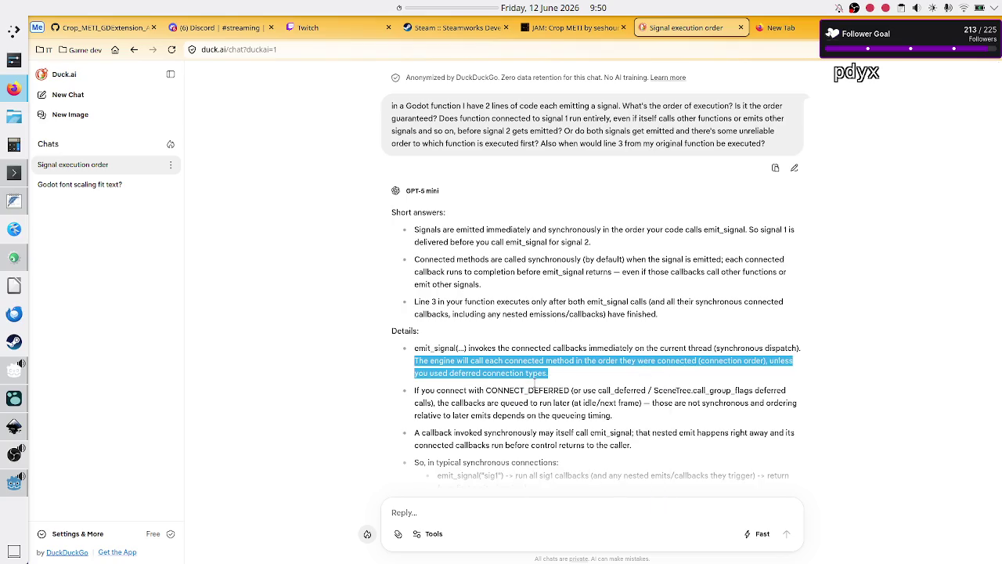
{"action": "left_click", "coordinate": [515, 400]}
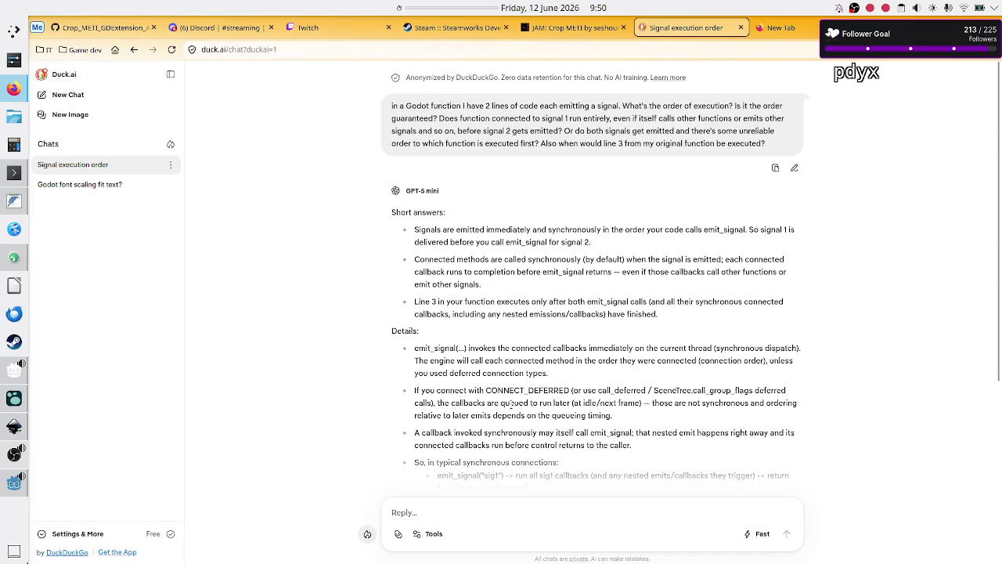
Step: Highlight phrases about queued callbacks and timing, then scroll to the answer's end
{"action": "mouse_move", "coordinate": [492, 403]}
{"action": "left_mouse_down"}
{"action": "mouse_move", "coordinate": [579, 416]}
{"action": "mouse_move", "coordinate": [565, 407]}
{"action": "left_mouse_up"}
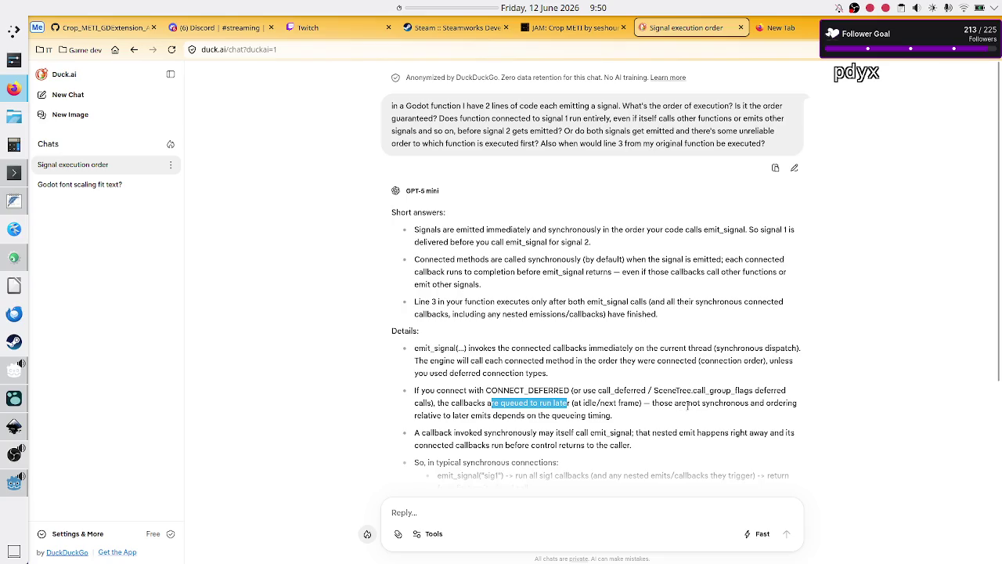
{"action": "left_click_drag", "start_coordinate": [443, 415], "coordinate": [540, 415]}
{"action": "double_click", "coordinate": [599, 415]}
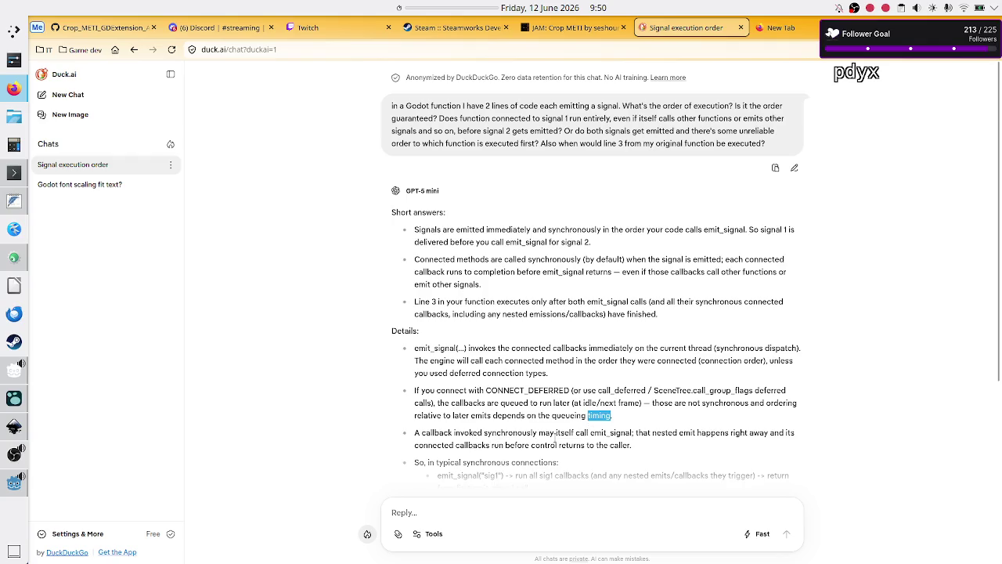
{"action": "scroll", "coordinate": [554, 443], "scroll_direction": "down", "scroll_amount": 3}
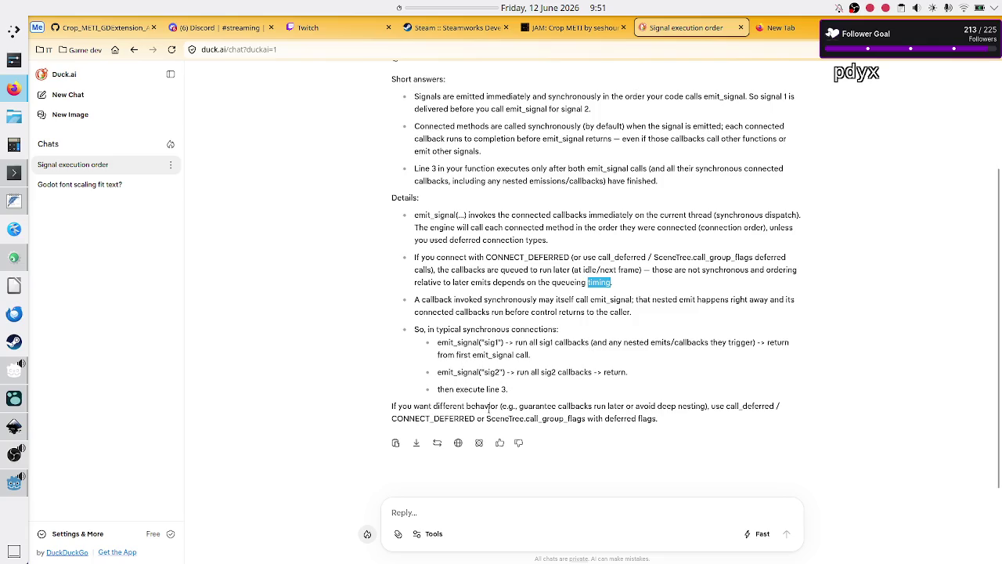
Step: Send 'what do you mean about "<copied sentence>" Isn't just 1 method connected to a signal?'
{"action": "left_click", "coordinate": [444, 510]}
{"action": "type", "text": "what do you mean about"}
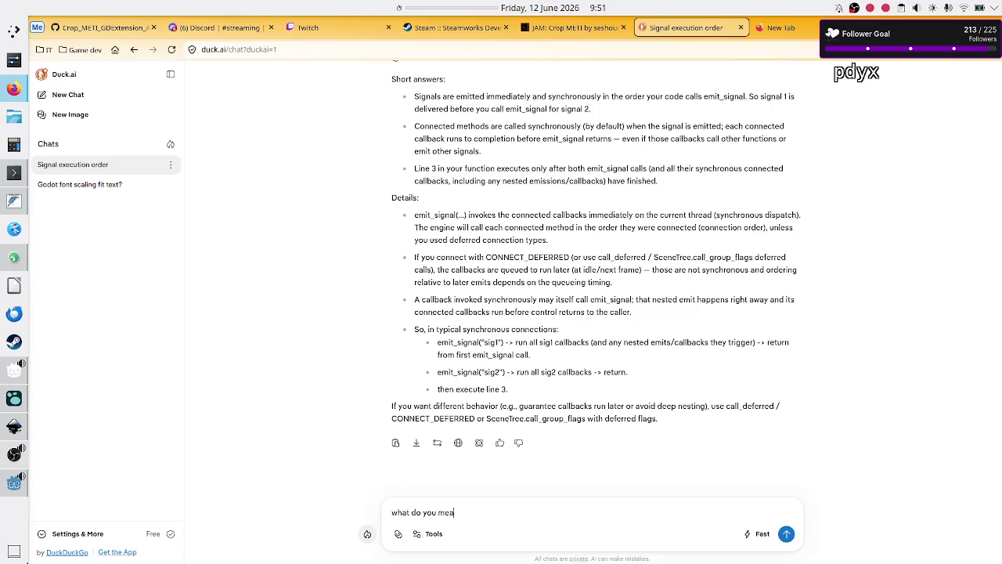
{"action": "type", "text": " \""}
{"action": "key", "text": "ctrl+v"}
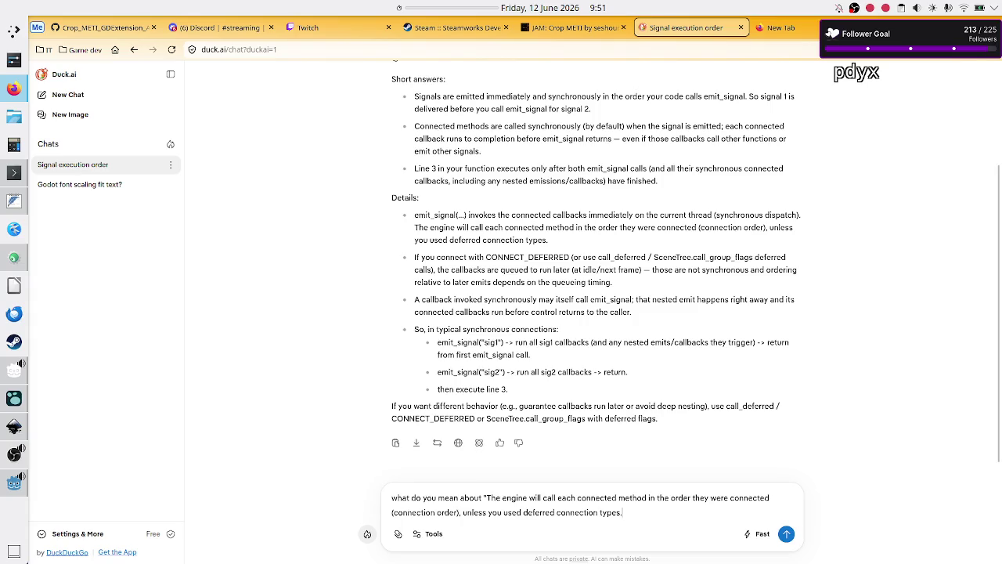
{"action": "type", "text": "\""}
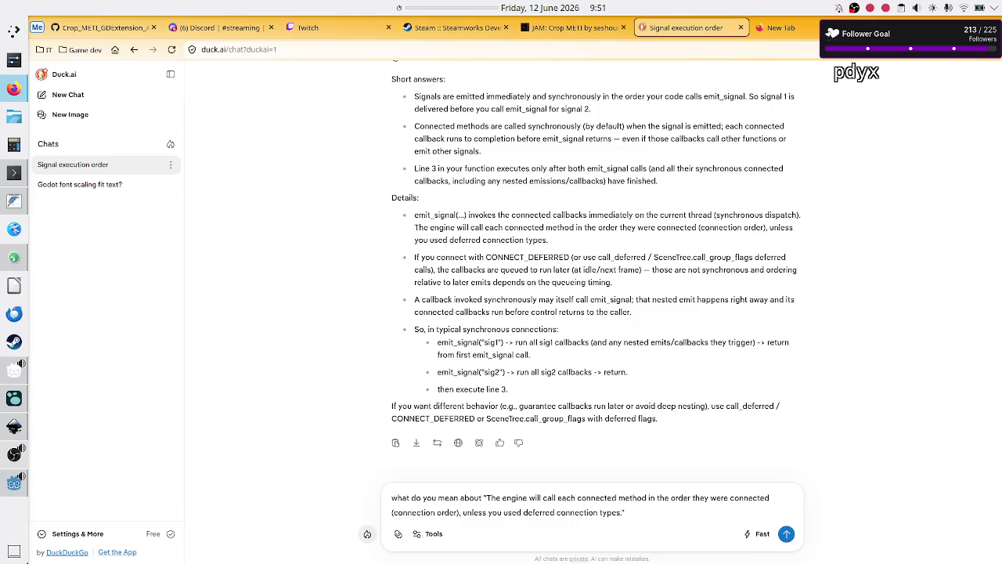
{"action": "type", "text": " Isn't i"}
{"action": "type", "text": "ust 1 method connected to a signa"}
{"action": "type", "text": "?"}
{"action": "key", "text": "Return"}
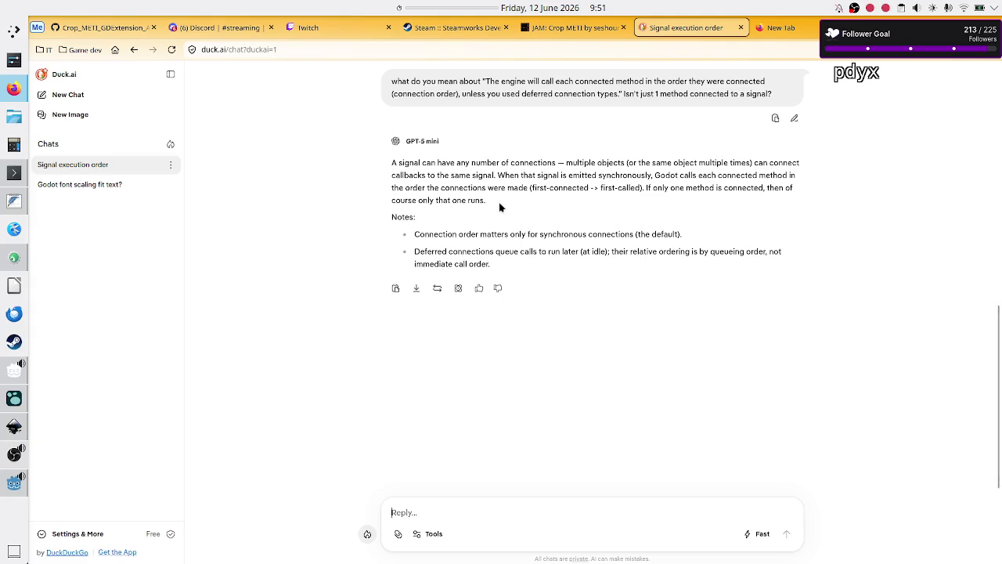
Step: Read Duck.ai's reply: callbacks run synchronously, first-connected first-called
{"action": "left_click_drag", "start_coordinate": [391, 175], "coordinate": [505, 174]}
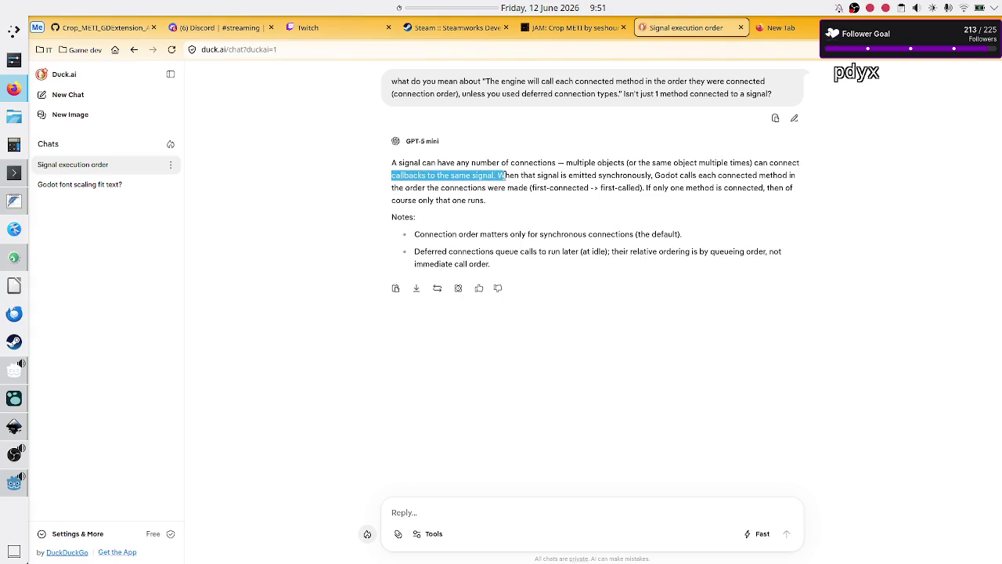
{"action": "left_click", "coordinate": [505, 175]}
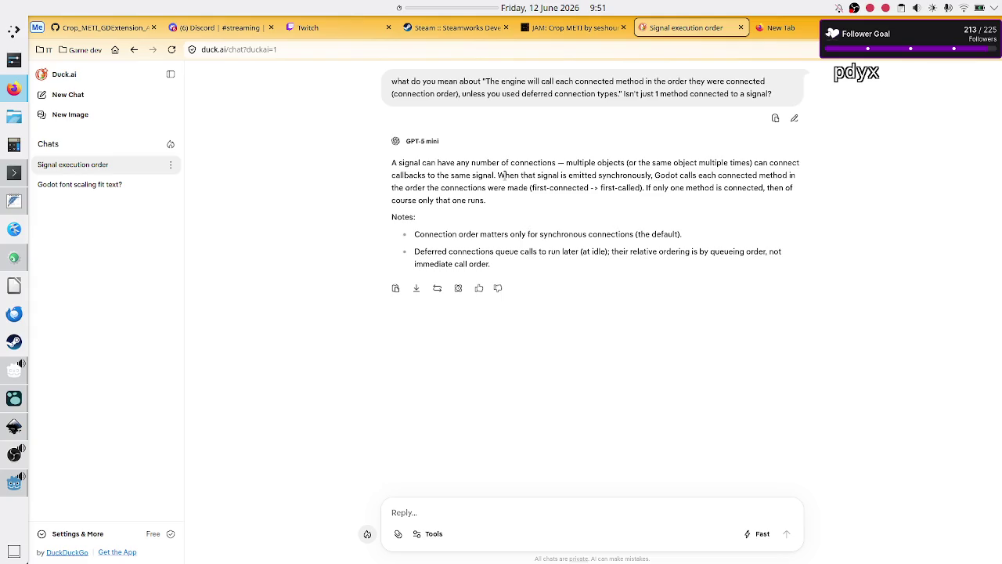
{"action": "left_click_drag", "start_coordinate": [536, 175], "coordinate": [633, 175]}
{"action": "double_click", "coordinate": [634, 174]}
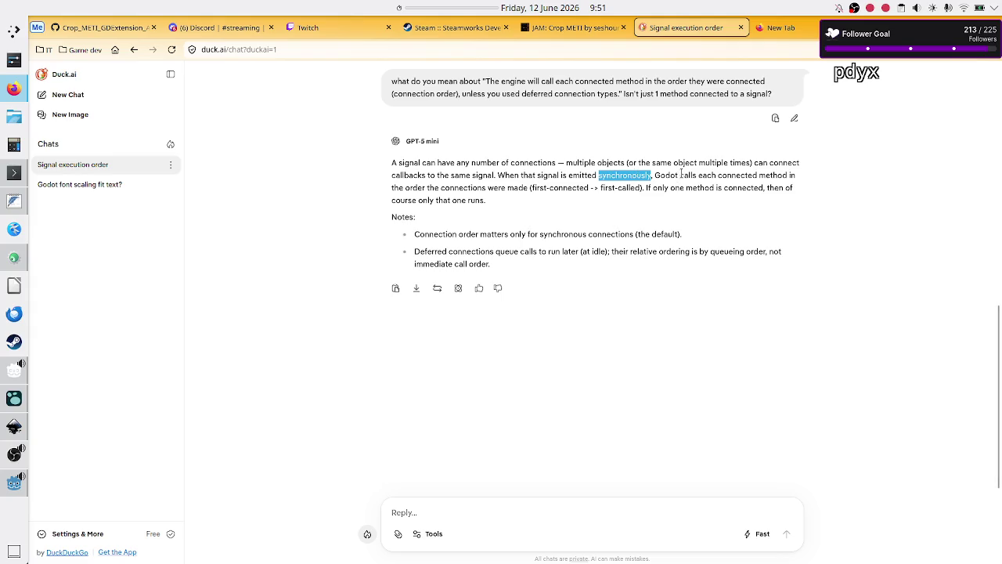
{"action": "mouse_move", "coordinate": [679, 174]}
{"action": "left_mouse_down"}
{"action": "mouse_move", "coordinate": [793, 177]}
{"action": "mouse_move", "coordinate": [445, 189]}
{"action": "mouse_move", "coordinate": [526, 197]}
{"action": "left_mouse_up"}
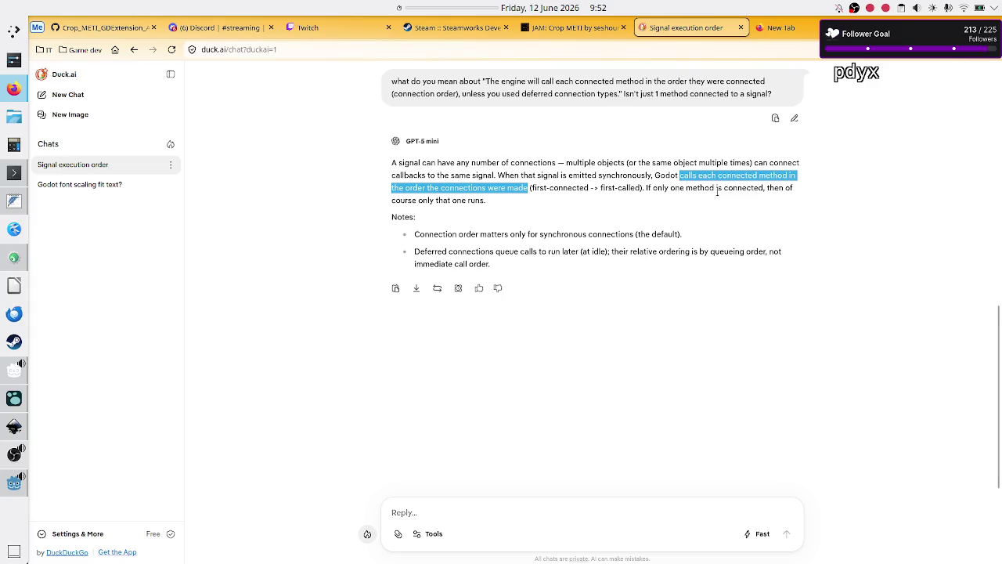
{"action": "left_click_drag", "start_coordinate": [558, 188], "coordinate": [678, 198]}
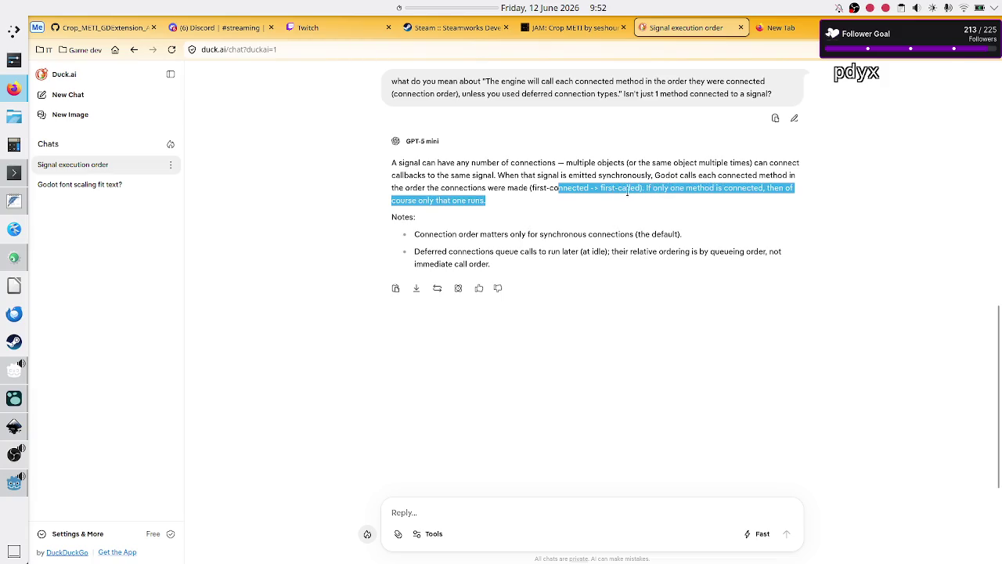
{"action": "mouse_move", "coordinate": [549, 188]}
{"action": "left_mouse_down"}
{"action": "mouse_move", "coordinate": [606, 198]}
{"action": "mouse_move", "coordinate": [684, 189]}
{"action": "left_mouse_up"}
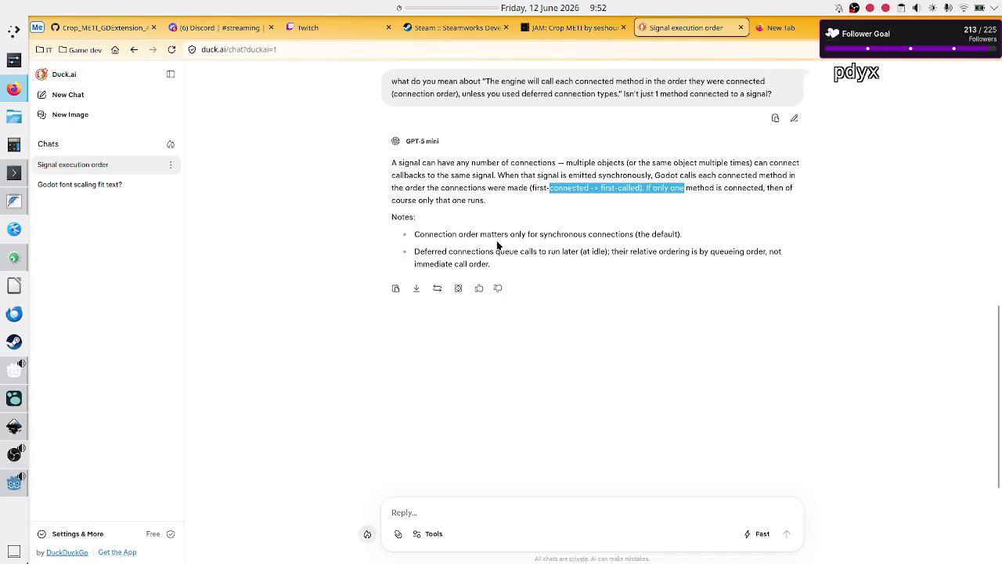
{"action": "left_click_drag", "start_coordinate": [565, 234], "coordinate": [610, 235]}
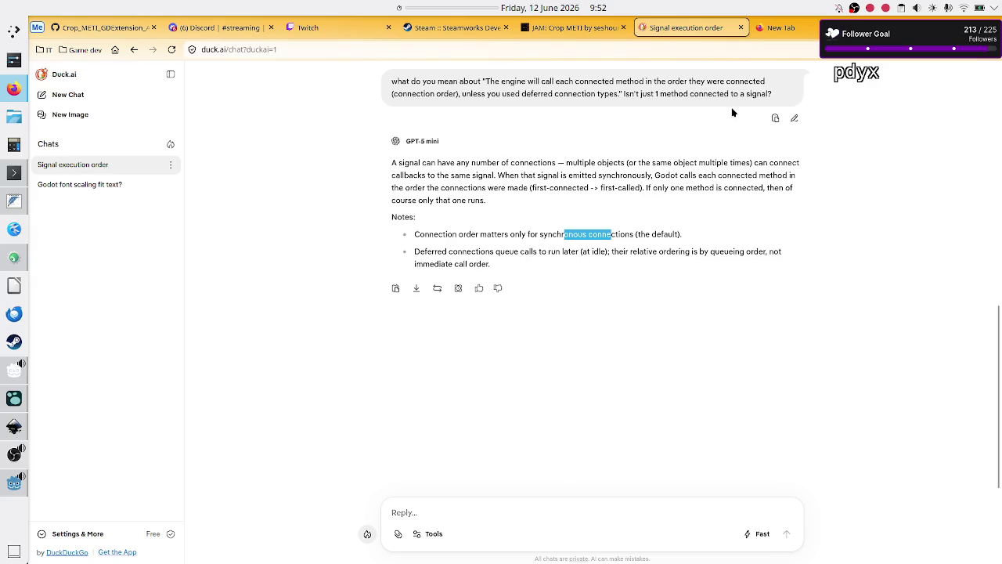
{"action": "left_click", "coordinate": [799, 29]}
Step: Search DuckDuckGo for 'godot can a signal be connected to multiple functions?'
{"action": "left_click", "coordinate": [382, 239]}
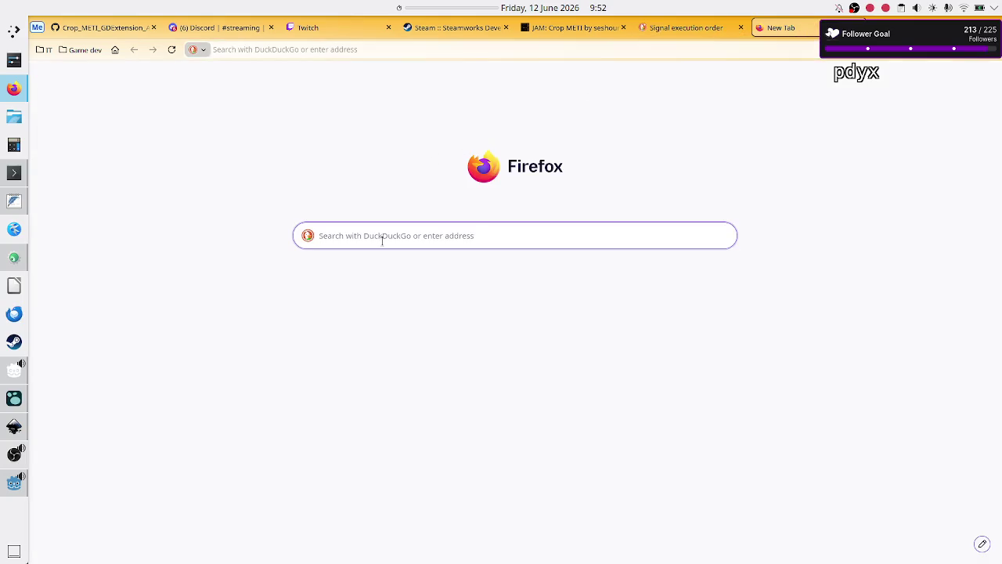
{"action": "type", "text": "godot"}
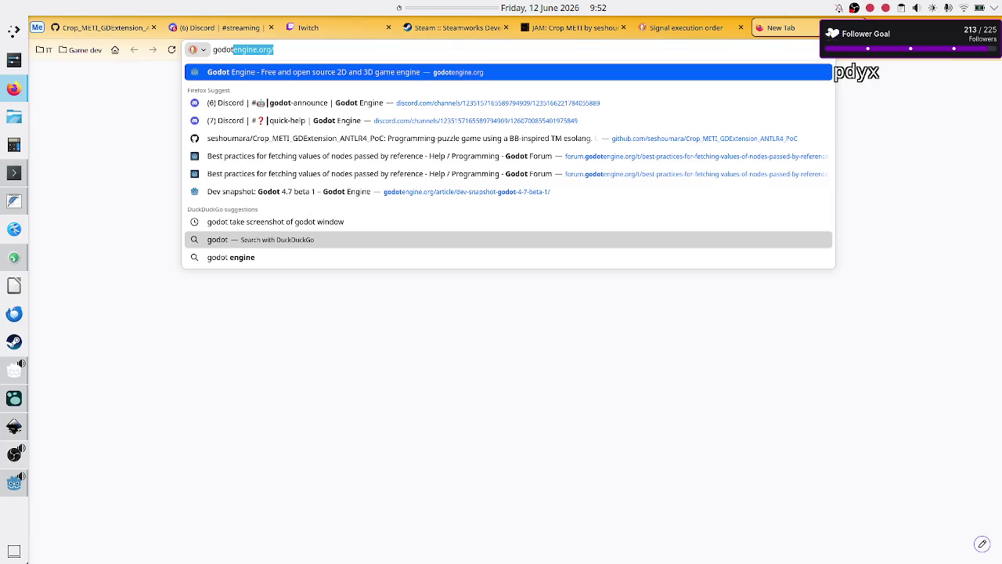
{"action": "type", "text": " can a signa"}
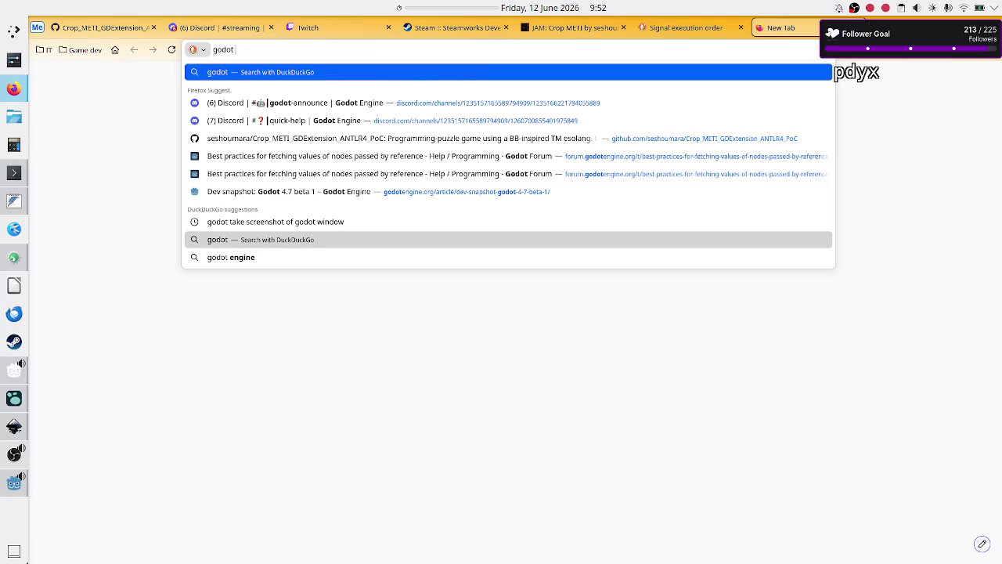
{"action": "type", "text": "l b"}
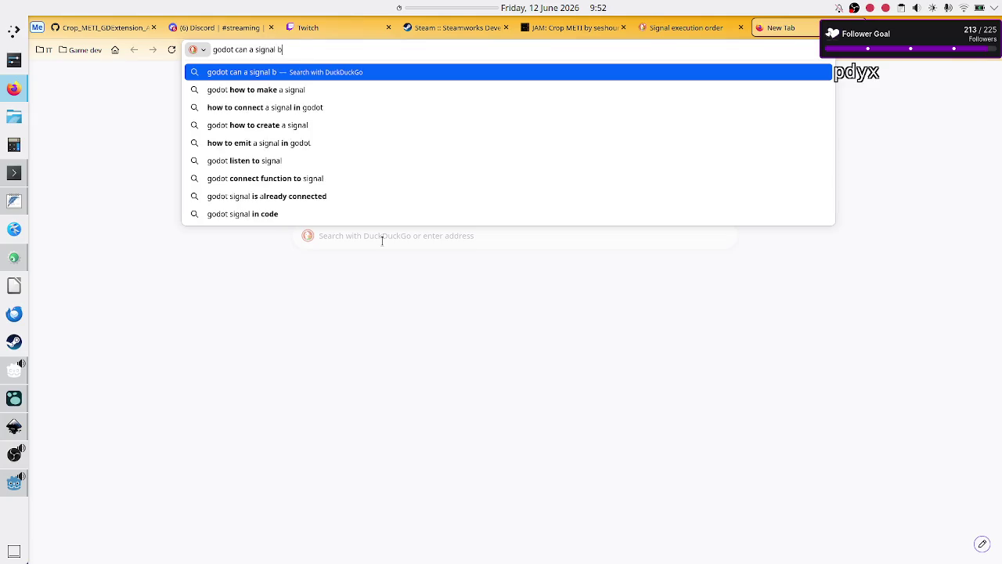
{"action": "type", "text": "e connec"}
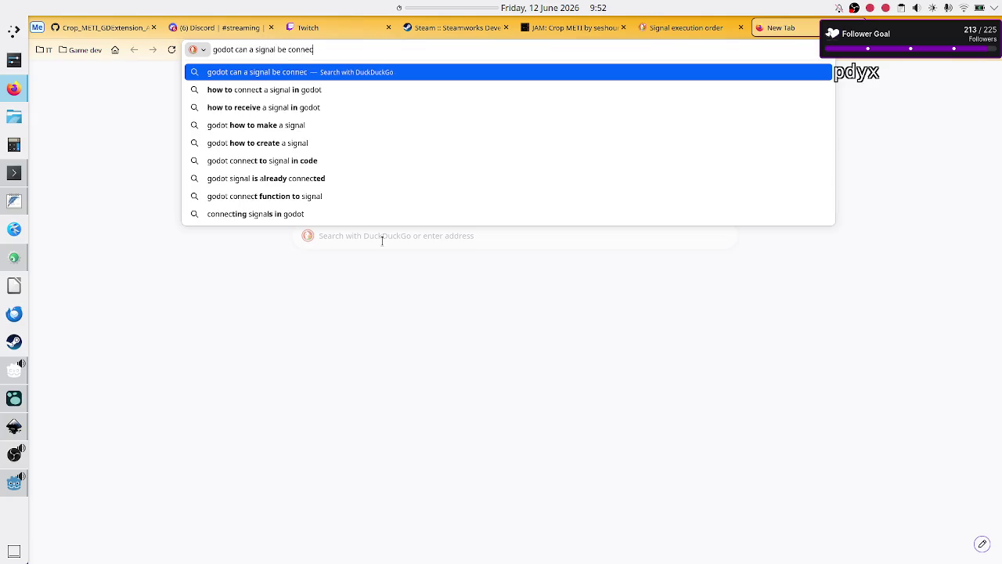
{"action": "type", "text": "ted to multip"}
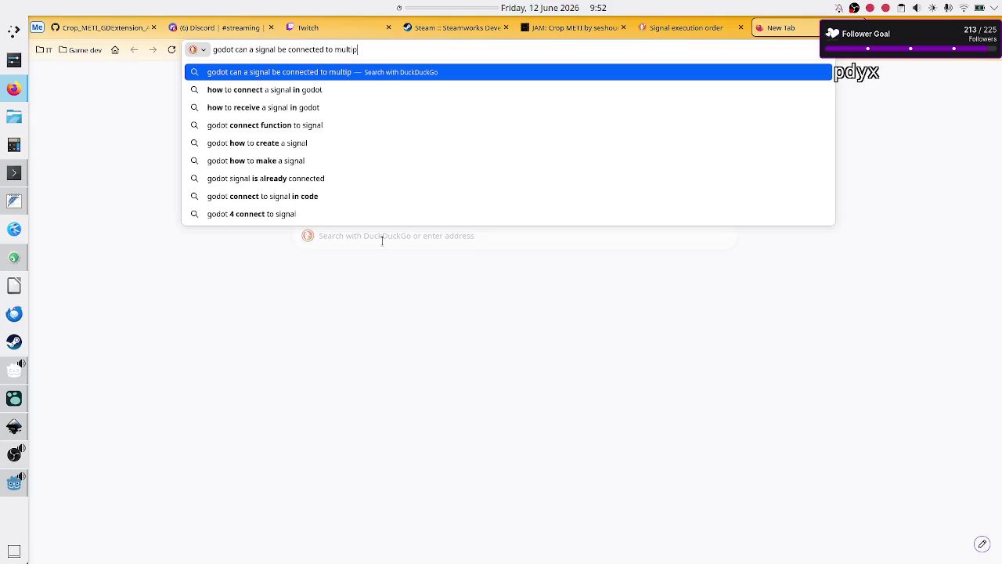
{"action": "type", "text": "le functions?"}
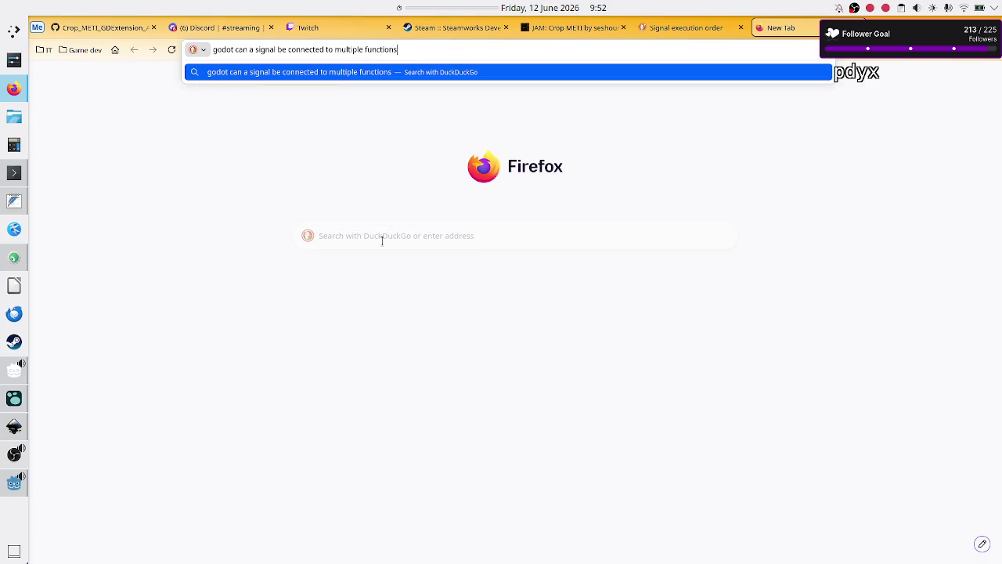
{"action": "key", "text": "Return"}
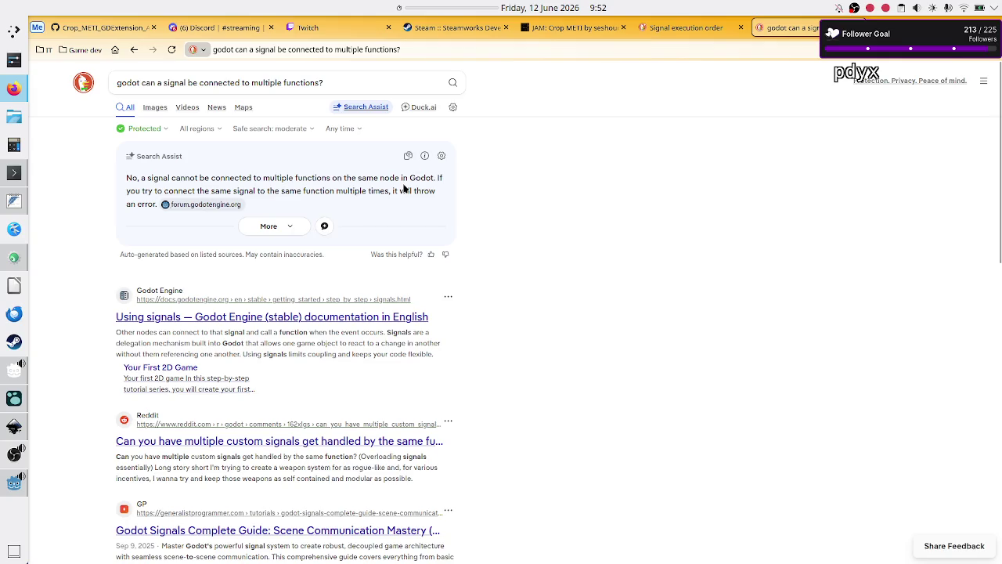
Step: Skim the search results and open the Godot docs 'Using signals' page
{"action": "left_click_drag", "start_coordinate": [356, 182], "coordinate": [407, 179]}
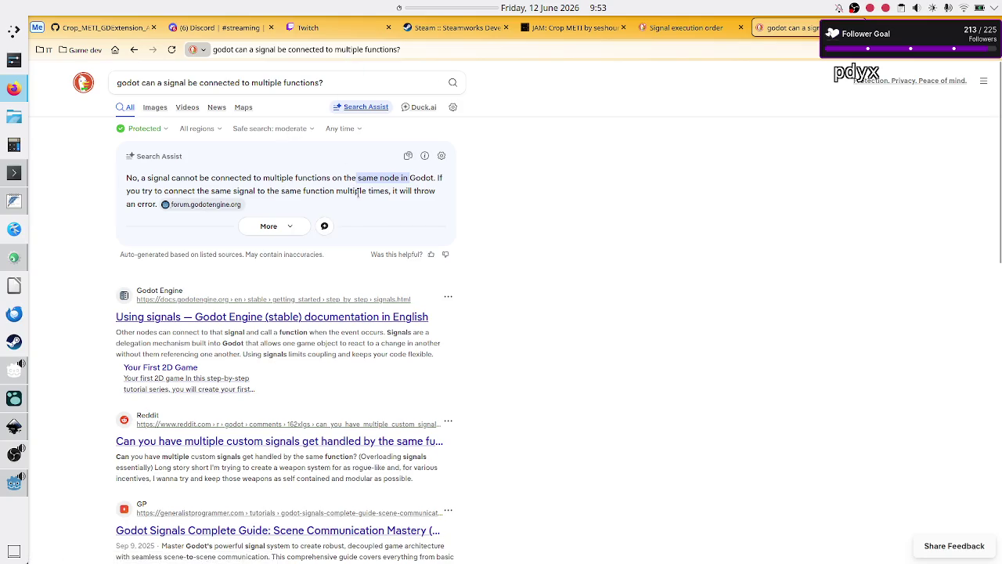
{"action": "scroll", "coordinate": [358, 196], "scroll_direction": "down", "scroll_amount": 3}
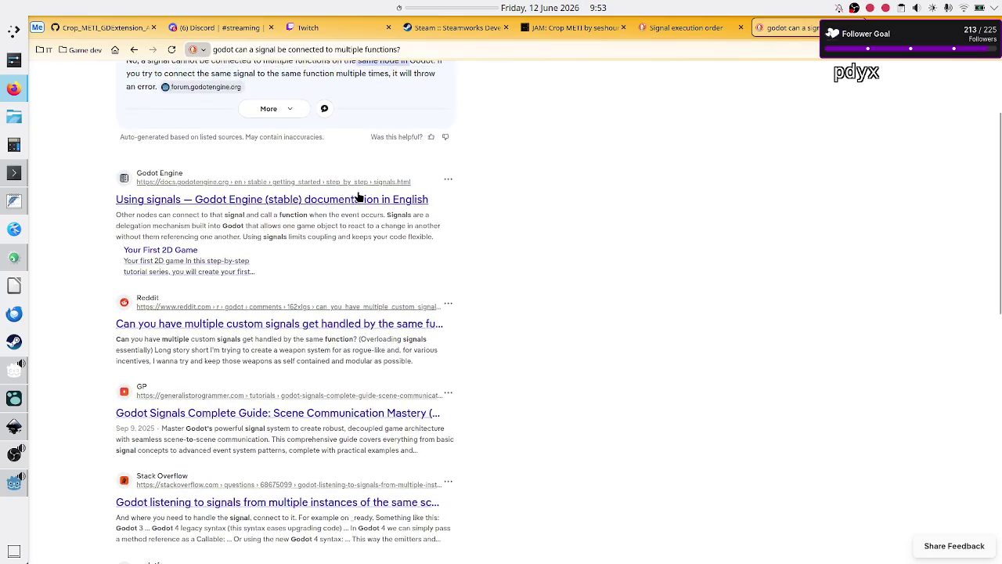
{"action": "scroll", "coordinate": [358, 197], "scroll_direction": "down", "scroll_amount": 1}
{"action": "scroll", "coordinate": [358, 196], "scroll_direction": "down", "scroll_amount": 1}
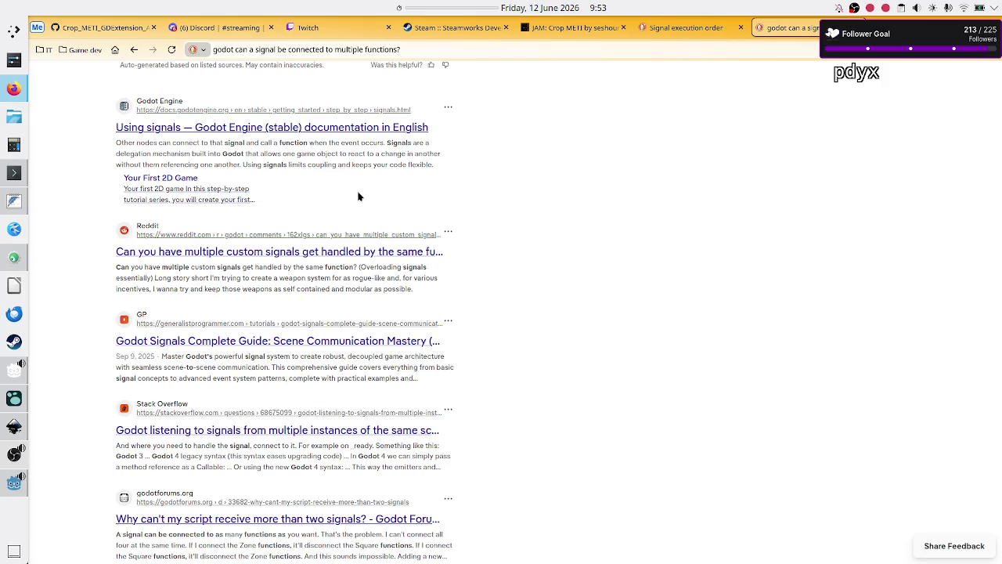
{"action": "left_click", "coordinate": [338, 131]}
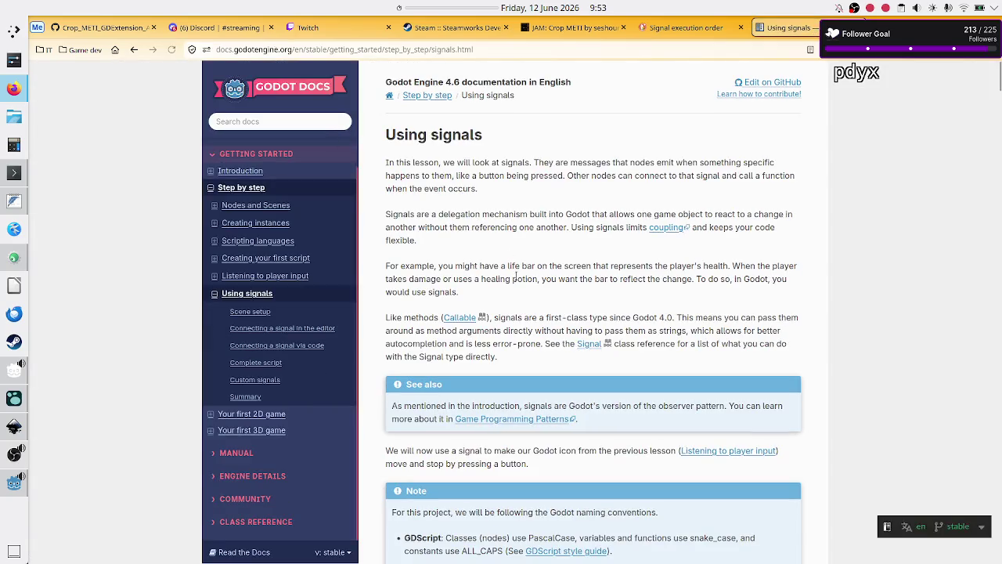
Step: Scroll through the Using signals lesson, then return to the Signal execution order chat
{"action": "scroll", "coordinate": [552, 357], "scroll_direction": "down", "scroll_amount": 5}
{"action": "scroll", "coordinate": [552, 357], "scroll_direction": "down", "scroll_amount": 10}
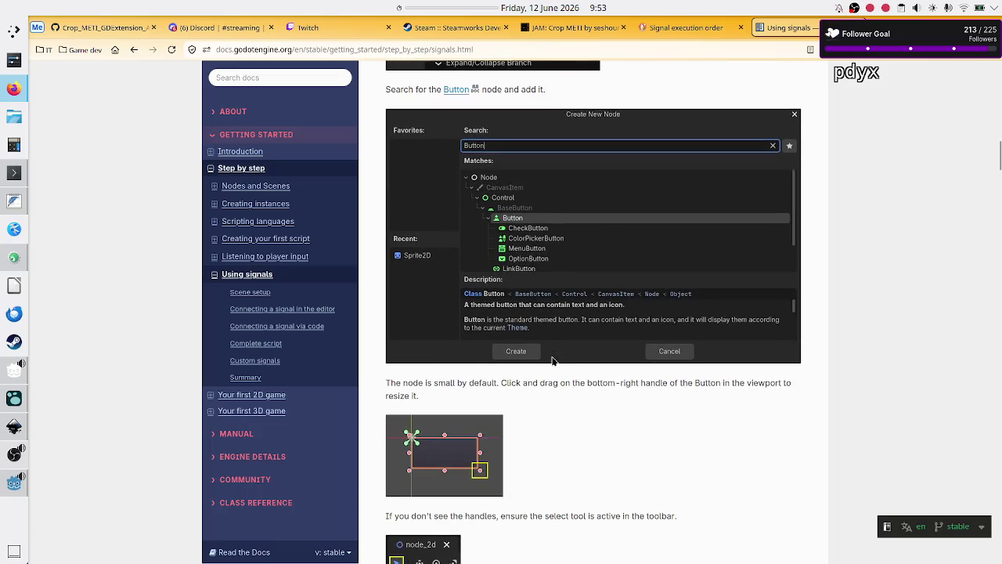
{"action": "scroll", "coordinate": [552, 359], "scroll_direction": "down", "scroll_amount": 2}
{"action": "scroll", "coordinate": [552, 359], "scroll_direction": "down", "scroll_amount": 4}
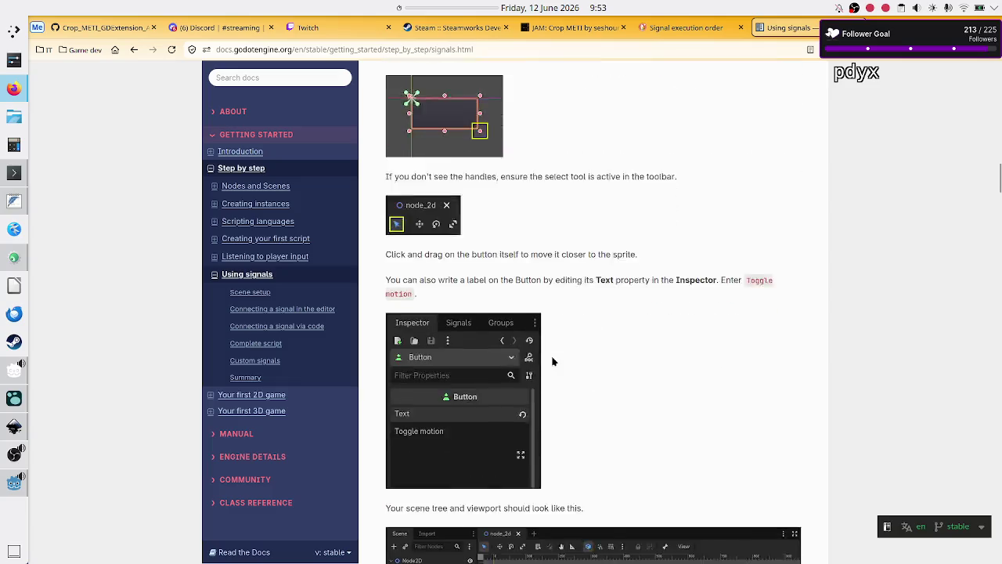
{"action": "left_click", "coordinate": [667, 27]}
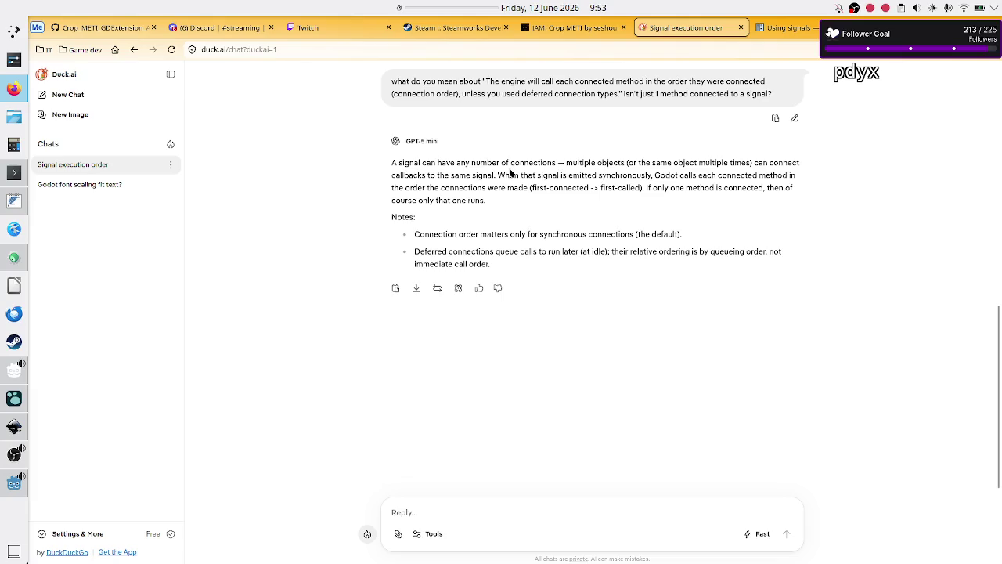
Step: Reread the answer about multiple callbacks on one signal, then return to Using signals
{"action": "double_click", "coordinate": [593, 163]}
{"action": "left_click_drag", "start_coordinate": [716, 163], "coordinate": [747, 161]}
{"action": "mouse_move", "coordinate": [401, 176]}
{"action": "left_mouse_down"}
{"action": "mouse_move", "coordinate": [436, 166]}
{"action": "mouse_move", "coordinate": [494, 177]}
{"action": "left_mouse_up"}
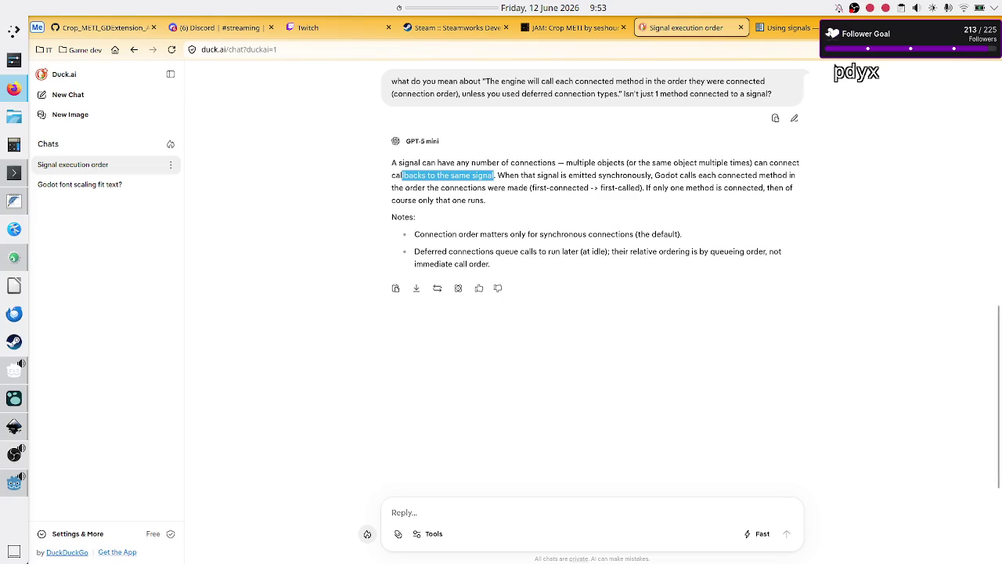
{"action": "left_click", "coordinate": [807, 31]}
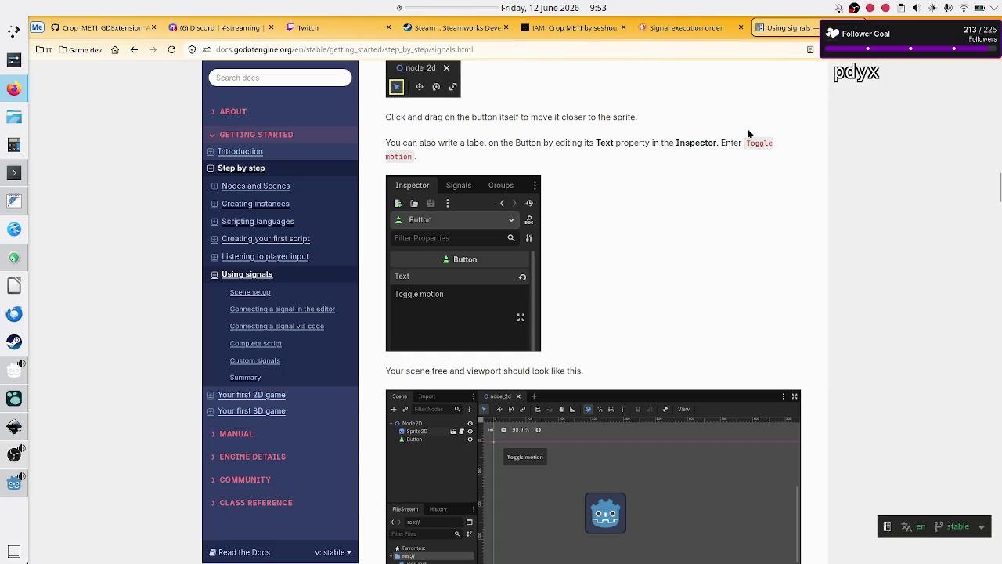
{"action": "scroll", "coordinate": [747, 134], "scroll_direction": "down", "scroll_amount": 10}
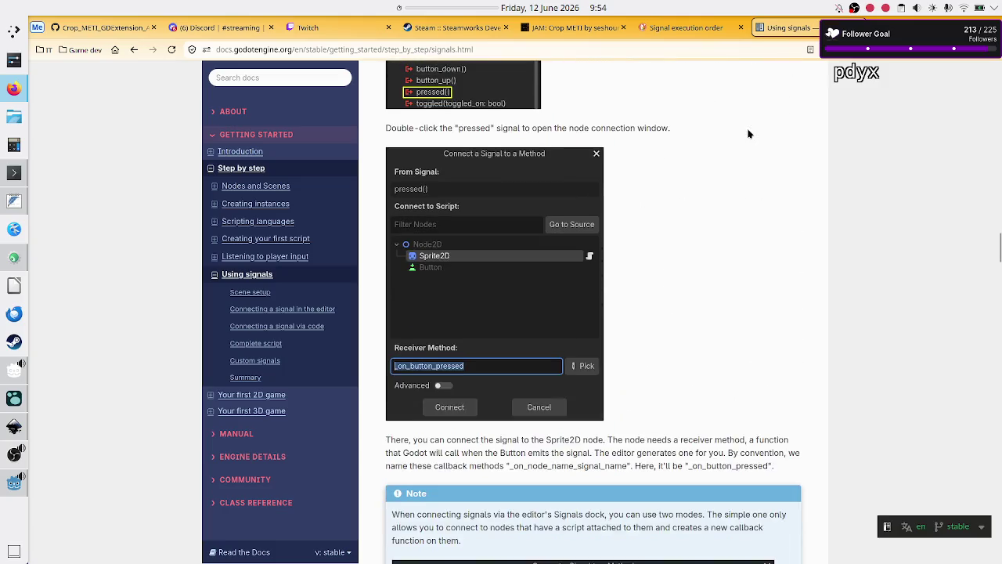
{"action": "scroll", "coordinate": [748, 133], "scroll_direction": "up", "scroll_amount": 3}
{"action": "scroll", "coordinate": [747, 133], "scroll_direction": "down", "scroll_amount": 8}
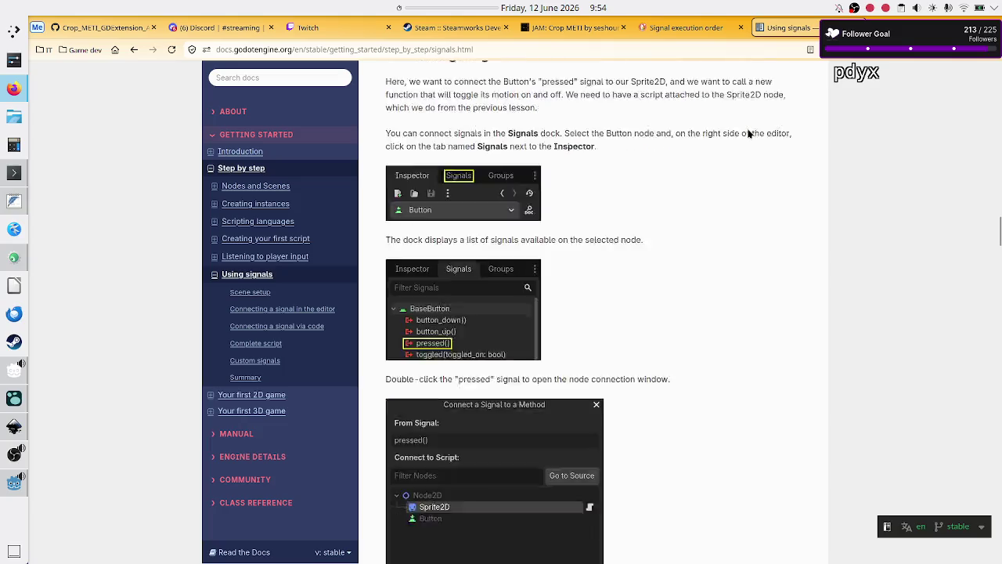
{"action": "scroll", "coordinate": [748, 133], "scroll_direction": "down", "scroll_amount": 10}
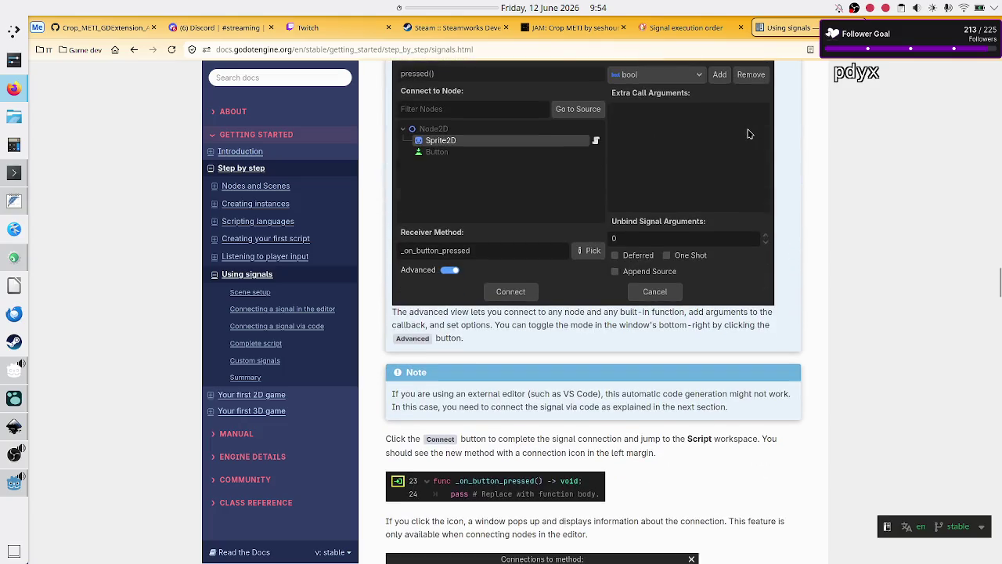
{"action": "scroll", "coordinate": [748, 134], "scroll_direction": "down", "scroll_amount": 5}
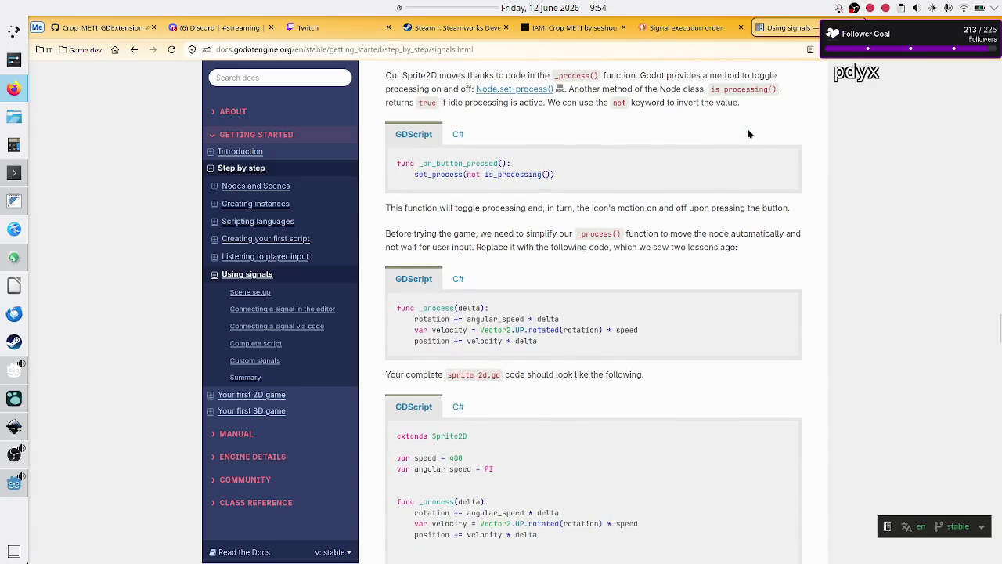
{"action": "scroll", "coordinate": [748, 134], "scroll_direction": "down", "scroll_amount": 7}
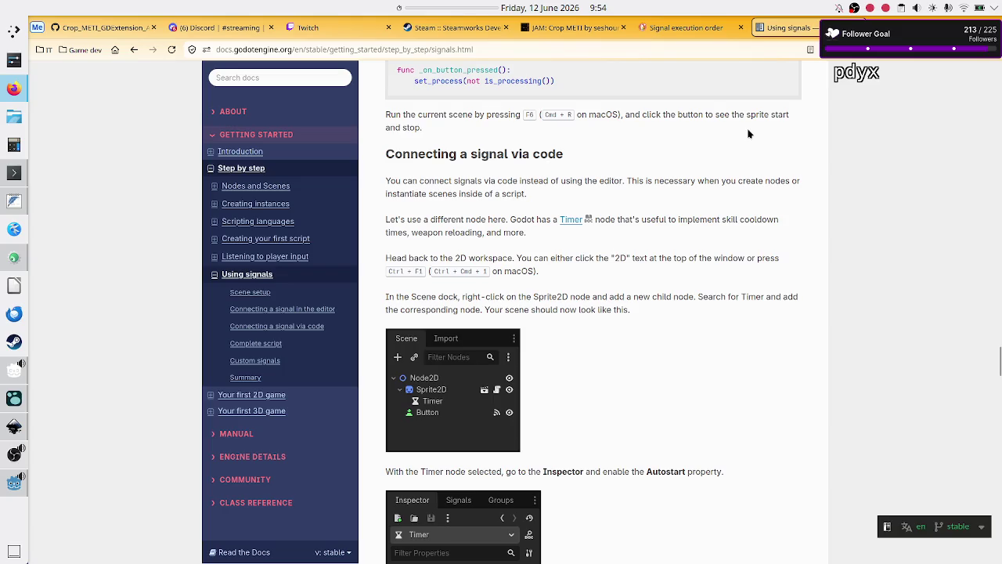
{"action": "scroll", "coordinate": [748, 134], "scroll_direction": "down", "scroll_amount": 7}
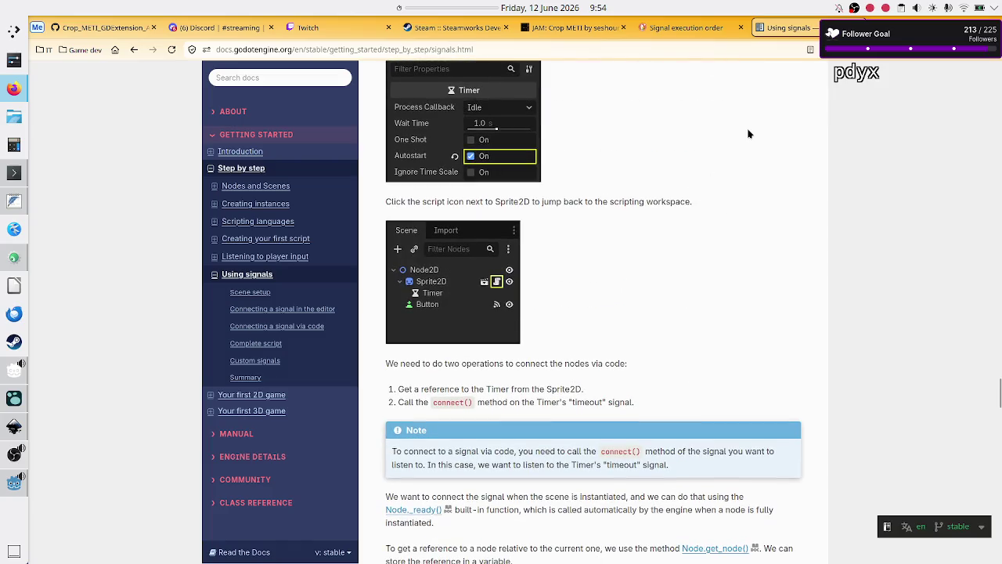
{"action": "scroll", "coordinate": [747, 134], "scroll_direction": "down", "scroll_amount": 5}
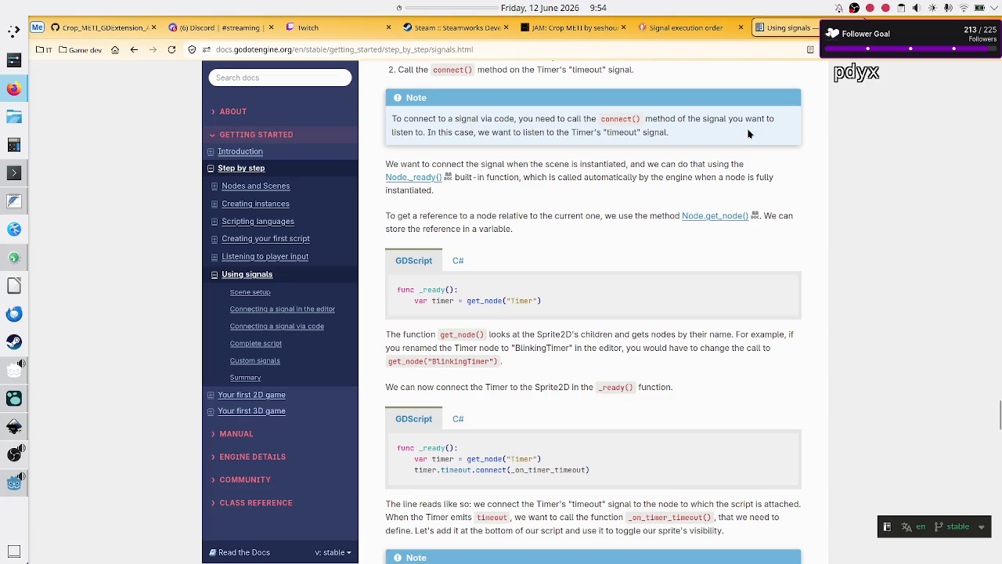
{"action": "scroll", "coordinate": [708, 204], "scroll_direction": "down", "scroll_amount": 3}
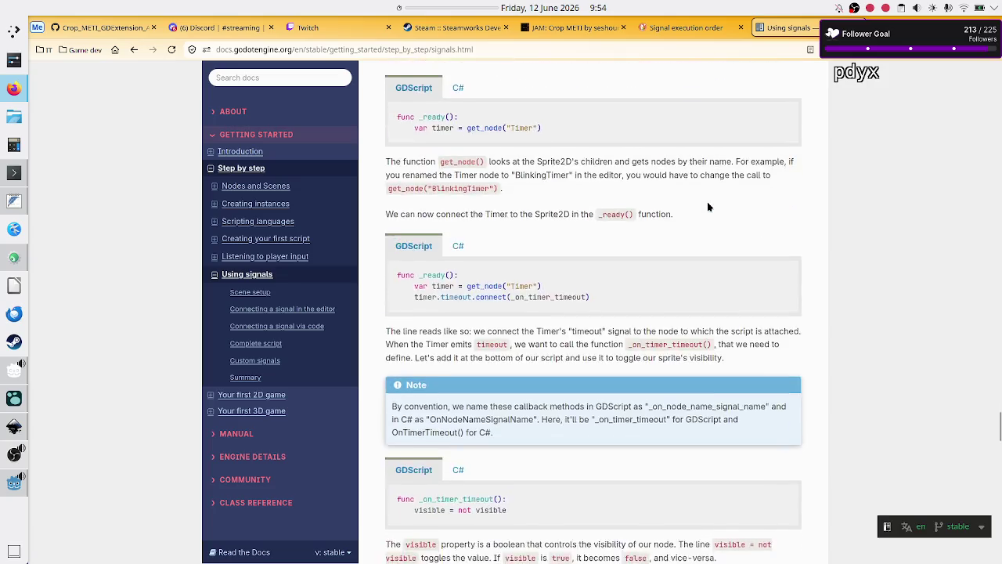
{"action": "scroll", "coordinate": [707, 206], "scroll_direction": "down", "scroll_amount": 2}
{"action": "scroll", "coordinate": [656, 279], "scroll_direction": "down", "scroll_amount": 2}
{"action": "scroll", "coordinate": [656, 279], "scroll_direction": "down", "scroll_amount": 10}
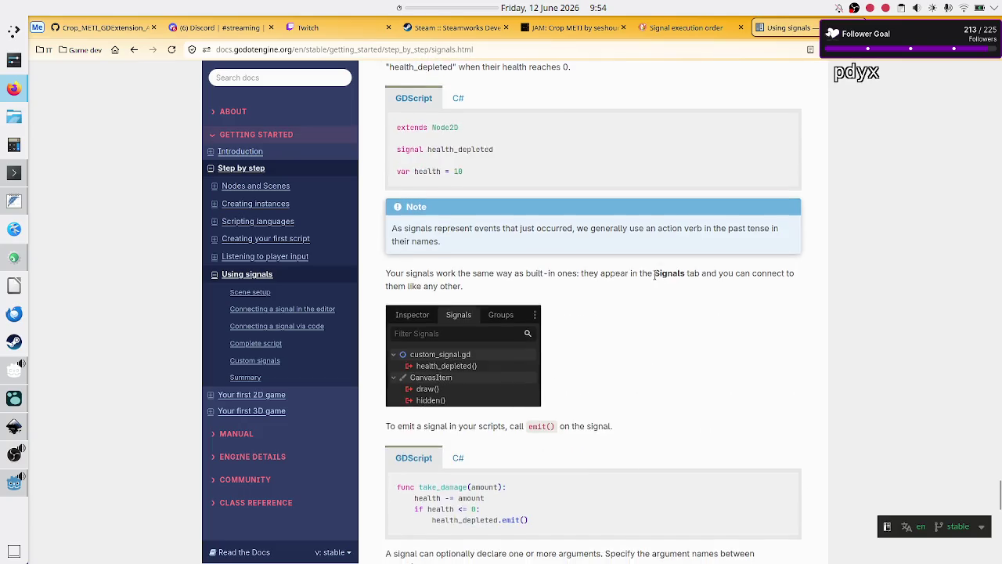
{"action": "scroll", "coordinate": [655, 275], "scroll_direction": "up", "scroll_amount": 3}
{"action": "scroll", "coordinate": [655, 276], "scroll_direction": "down", "scroll_amount": 10}
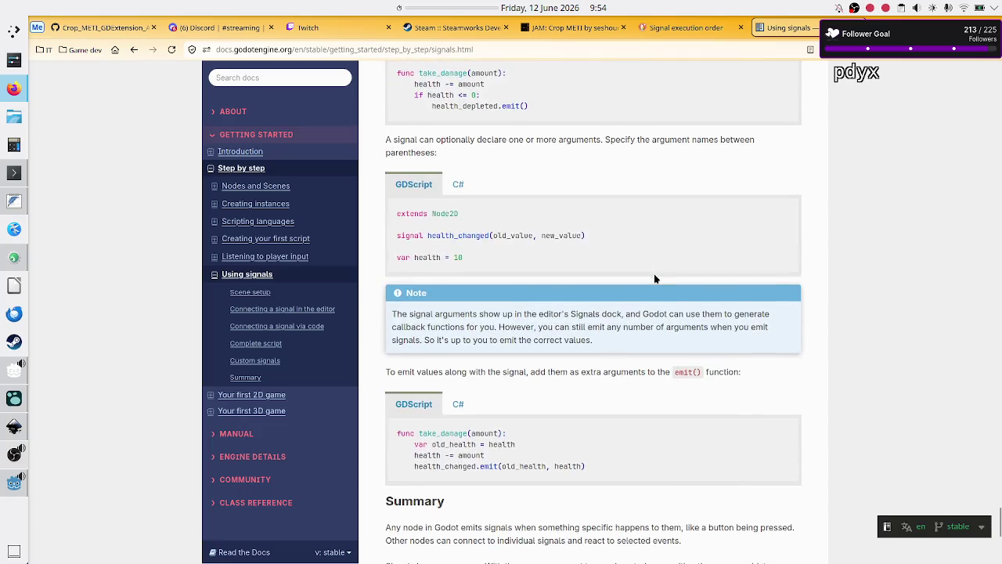
{"action": "scroll", "coordinate": [654, 273], "scroll_direction": "down", "scroll_amount": 5}
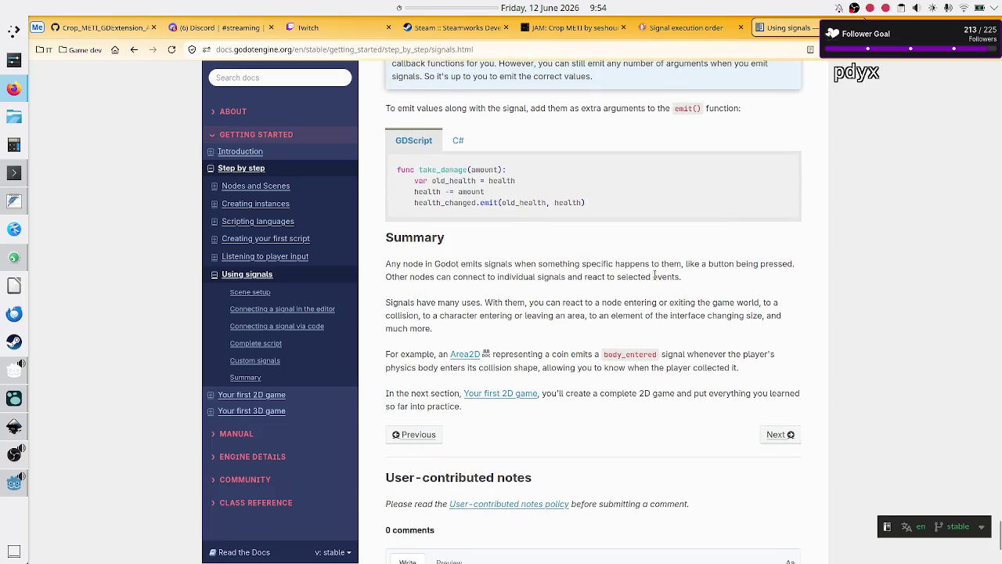
{"action": "scroll", "coordinate": [653, 276], "scroll_direction": "down", "scroll_amount": 4}
{"action": "scroll", "coordinate": [654, 276], "scroll_direction": "up", "scroll_amount": 10}
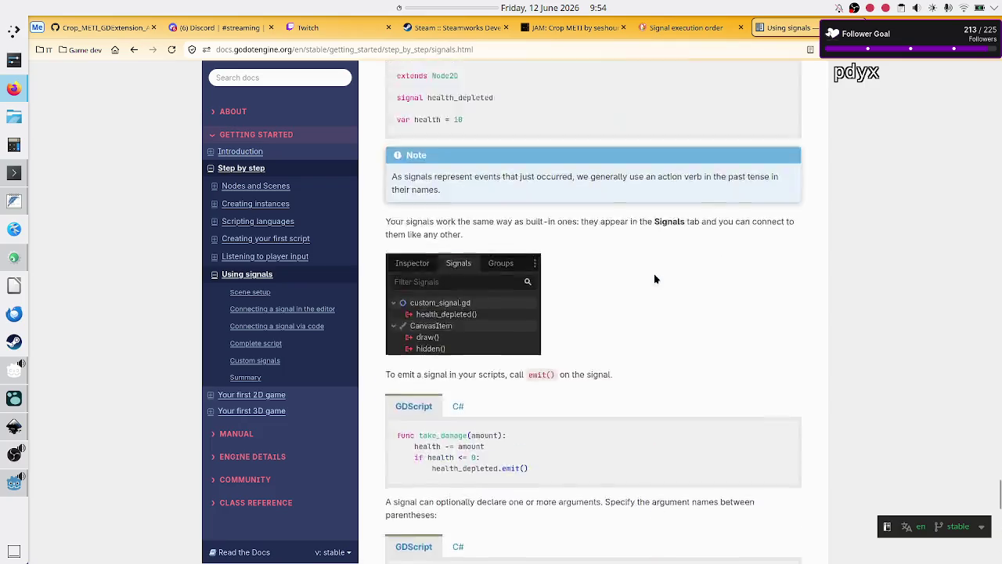
{"action": "scroll", "coordinate": [654, 273], "scroll_direction": "up", "scroll_amount": 8}
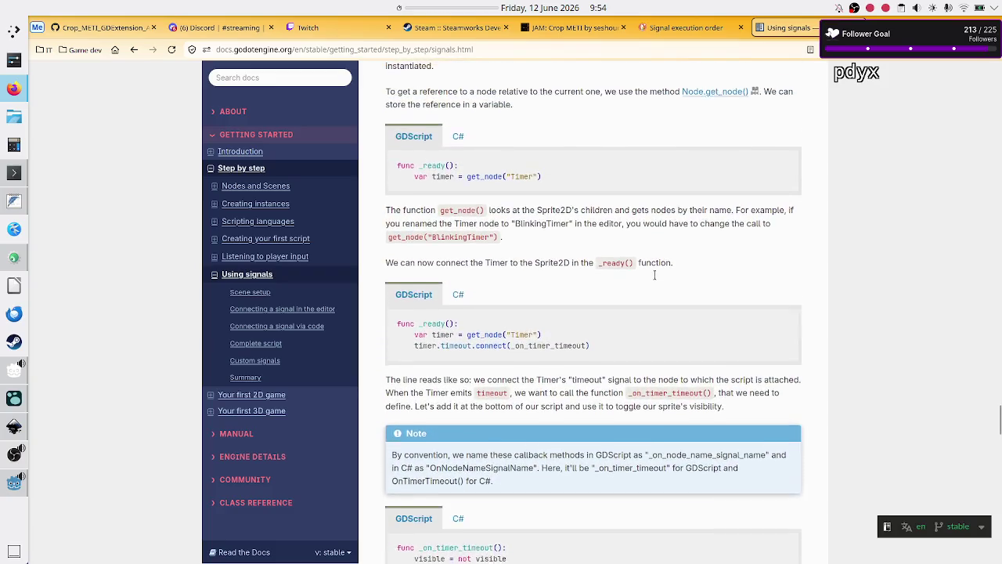
{"action": "key", "text": "ctrl+f"}
{"action": "type", "text": "multiple"}
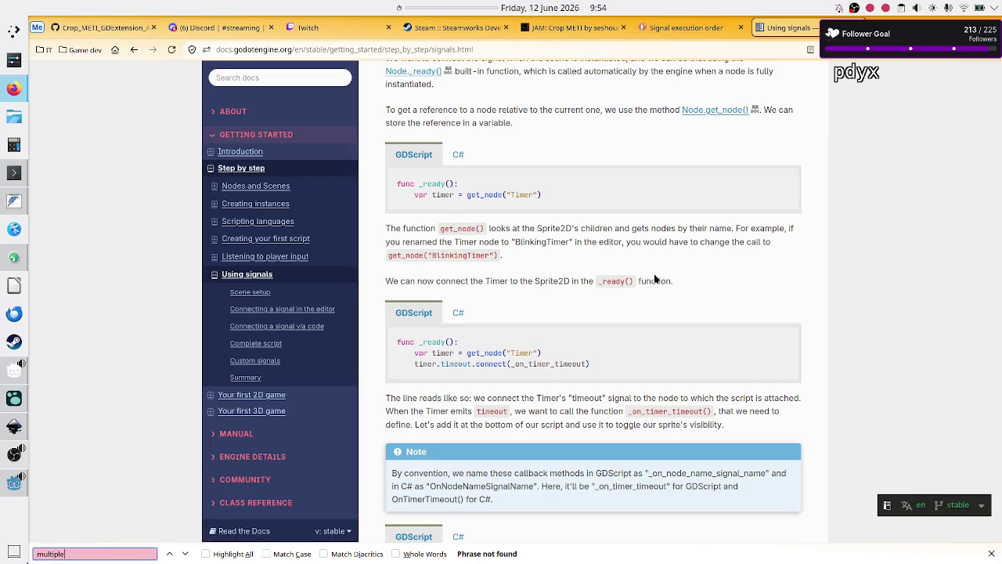
{"action": "key", "text": "ctrl+a"}
{"action": "key", "text": "BackSpace"}
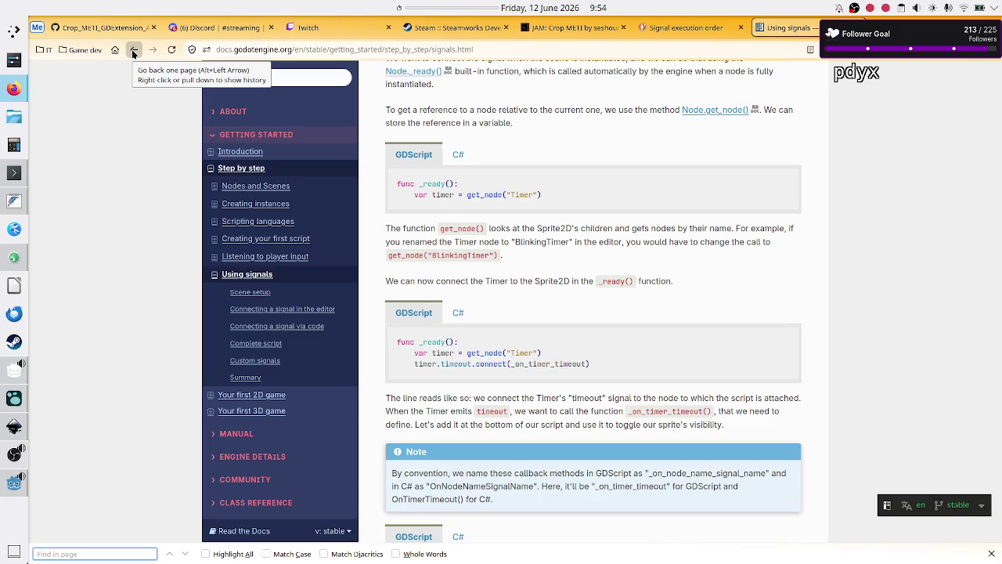
{"action": "key", "text": "Escape"}
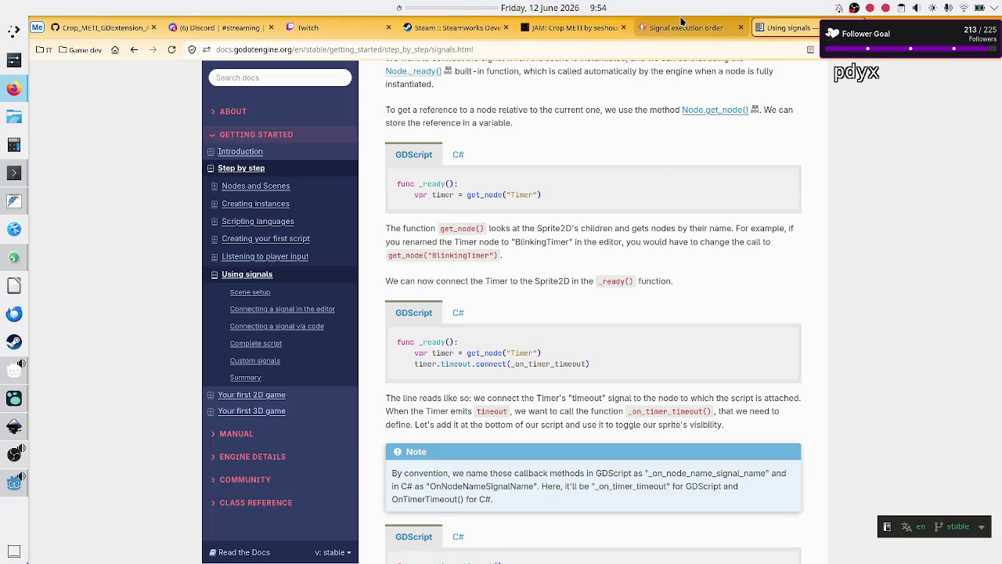
Step: Ask Duck.ai 'are you sure?' in the Signal execution order chat
{"action": "left_click", "coordinate": [681, 27]}
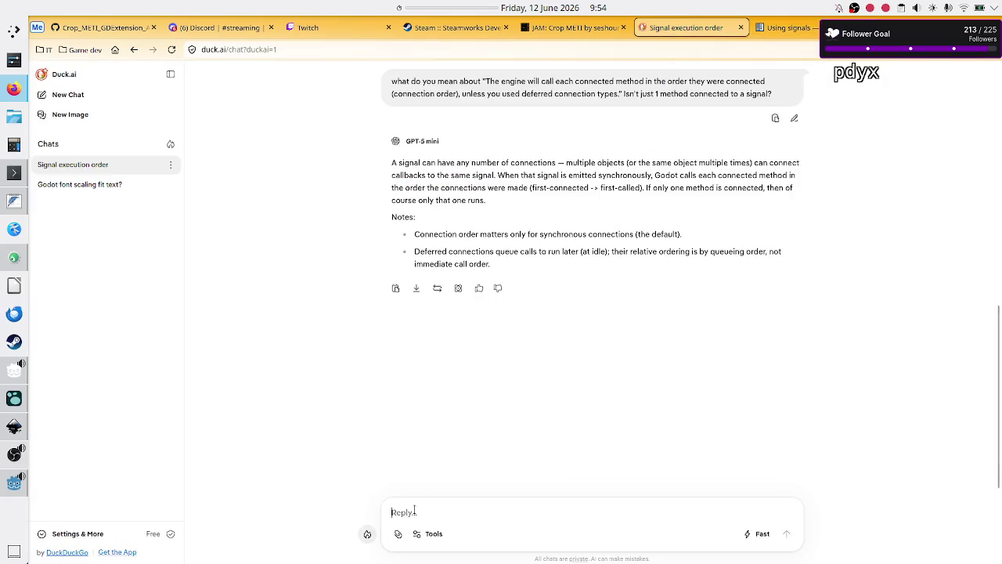
{"action": "type", "text": "are you sure?"}
{"action": "key", "text": "Return"}
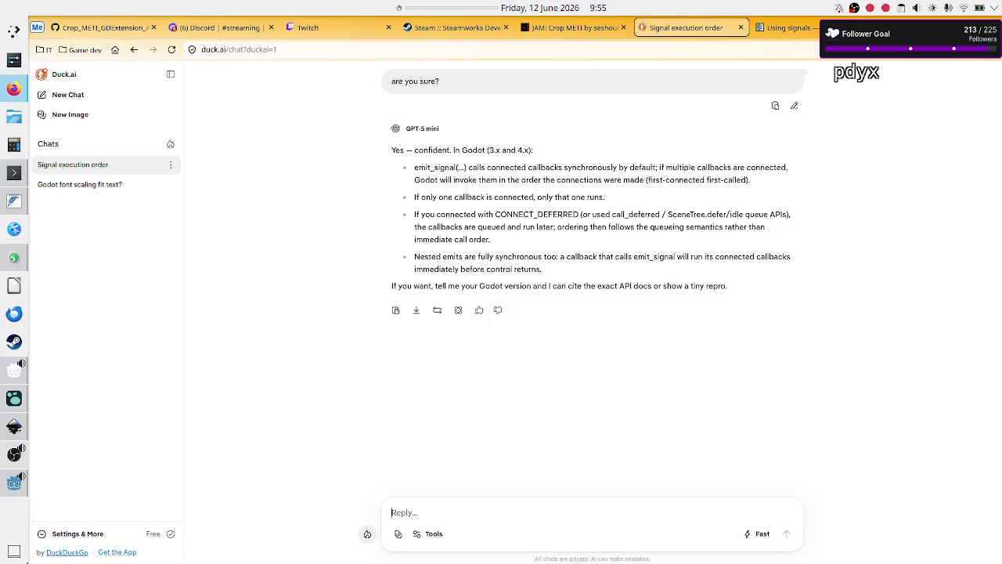
Step: Send the objection 'I really don't think you can have a signal connected to multiple functions'
{"action": "type", "text": "I really don"}
{"action": "type", "text": "'t think you "}
{"action": "type", "text": "can"}
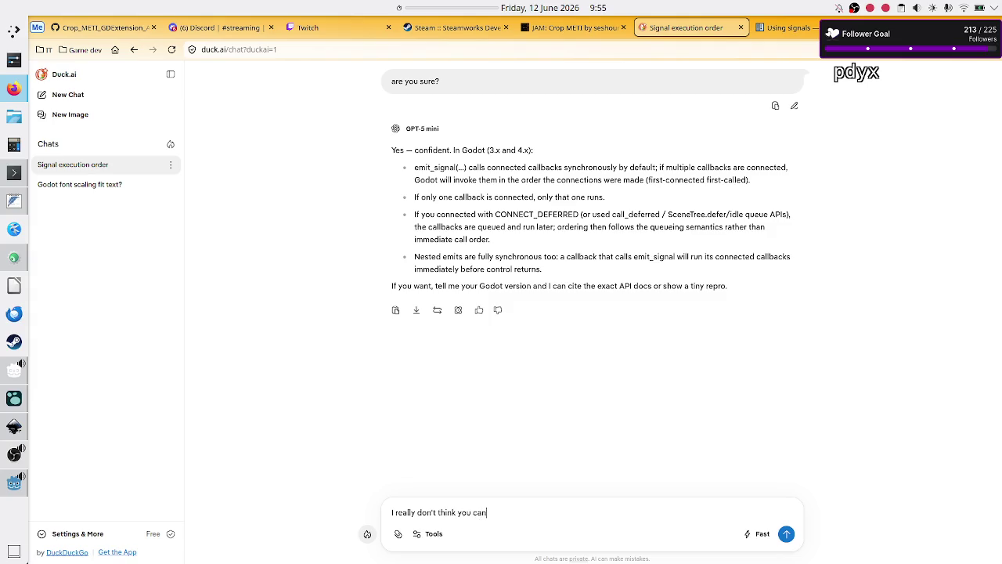
{"action": "type", "text": " have a signal co"}
{"action": "type", "text": "nnected to mu"}
{"action": "type", "text": "ltiple f"}
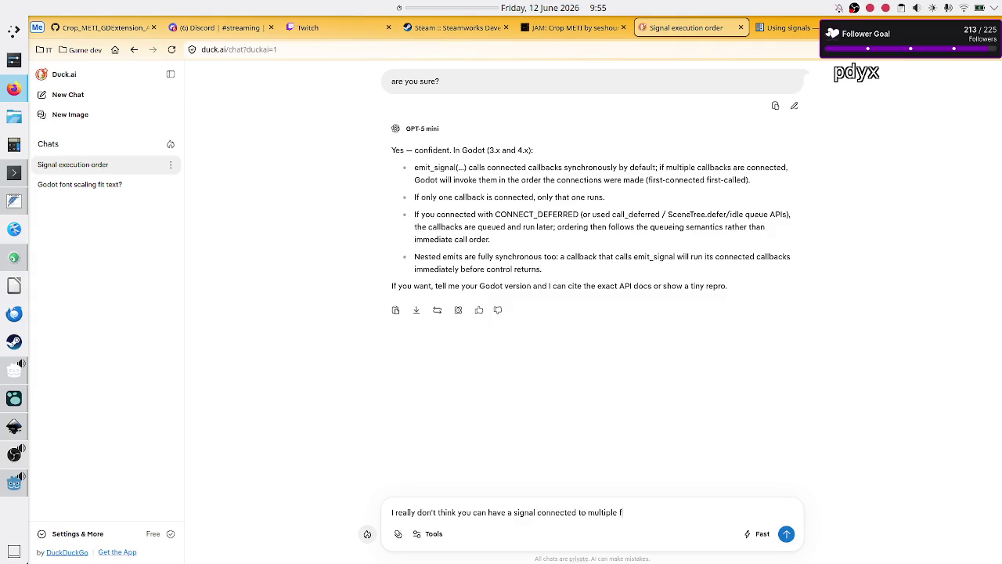
{"action": "type", "text": "unctions"}
{"action": "key", "text": "Return"}
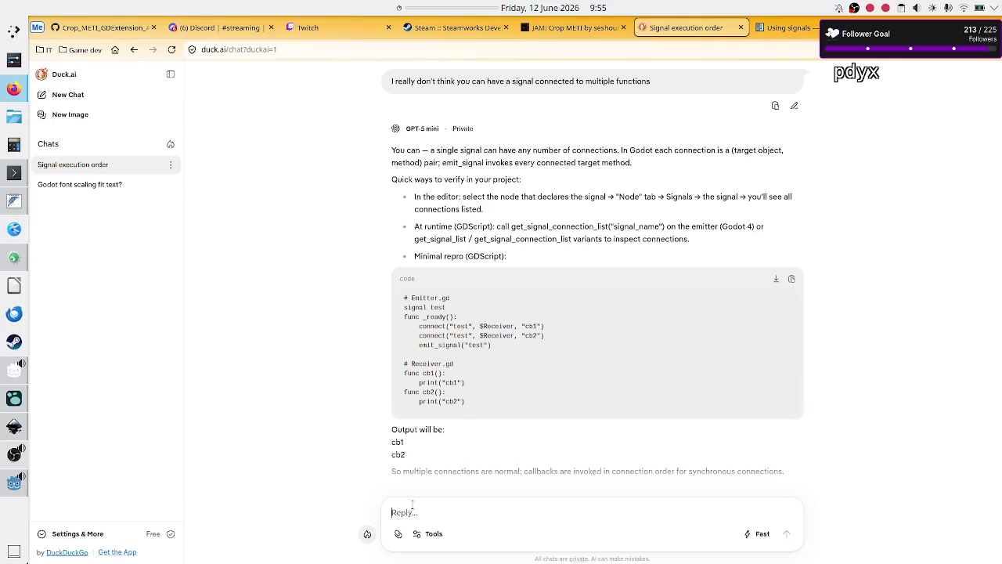
{"action": "key", "text": "alt+Tab"}
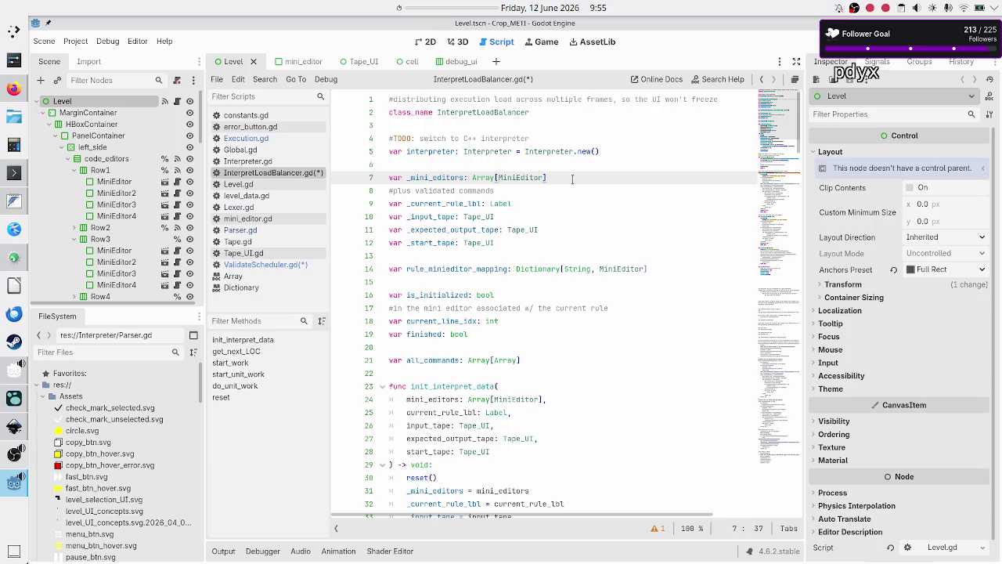
Step: Glance at Duck.ai's reply, then save the edited scripts in Godot
{"action": "key", "text": "alt+Tab"}
{"action": "scroll", "coordinate": [528, 230], "scroll_direction": "up", "scroll_amount": 2}
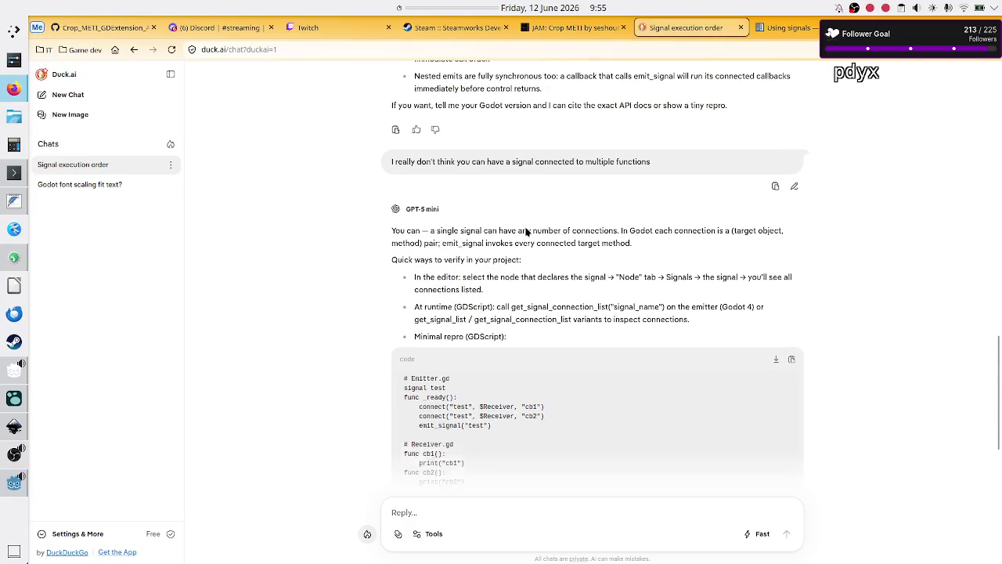
{"action": "scroll", "coordinate": [527, 231], "scroll_direction": "down", "scroll_amount": 1}
{"action": "key", "text": "alt+Tab"}
{"action": "left_click", "coordinate": [577, 190]}
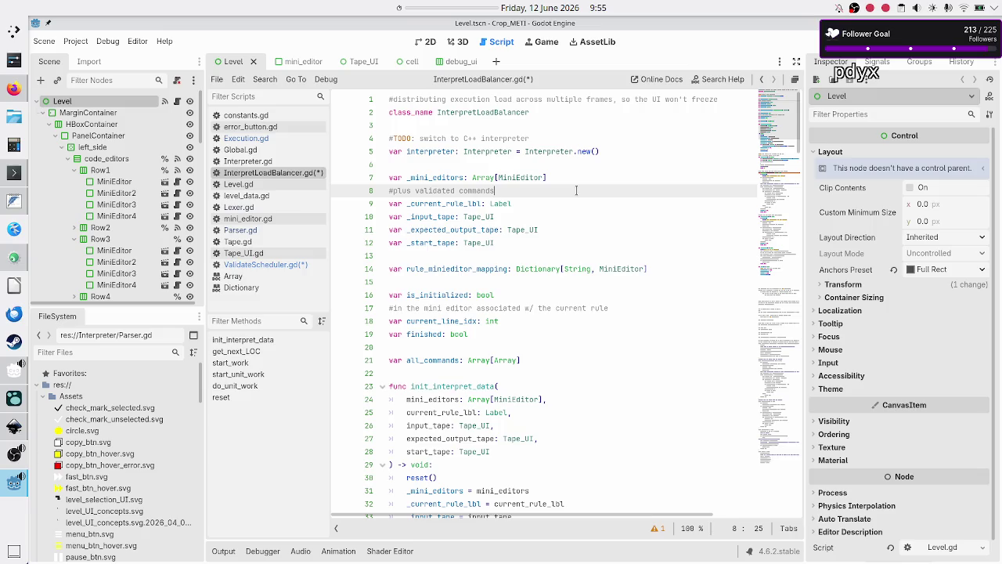
{"action": "key", "text": "ctrl+s"}
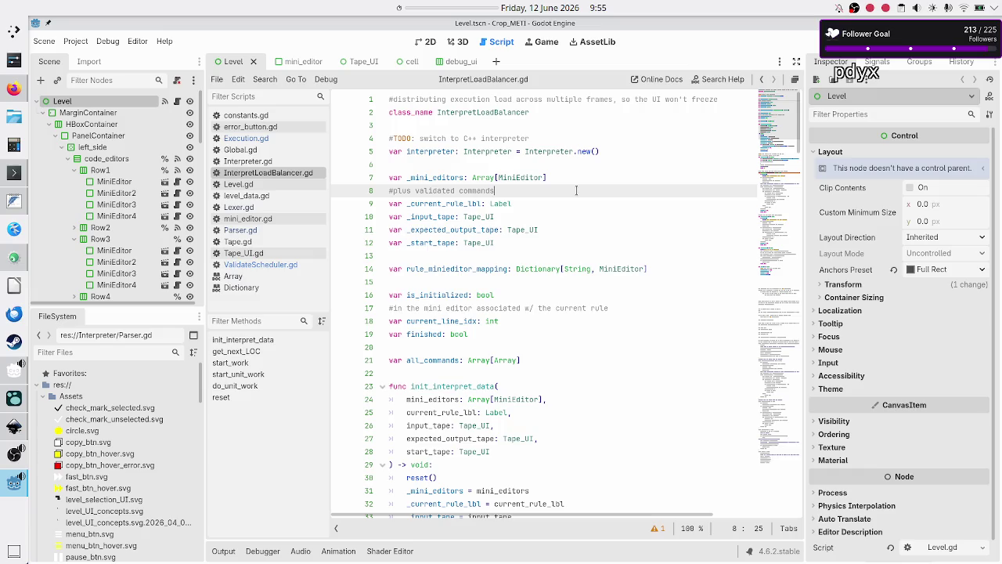
Step: Step through lines 6–7, then open ValidateScheduler.gd from the script list
{"action": "key", "text": "Up"}
{"action": "key", "text": "Up"}
{"action": "key", "text": "Up"}
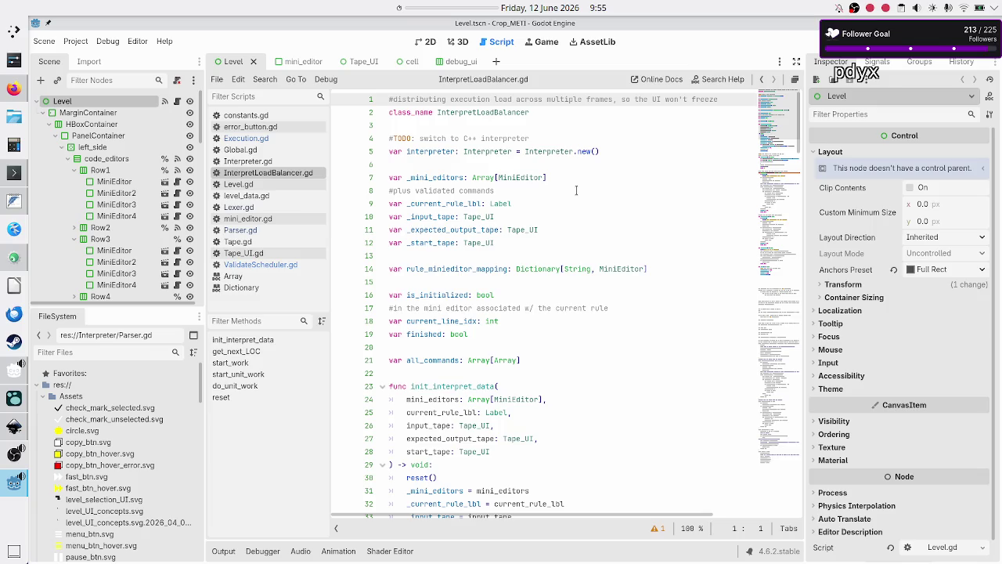
{"action": "key", "text": "Down"}
{"action": "key", "text": "Down"}
{"action": "key", "text": "Down"}
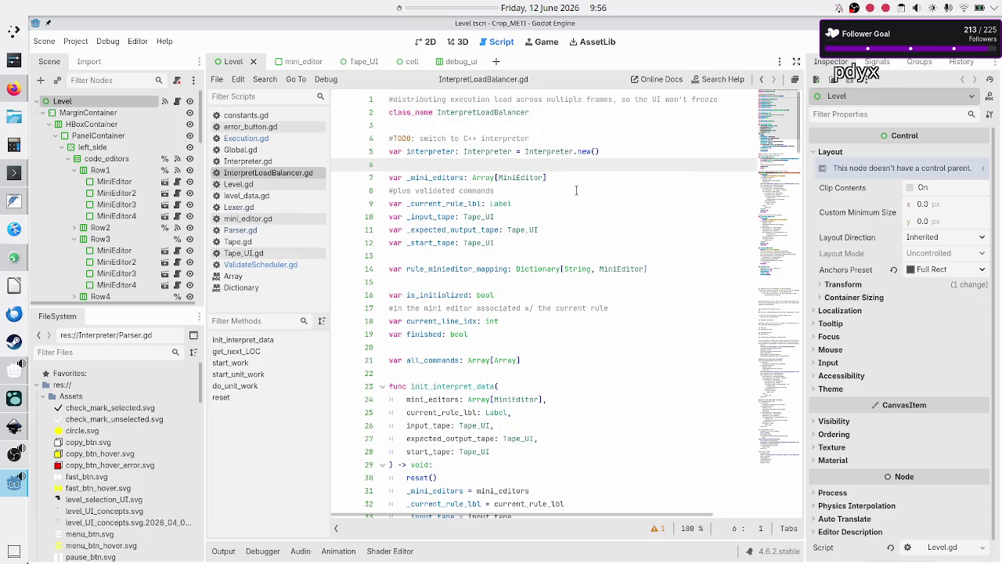
{"action": "key", "text": "Down"}
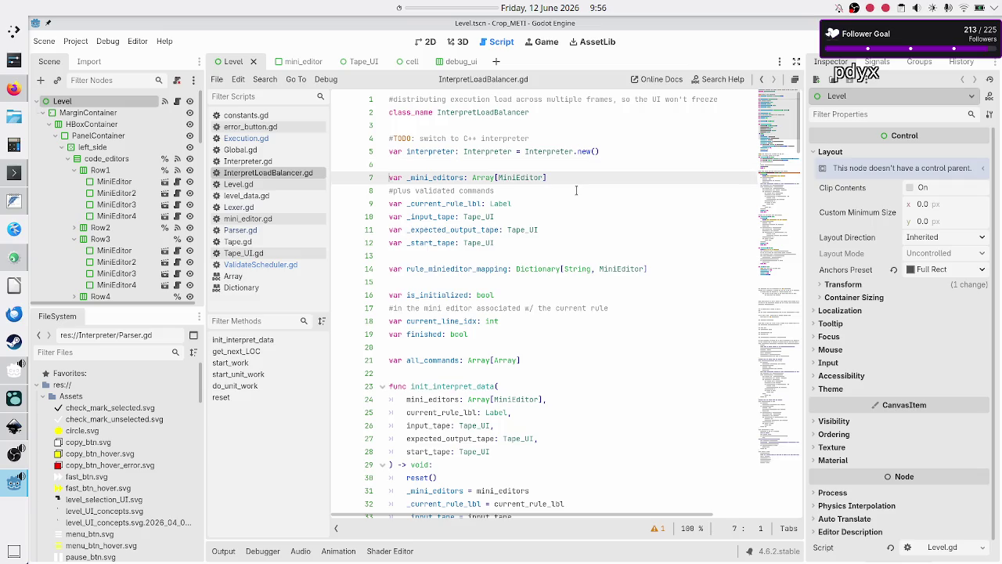
{"action": "left_click", "coordinate": [253, 265]}
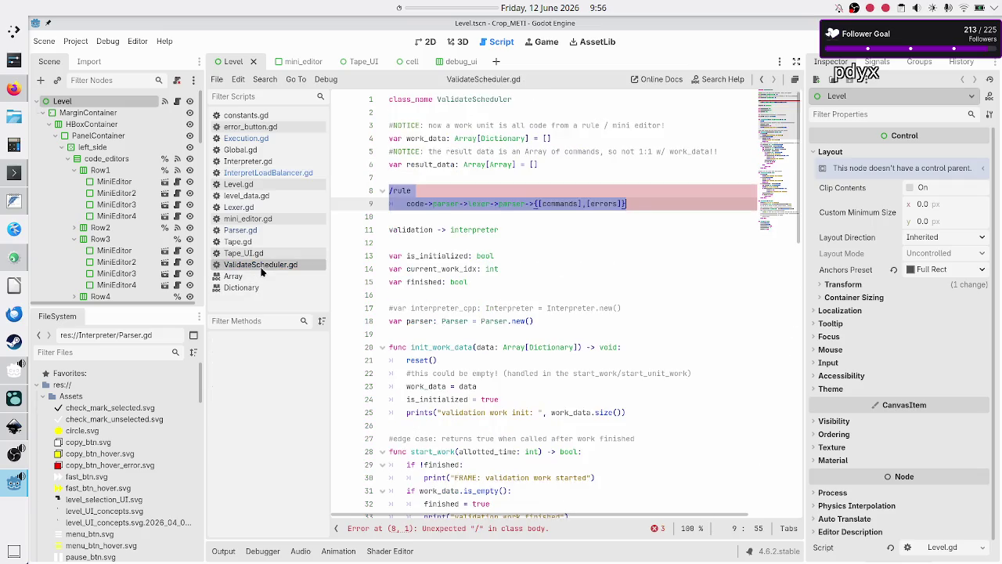
Step: Review the /rule and {[commands],[errors]} lines 8–9, then return to InterpretLoadBalancer.gd
{"action": "left_click", "coordinate": [635, 204]}
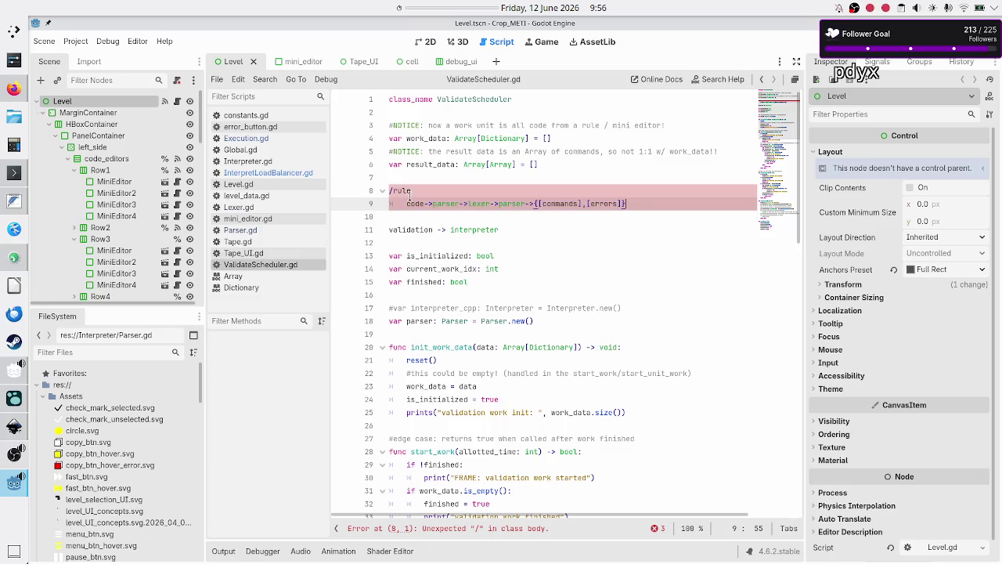
{"action": "mouse_move", "coordinate": [637, 203]}
{"action": "left_mouse_down"}
{"action": "mouse_move", "coordinate": [426, 203]}
{"action": "mouse_move", "coordinate": [366, 190]}
{"action": "left_mouse_up"}
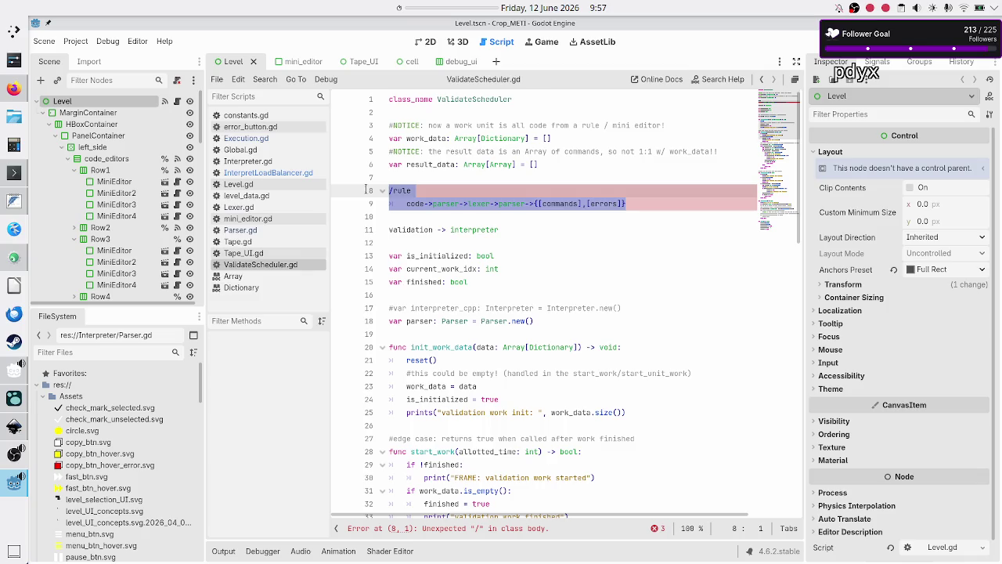
{"action": "left_click", "coordinate": [442, 189]}
{"action": "left_click_drag", "start_coordinate": [441, 189], "coordinate": [387, 190]}
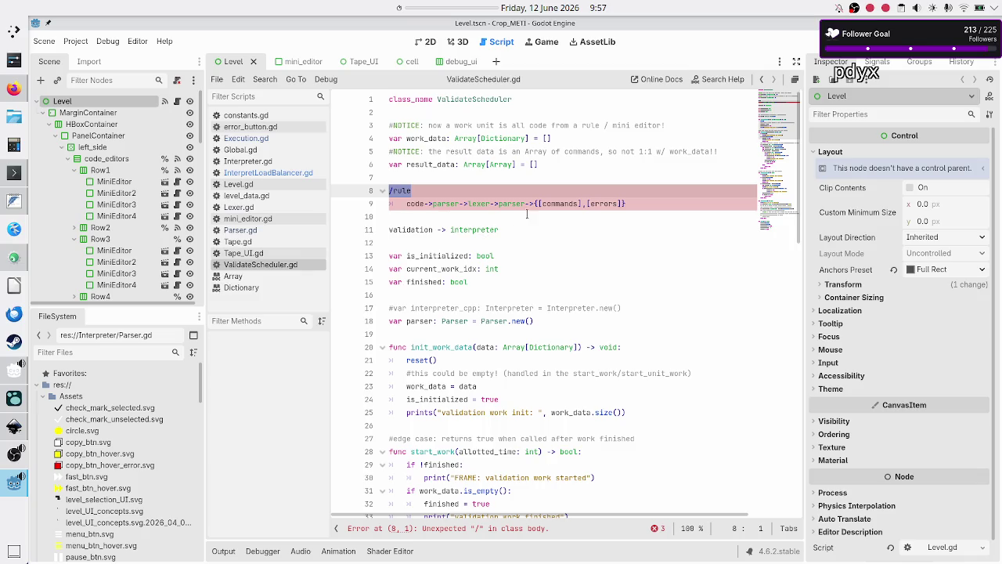
{"action": "left_click_drag", "start_coordinate": [533, 202], "coordinate": [632, 205]}
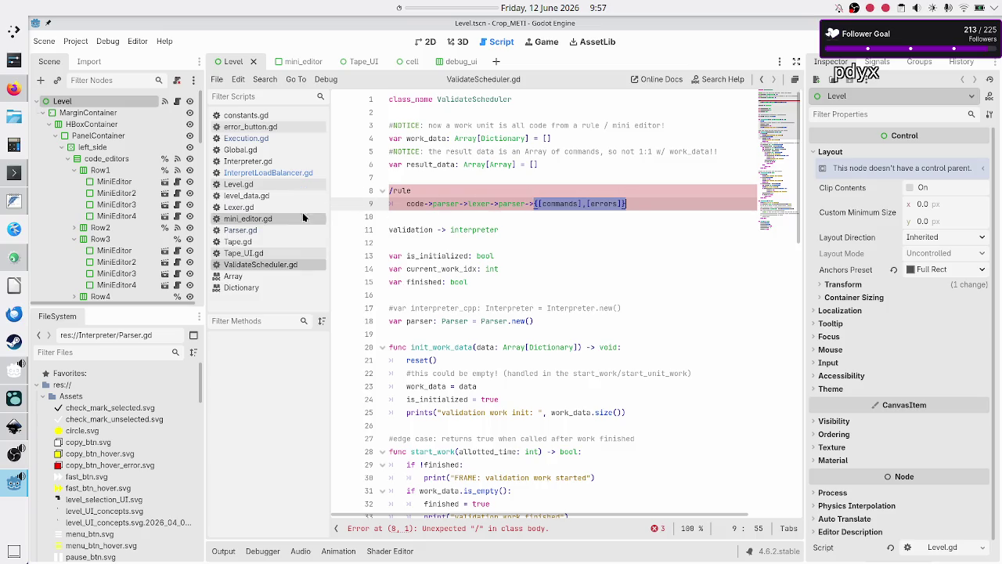
{"action": "left_click", "coordinate": [295, 178]}
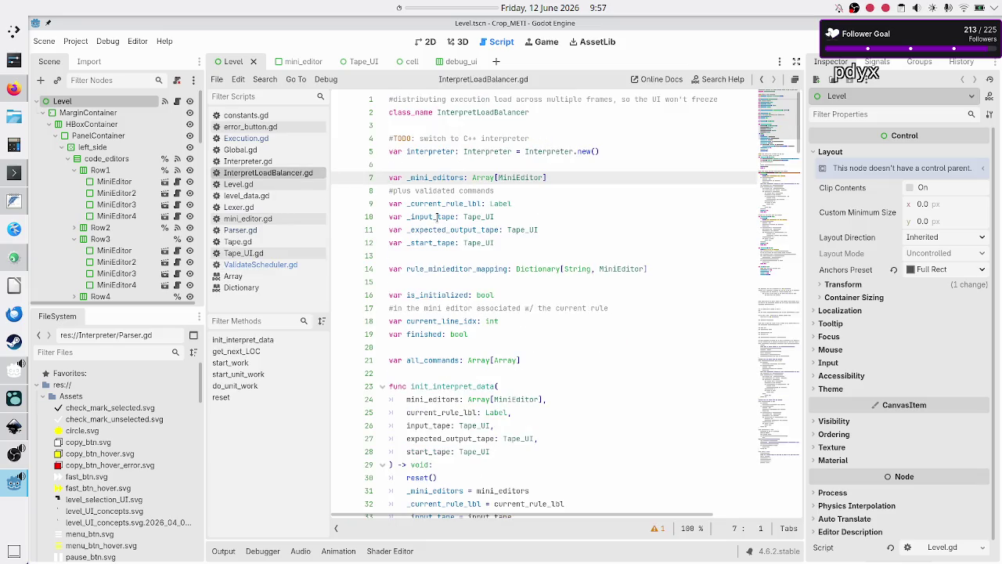
Step: Inspect rule_minieditor_mapping, current_line_idx, mini_editor, MiniEditor and get_rule in InterpretLoadBalancer.gd
{"action": "left_click", "coordinate": [443, 313]}
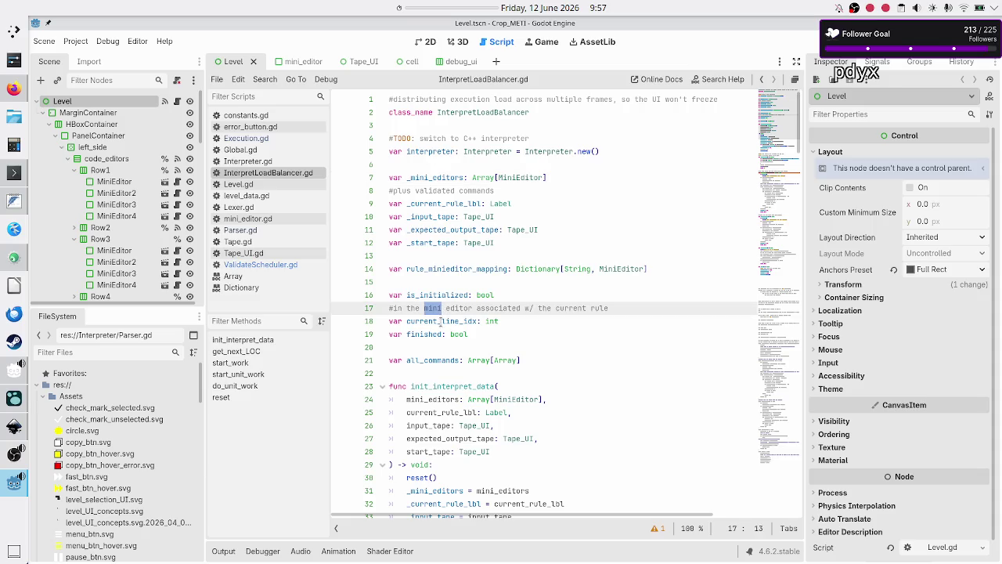
{"action": "double_click", "coordinate": [441, 321]}
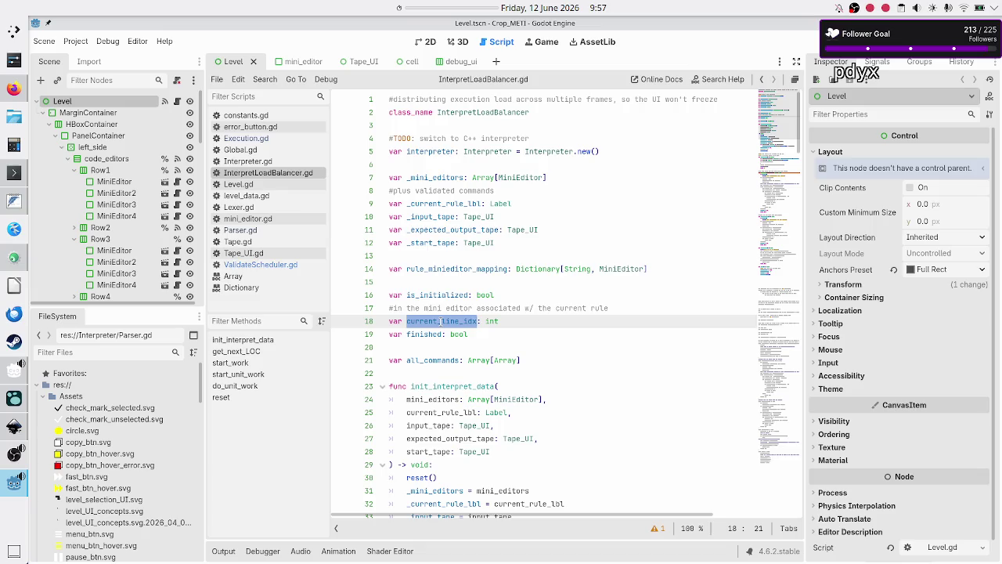
{"action": "double_click", "coordinate": [468, 268]}
{"action": "scroll", "coordinate": [473, 321], "scroll_direction": "down", "scroll_amount": 3}
{"action": "scroll", "coordinate": [477, 326], "scroll_direction": "down", "scroll_amount": 2}
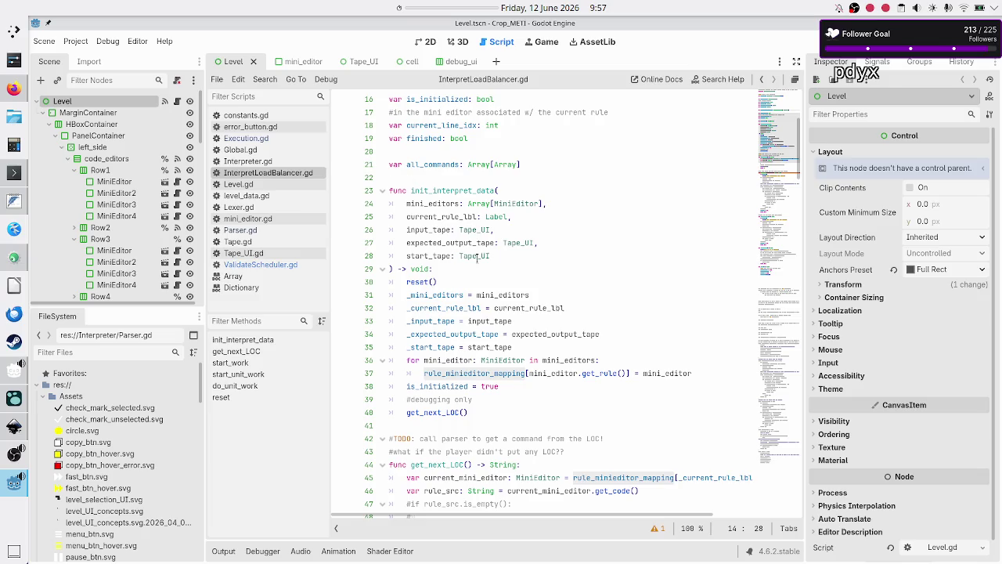
{"action": "double_click", "coordinate": [462, 362]}
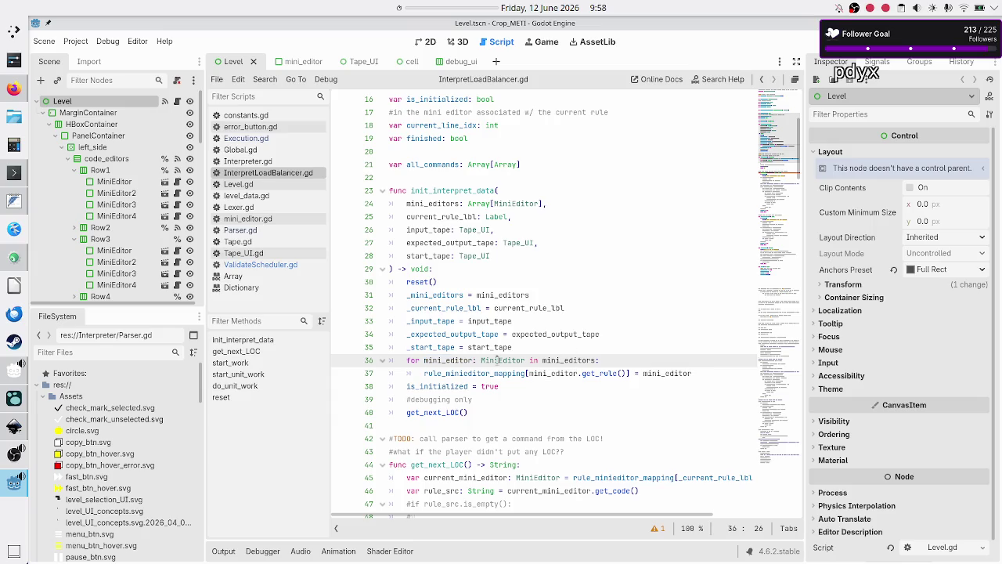
{"action": "double_click", "coordinate": [500, 361]}
{"action": "double_click", "coordinate": [592, 374]}
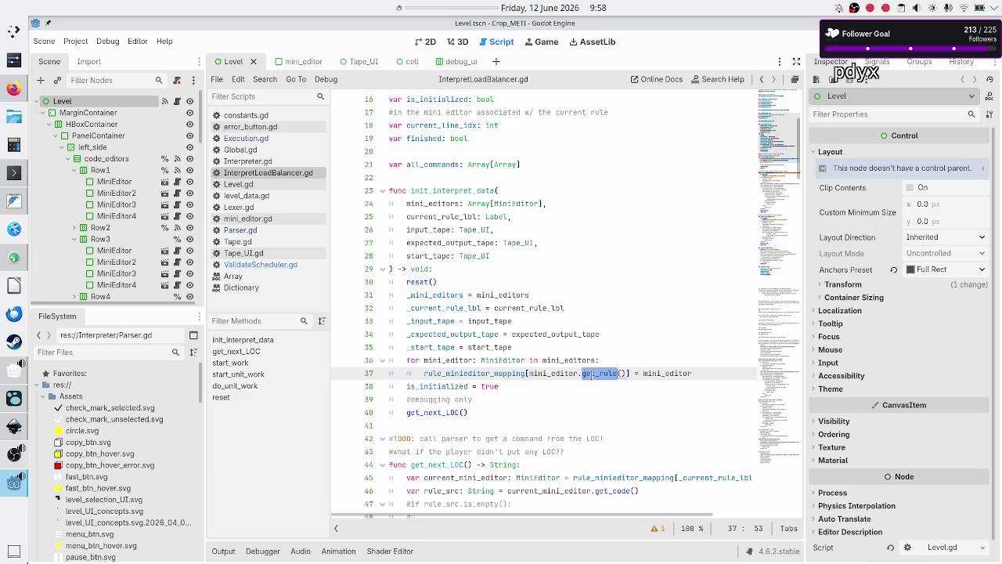
{"action": "scroll", "coordinate": [634, 252], "scroll_direction": "up", "scroll_amount": 5}
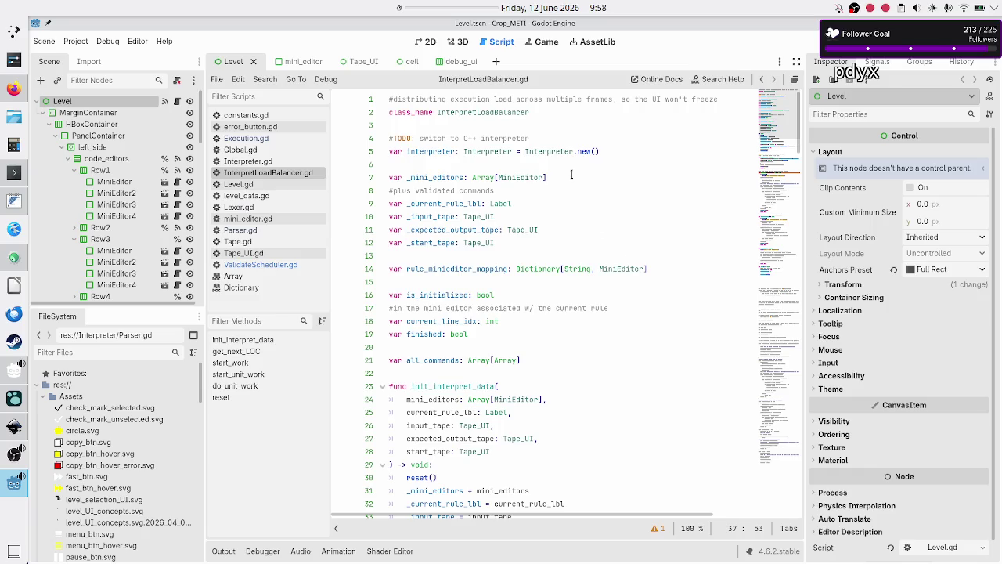
{"action": "scroll", "coordinate": [544, 251], "scroll_direction": "down", "scroll_amount": 3}
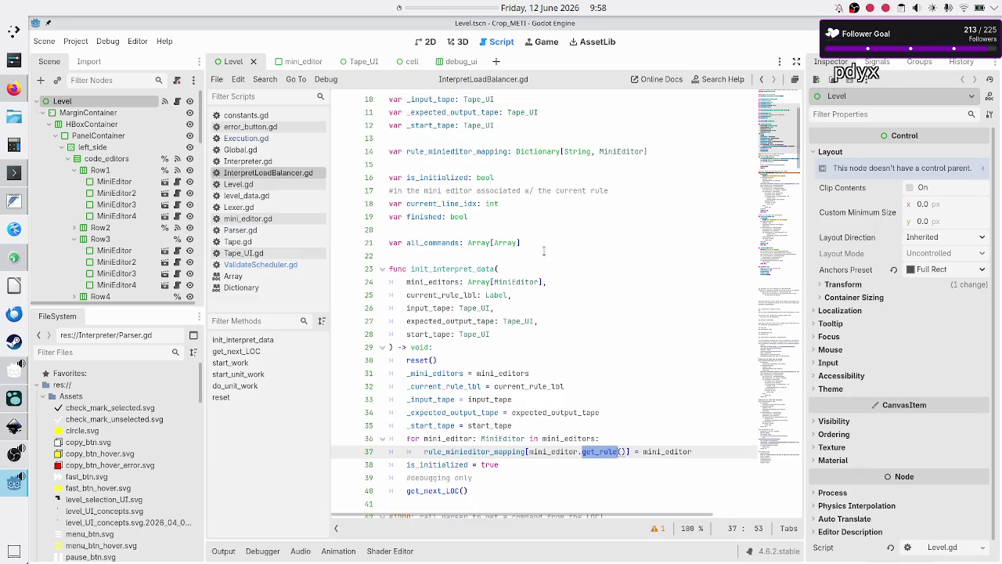
{"action": "scroll", "coordinate": [543, 251], "scroll_direction": "up", "scroll_amount": 3}
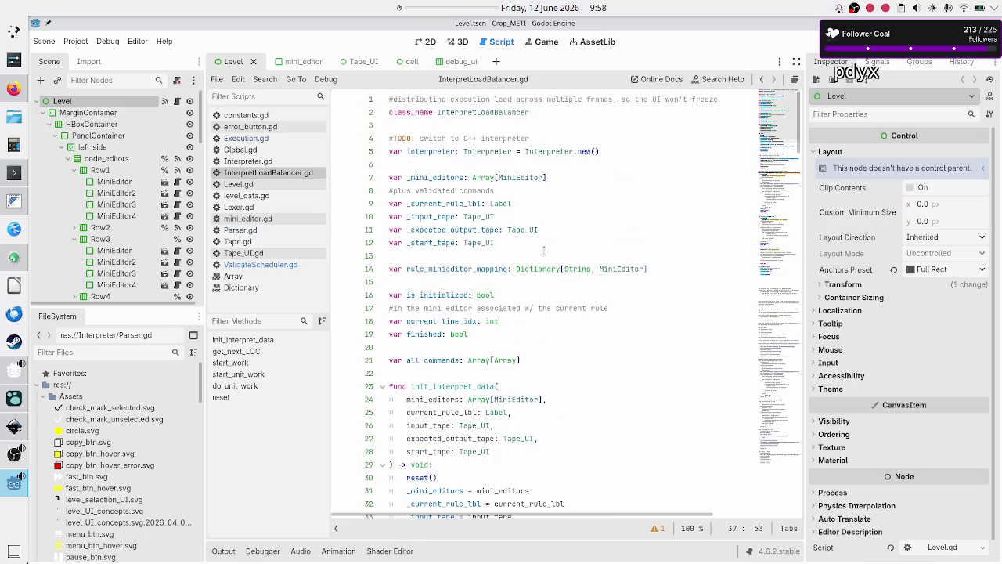
Step: Insert blank lines above the _mini_editors declaration and move to new line 7
{"action": "left_click", "coordinate": [605, 189]}
{"action": "key", "text": "Up"}
{"action": "key", "text": "Up"}
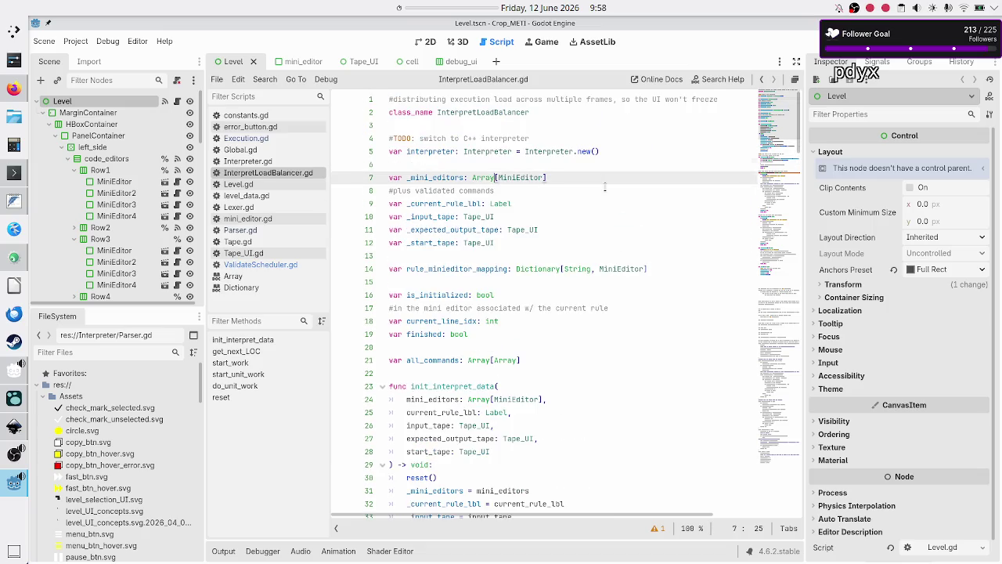
{"action": "key", "text": "Return"}
{"action": "key", "text": "Return"}
{"action": "key", "text": "Up"}
Step: Type the "A" entry with "editor": MiniEditor and "commands": validation.commands inside braces
{"action": "type", "text": "{"}
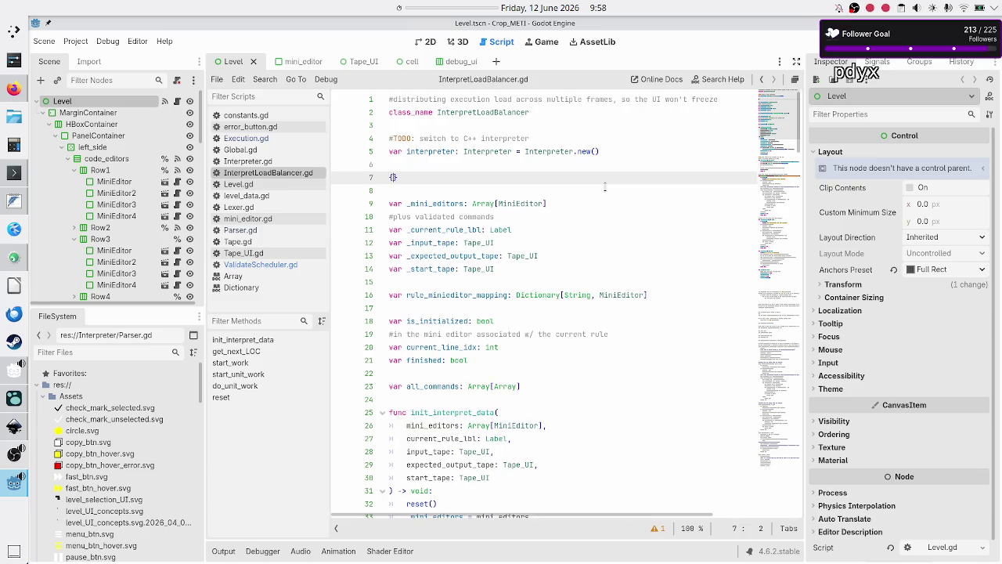
{"action": "key", "text": "Return"}
{"action": "type", "text": "\""}
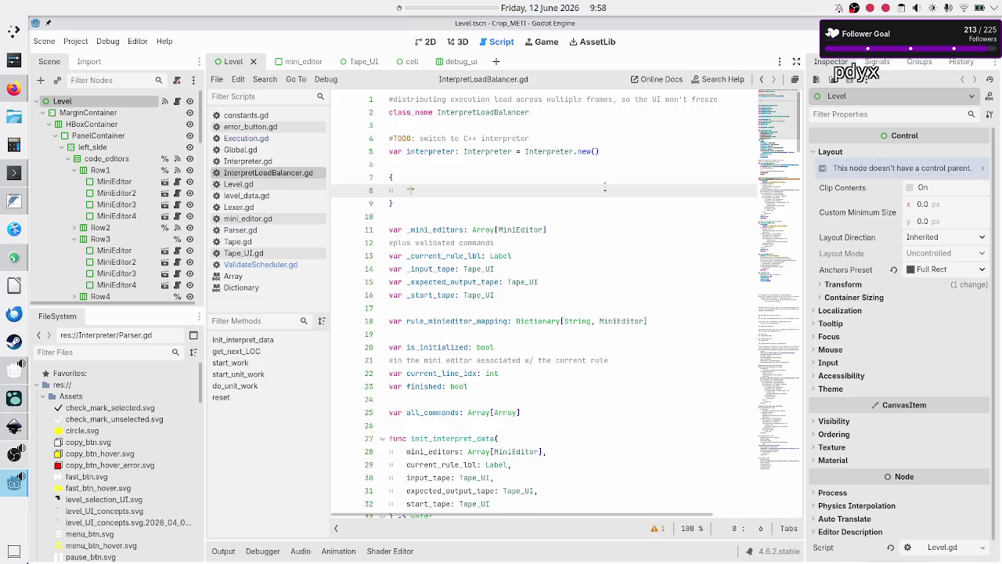
{"action": "type", "text": "A"}
{"action": "type", "text": "\": "}
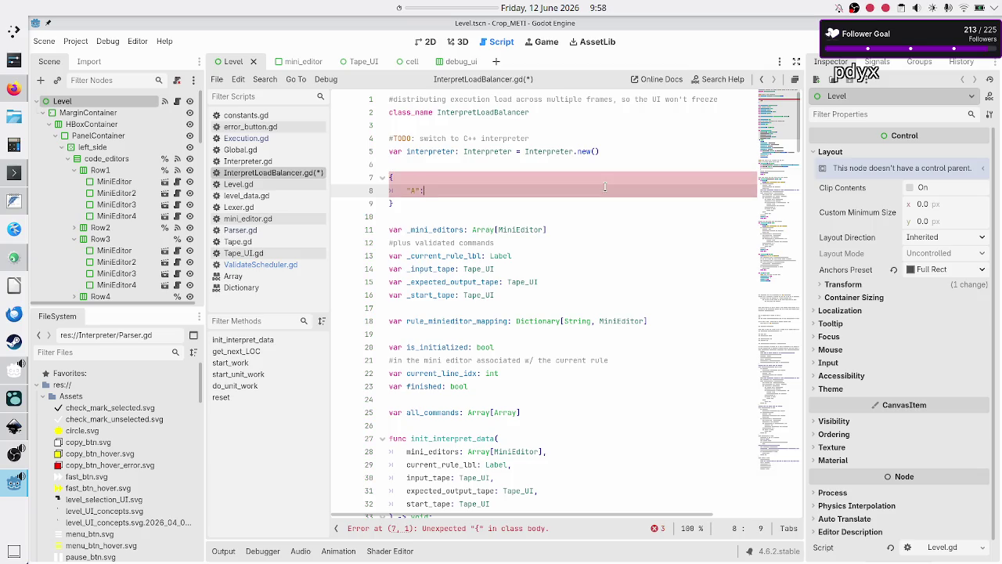
{"action": "type", "text": "{"}
{"action": "type", "text": "\"editor\""}
{"action": "type", "text": ": MiniEditor"}
{"action": "type", "text": ", \""}
{"action": "type", "text": "commands\""}
{"action": "type", "text": ": co"}
{"action": "key", "text": "BackSpace"}
{"action": "key", "text": "BackSpace"}
{"action": "type", "text": "validation"}
{"action": "type", "text": ".comm"}
{"action": "type", "text": "ands, \"err"}
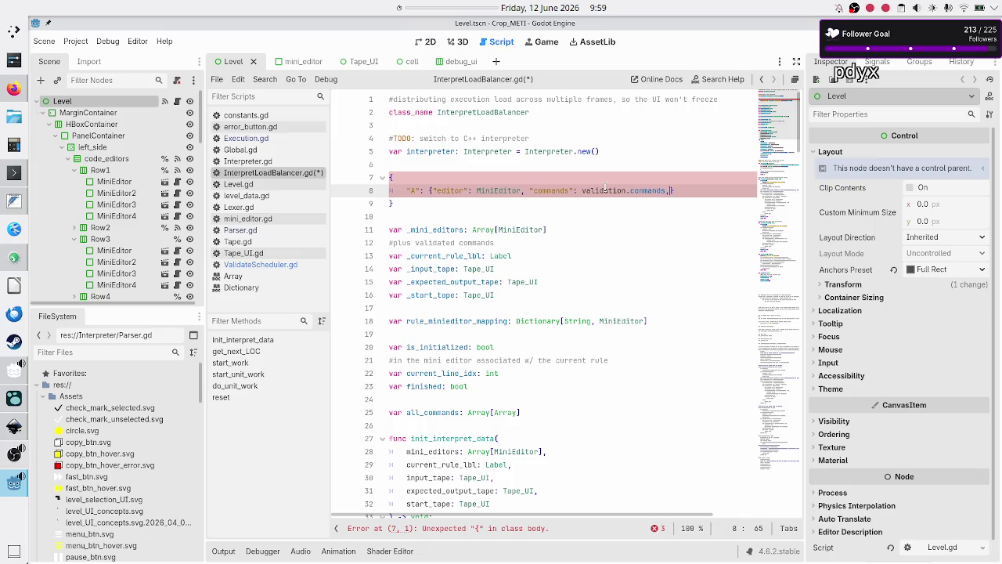
{"action": "type", "text": "ors"}
Step: Delete the unfinished "errors" key and select rule_minieditor_mapping on line 18
{"action": "key", "text": "BackSpace"}
{"action": "key", "text": "BackSpace"}
{"action": "key", "text": "BackSpace"}
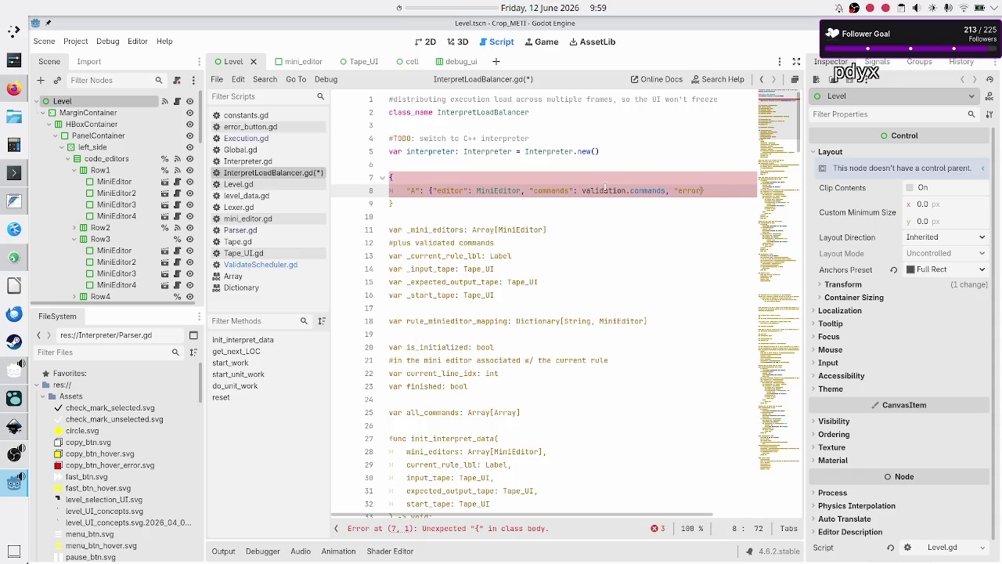
{"action": "key", "text": "BackSpace"}
{"action": "key", "text": "BackSpace"}
{"action": "key", "text": "BackSpace"}
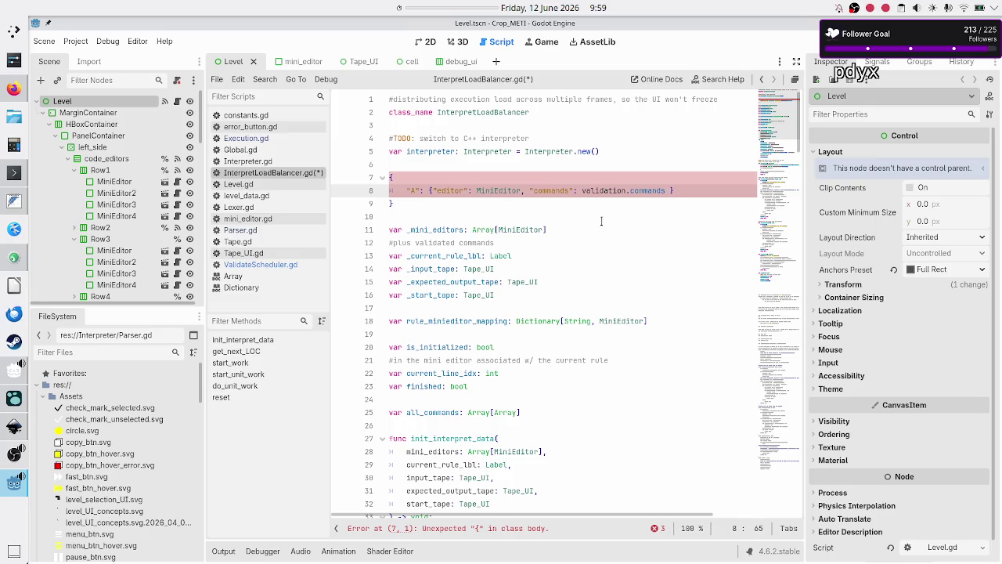
{"action": "key", "text": "Home"}
{"action": "double_click", "coordinate": [450, 319]}
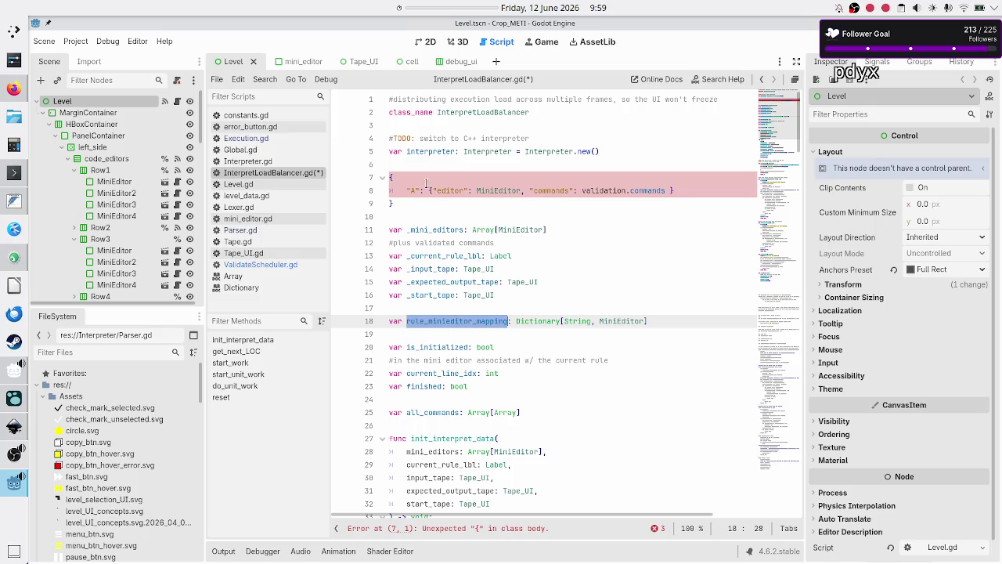
{"action": "left_click", "coordinate": [408, 189]}
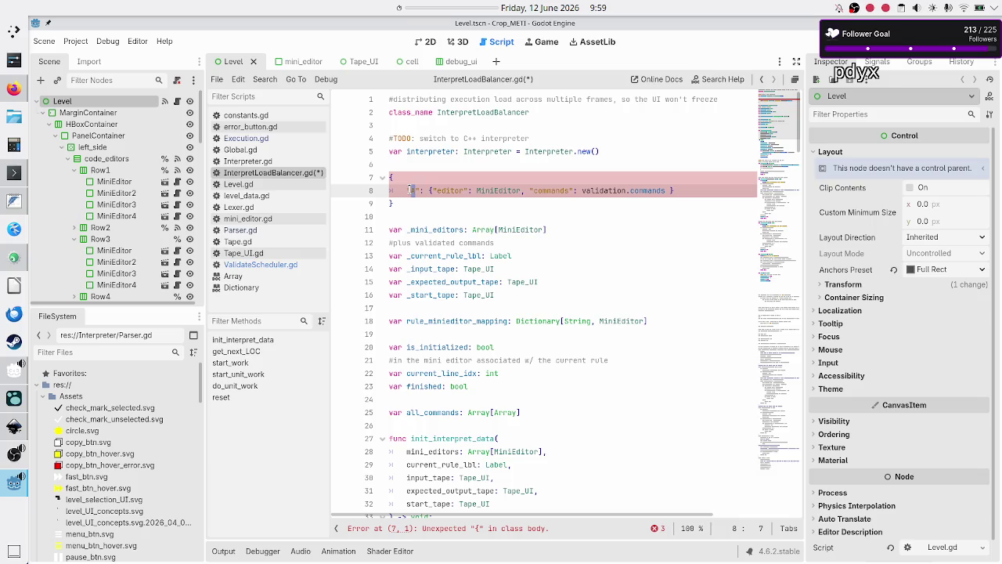
{"action": "type", "text": "A"}
{"action": "double_click", "coordinate": [485, 191]}
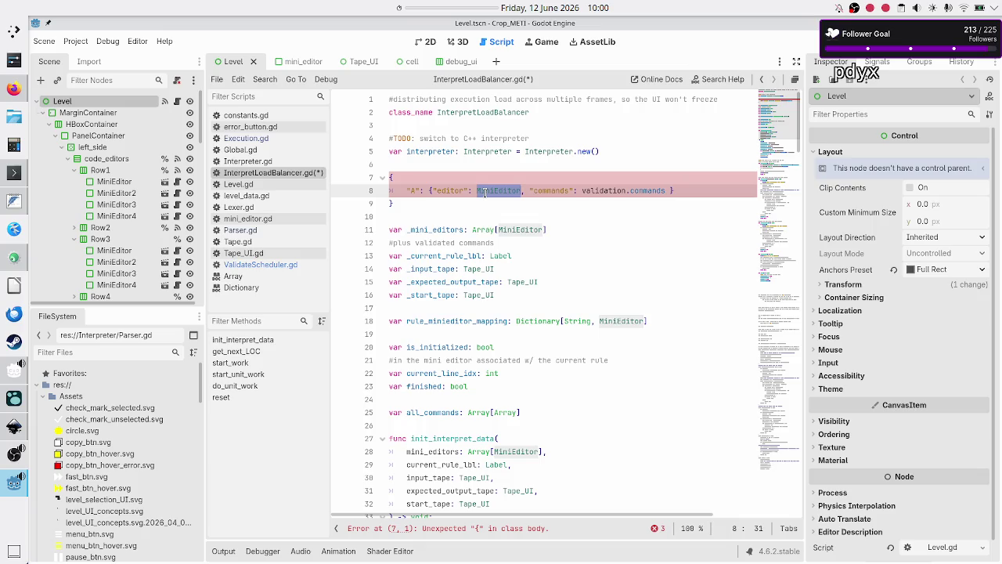
{"action": "double_click", "coordinate": [557, 190]}
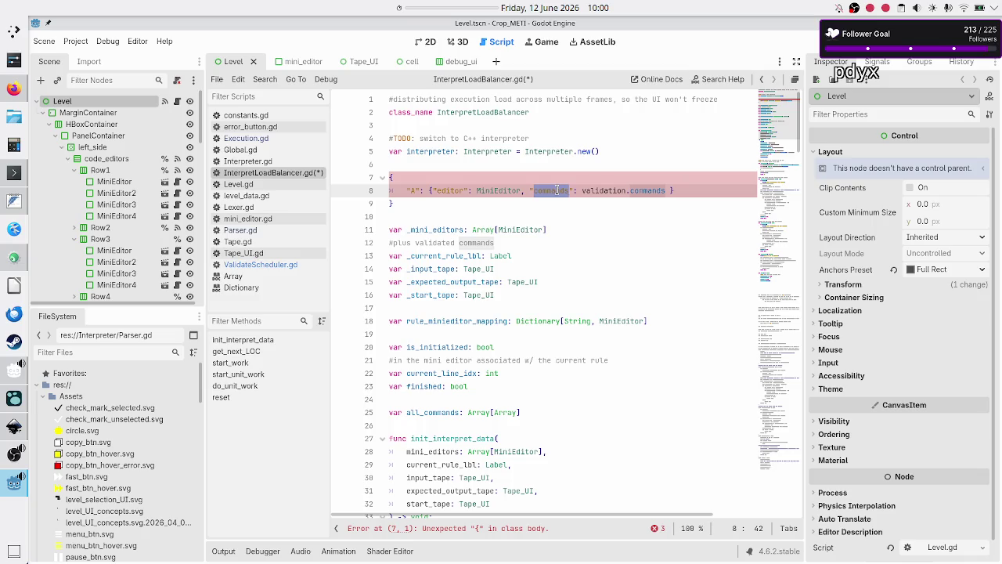
{"action": "left_click", "coordinate": [573, 160]}
{"action": "key", "text": "Down"}
{"action": "key", "text": "Down"}
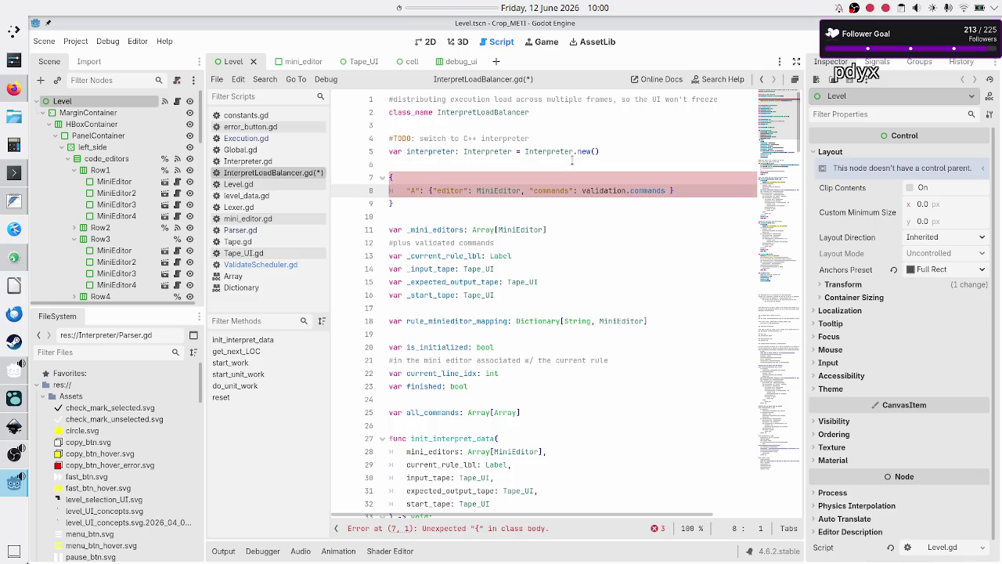
{"action": "key", "text": "Down"}
{"action": "key", "text": "Down"}
{"action": "key", "text": "Down"}
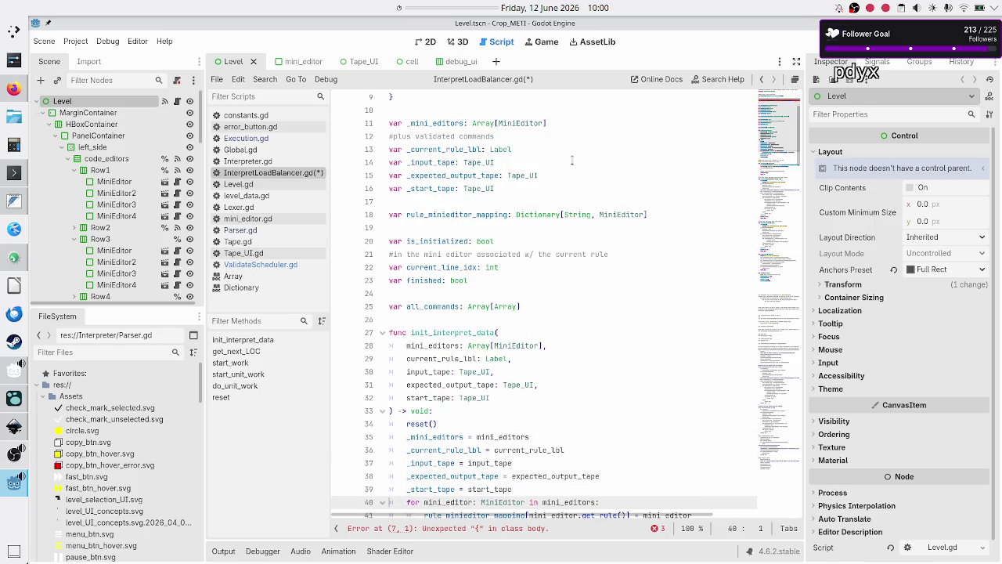
{"action": "key", "text": "Up"}
{"action": "key", "text": "shift+Down"}
{"action": "key", "text": "shift+End"}
{"action": "key", "text": "Right"}
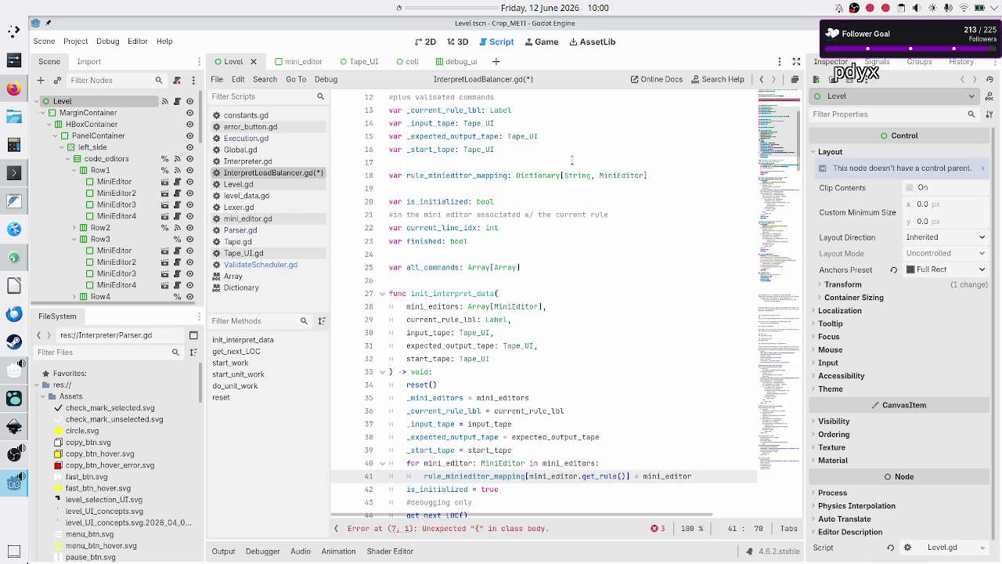
{"action": "left_click", "coordinate": [482, 257]}
{"action": "key", "text": "Down"}
{"action": "key", "text": "shift+End"}
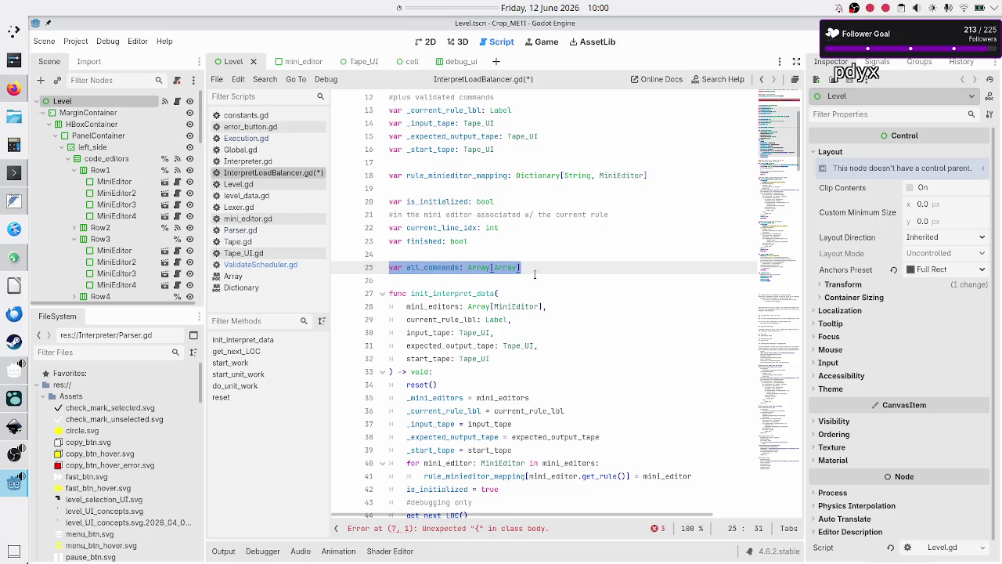
{"action": "scroll", "coordinate": [529, 270], "scroll_direction": "up", "scroll_amount": 4}
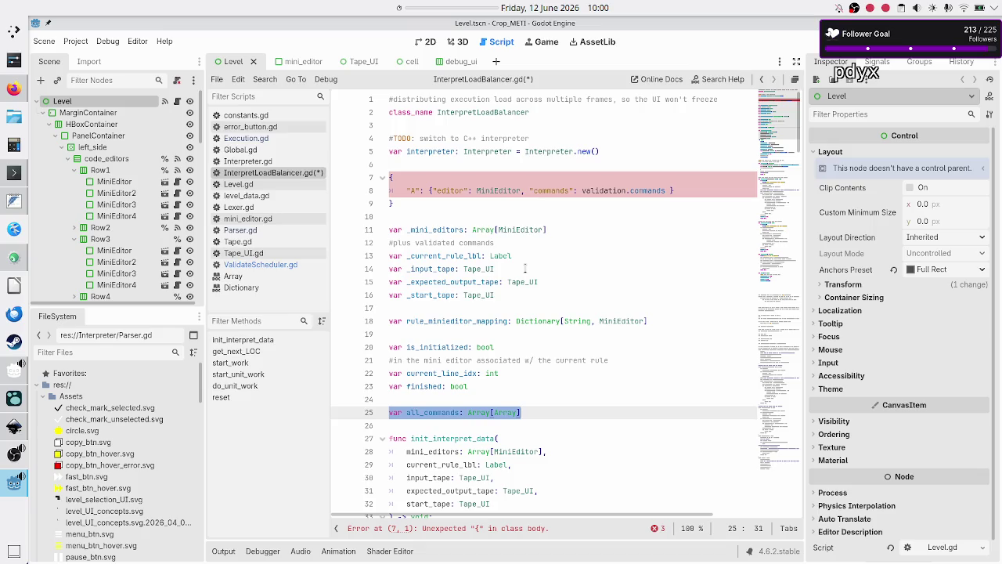
{"action": "double_click", "coordinate": [636, 190]}
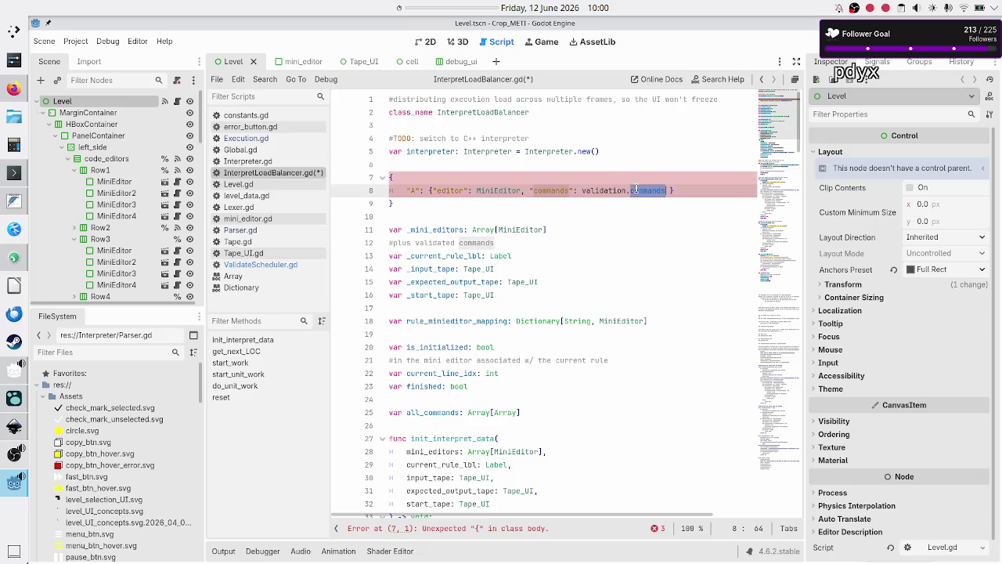
{"action": "double_click", "coordinate": [551, 190]}
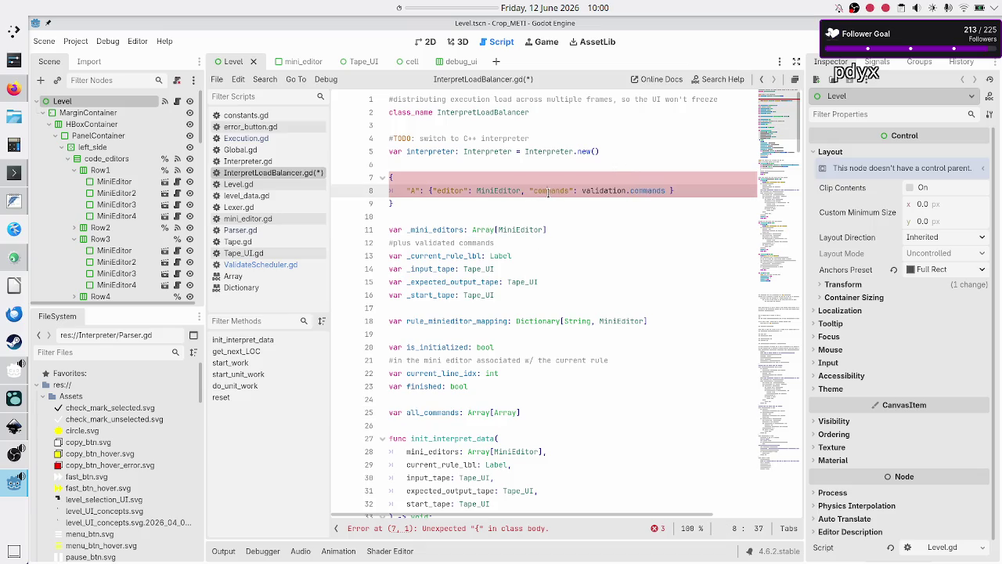
{"action": "double_click", "coordinate": [409, 191]}
{"action": "left_click", "coordinate": [407, 194]}
{"action": "key", "text": "Up"}
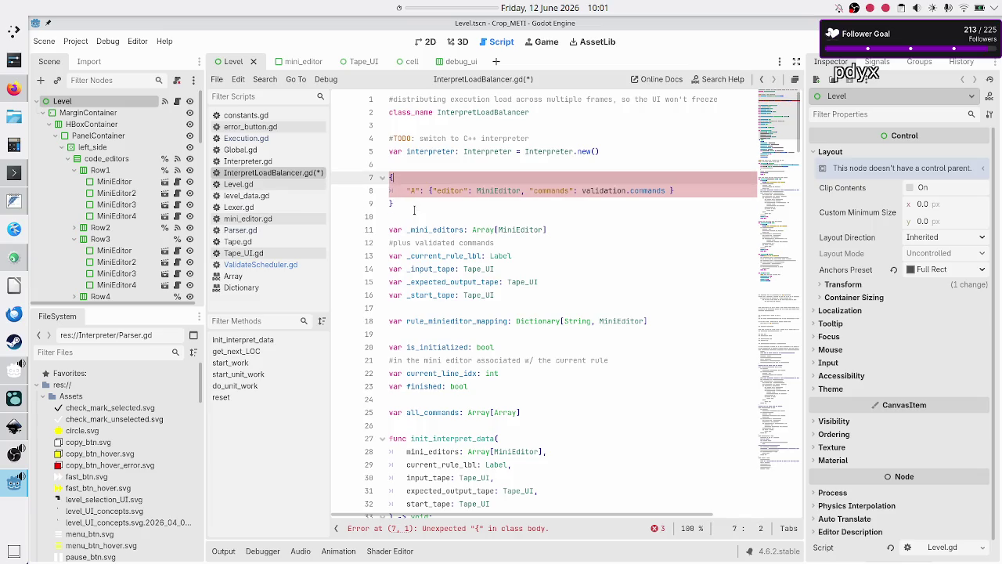
Step: Comment out lines 7–9 of the dictionary sketch in InterpretLoadBalancer.gd and save
{"action": "type", "text": "#"}
{"action": "key", "text": "Down"}
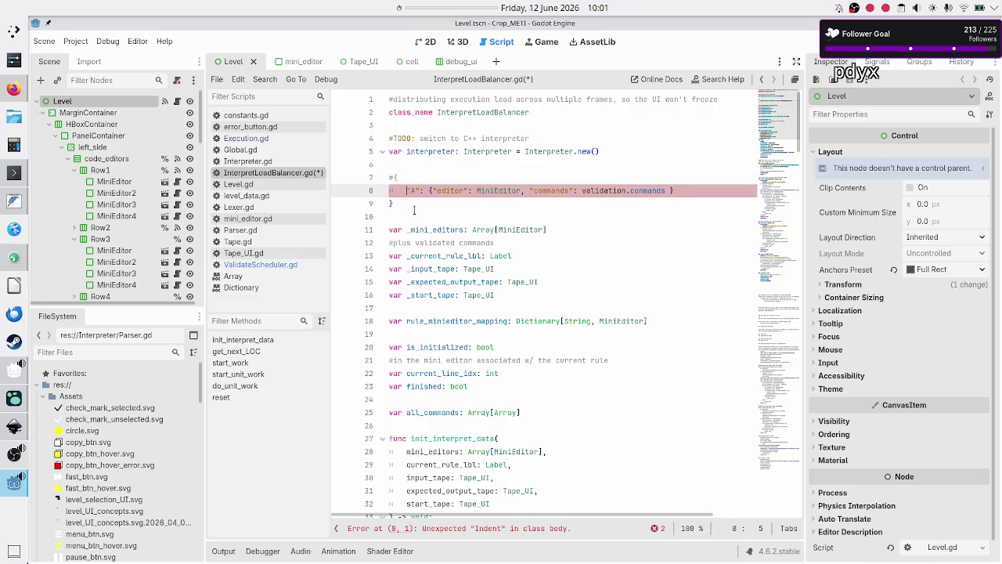
{"action": "type", "text": "#"}
{"action": "key", "text": "Down"}
{"action": "key", "text": "Home"}
{"action": "type", "text": "#"}
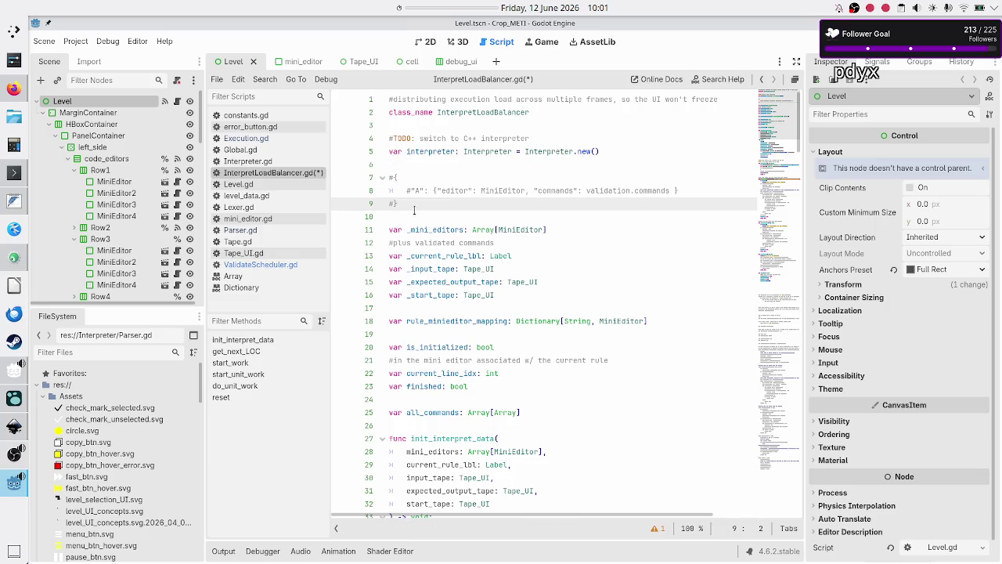
{"action": "key", "text": "ctrl+s"}
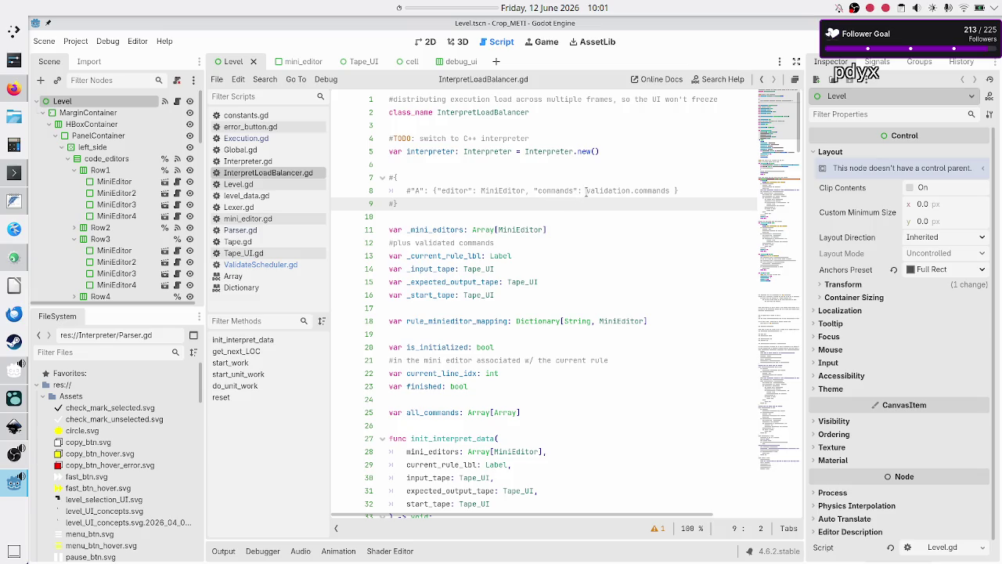
Step: Check the commented "A" and commands keys, then switch to ValidateScheduler.gd
{"action": "left_click_drag", "start_coordinate": [407, 190], "coordinate": [422, 188]}
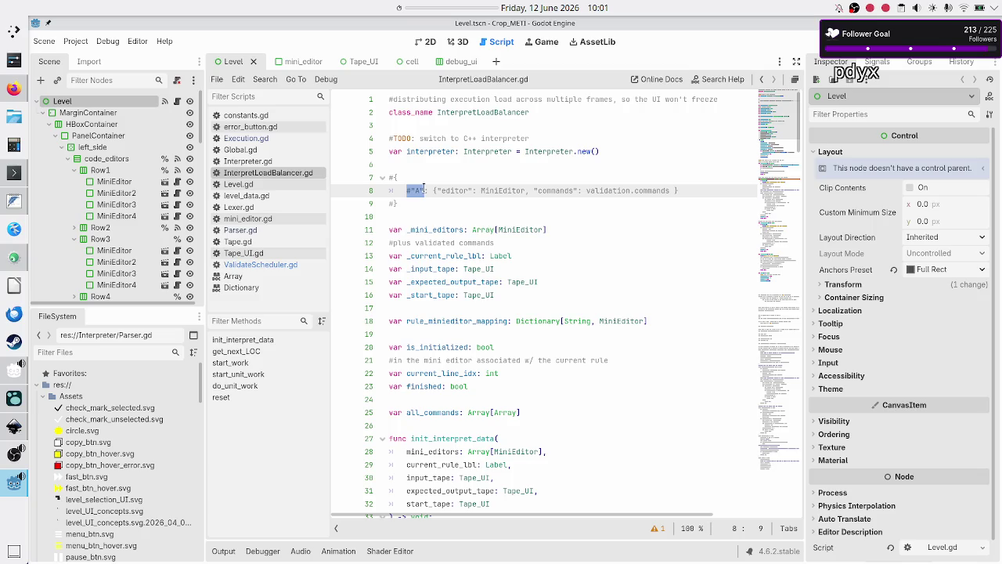
{"action": "left_click_drag", "start_coordinate": [530, 190], "coordinate": [563, 189]}
{"action": "double_click", "coordinate": [562, 191]}
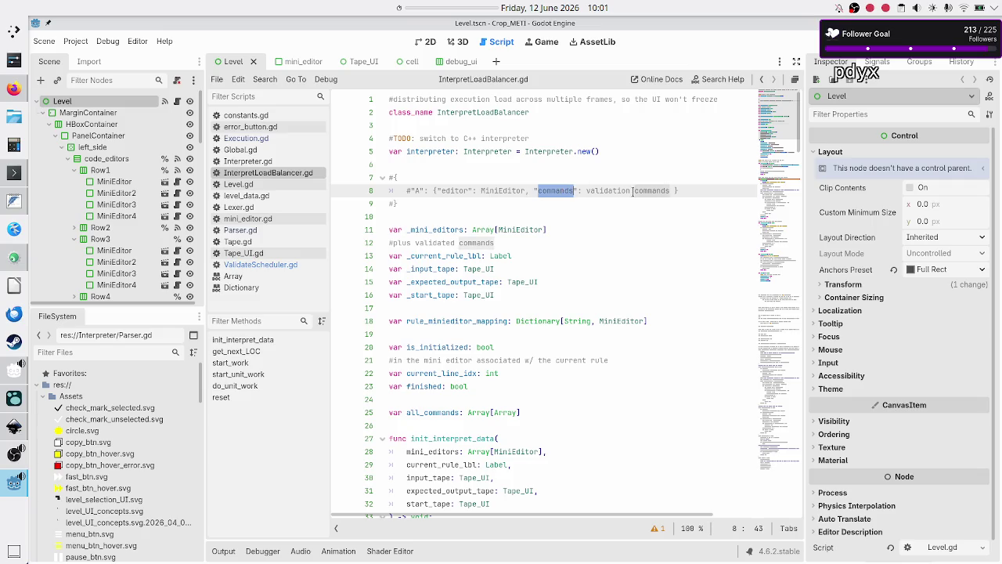
{"action": "left_click", "coordinate": [506, 190]}
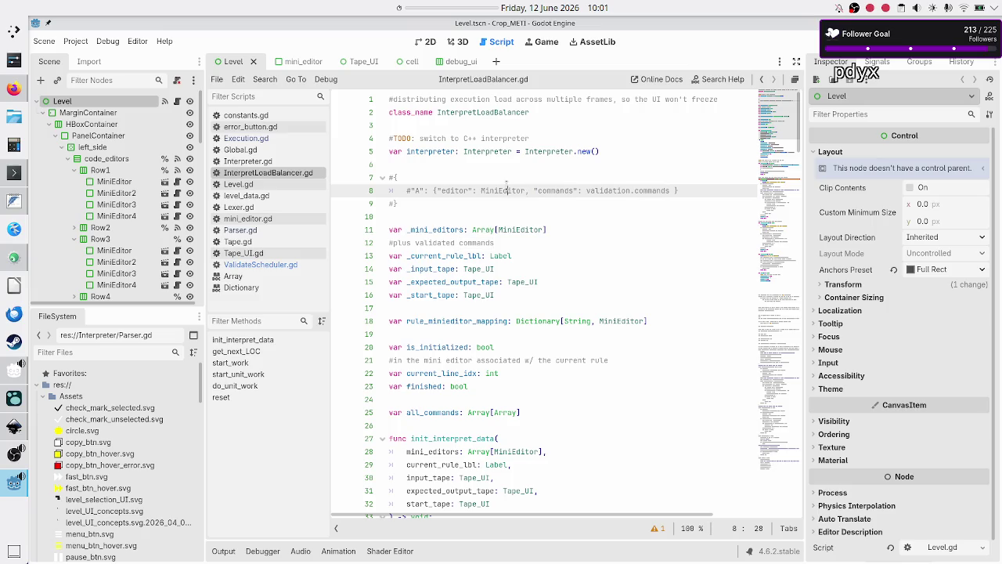
{"action": "left_click", "coordinate": [264, 265]}
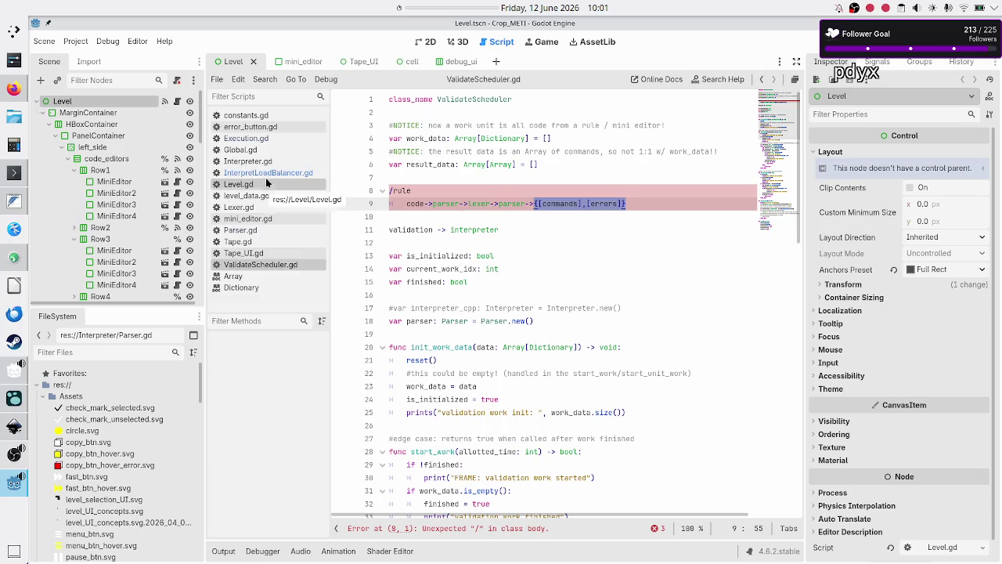
Step: In Execution.gd, inspect the get_validation_work_data signature returning Array of Dictionary
{"action": "left_click", "coordinate": [269, 139]}
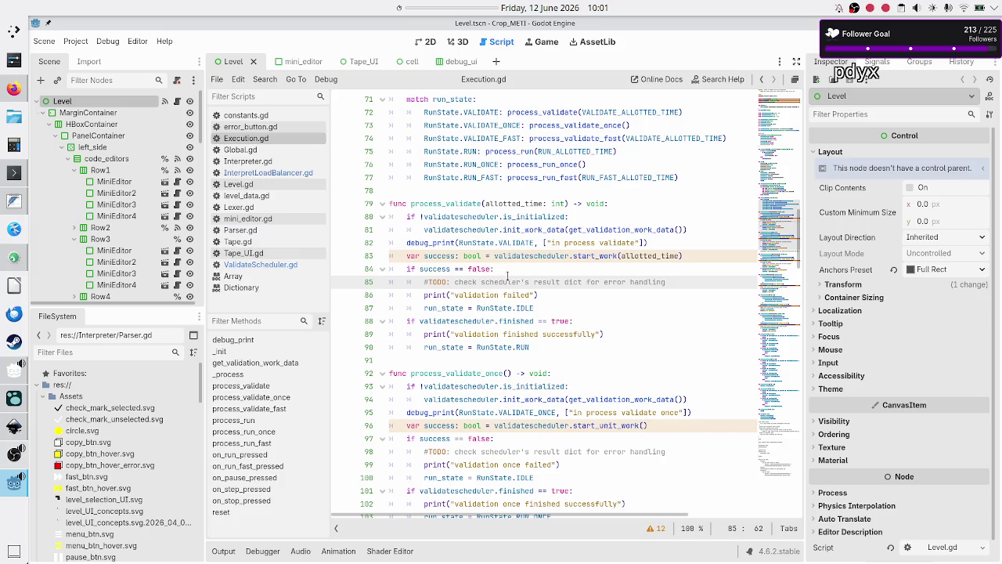
{"action": "scroll", "coordinate": [535, 256], "scroll_direction": "up", "scroll_amount": 8}
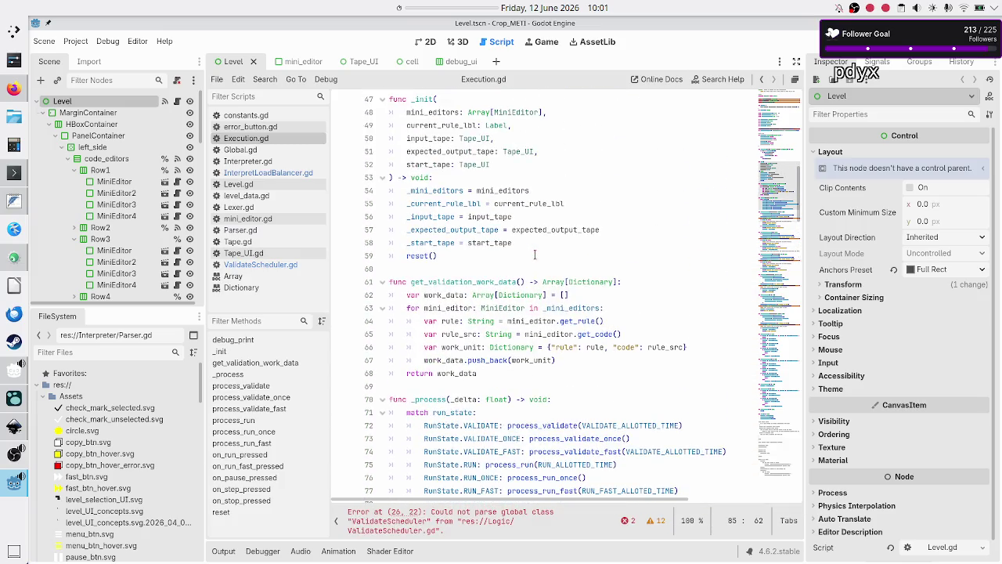
{"action": "double_click", "coordinate": [472, 282]}
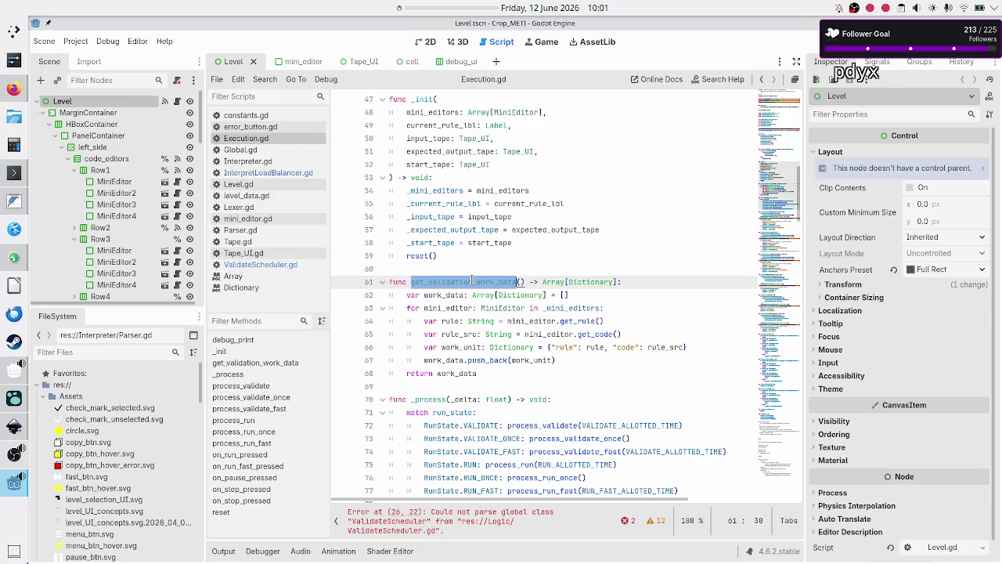
{"action": "double_click", "coordinate": [552, 282]}
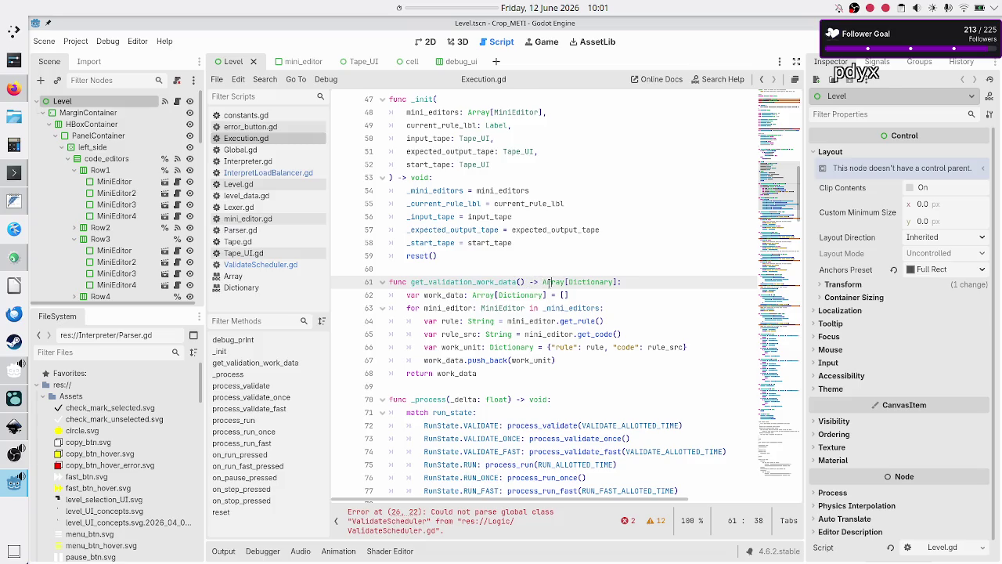
{"action": "double_click", "coordinate": [588, 281]}
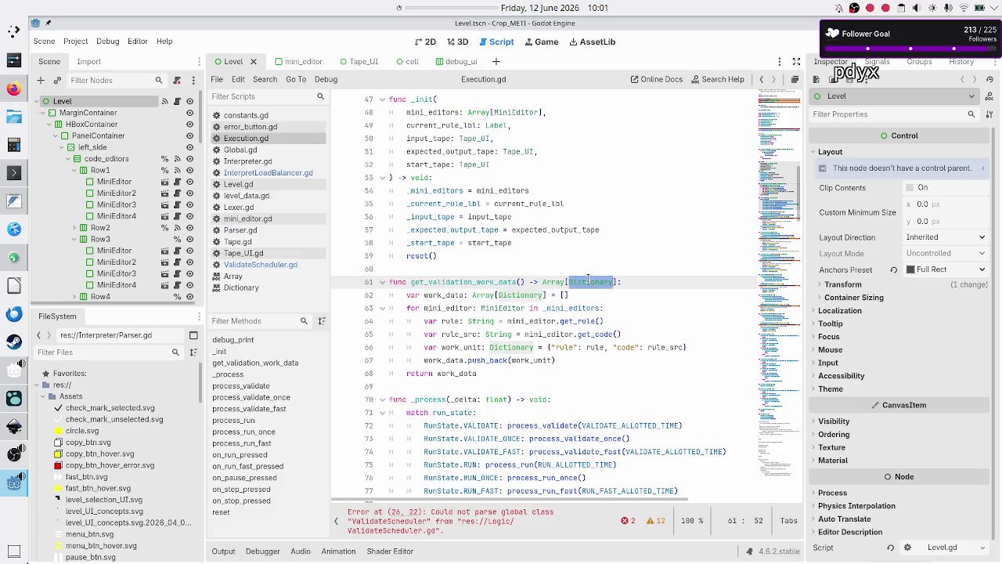
{"action": "left_click", "coordinate": [635, 282]}
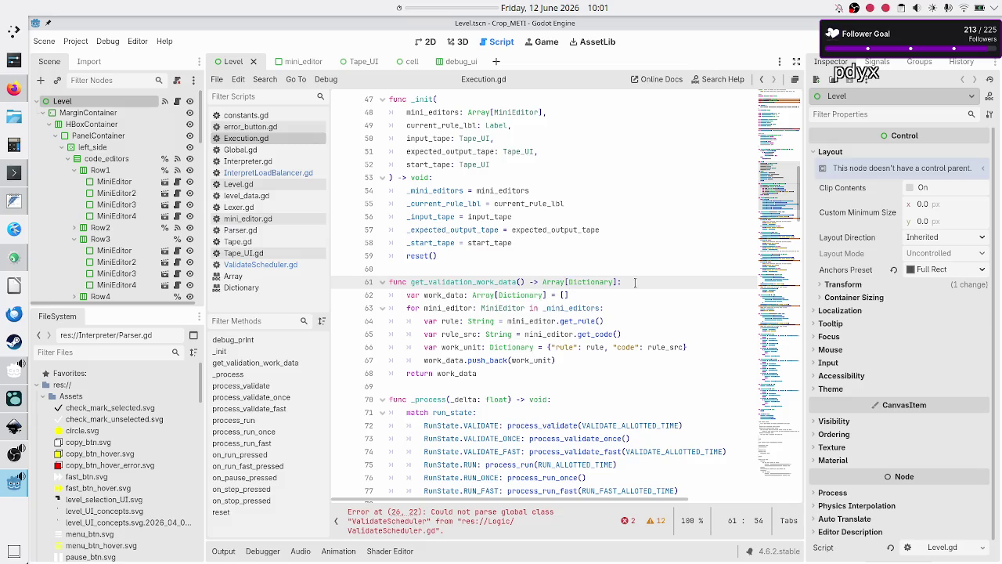
Step: Add new line 67 after the work_unit dictionary, above push_back, and type "A"
{"action": "key", "text": "Home"}
{"action": "key", "text": "Down"}
{"action": "key", "text": "Down"}
{"action": "key", "text": "Down"}
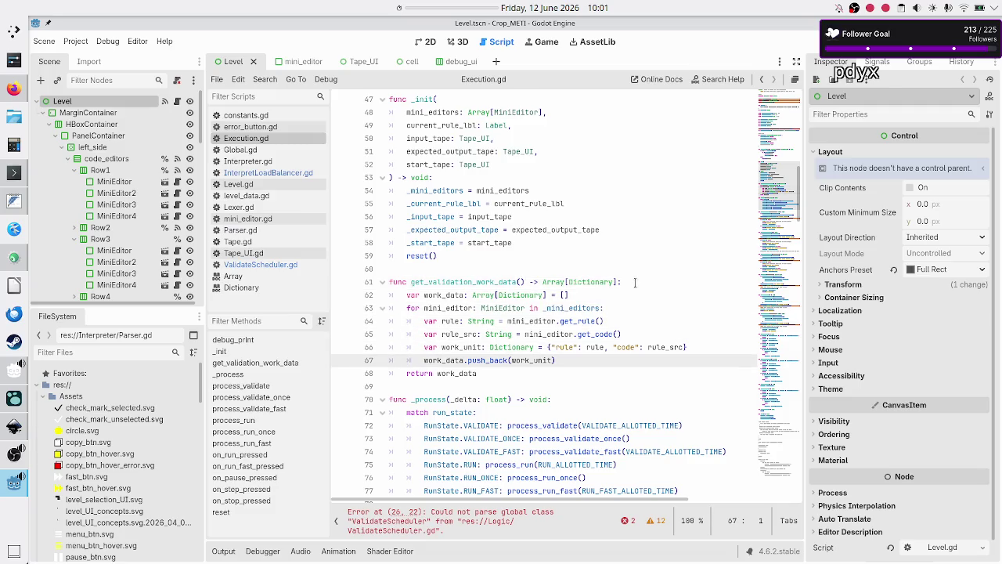
{"action": "key", "text": "Up"}
{"action": "key", "text": "End"}
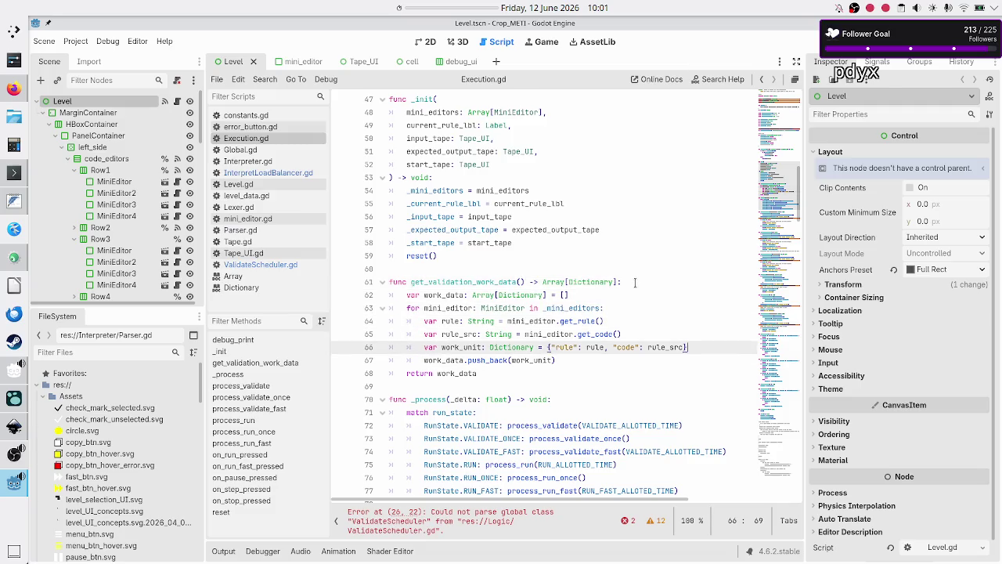
{"action": "key", "text": "Return"}
{"action": "type", "text": "\"A\":"}
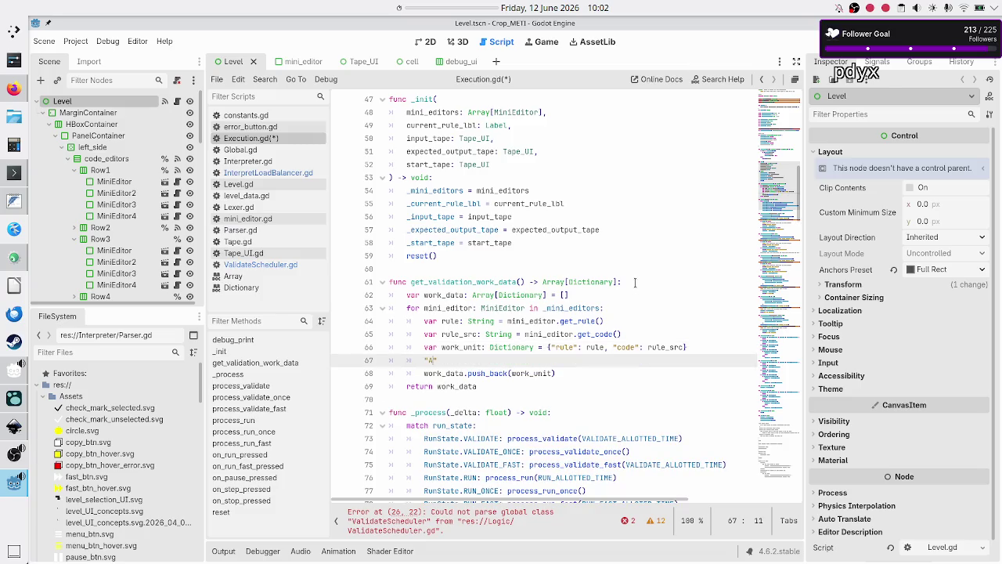
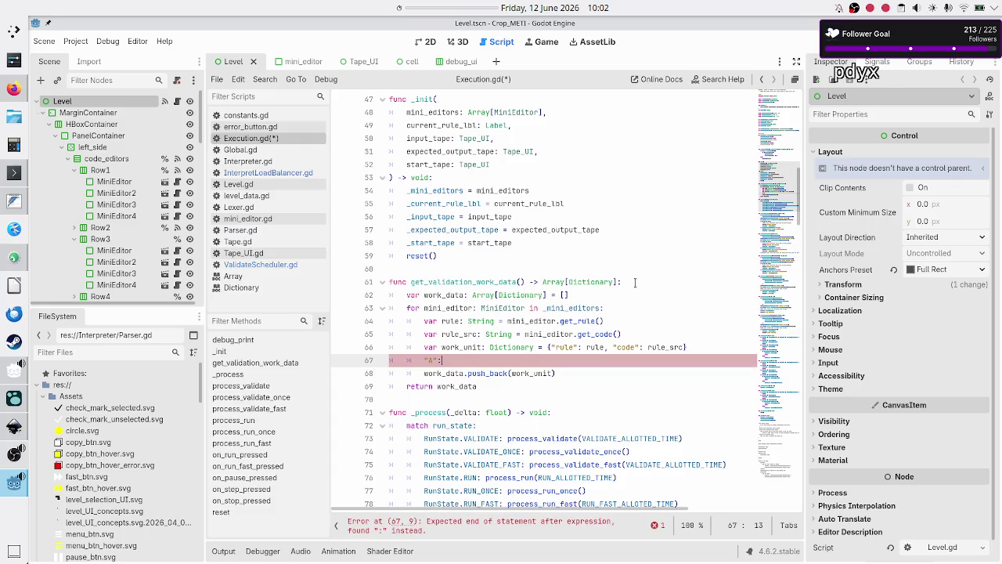
Step: Write the draft entry "A": {"minieditor": mini_editor, "code"} on line 67
{"action": "type", "text": " code"}
{"action": "left_click_drag", "start_coordinate": [425, 308], "coordinate": [609, 305]}
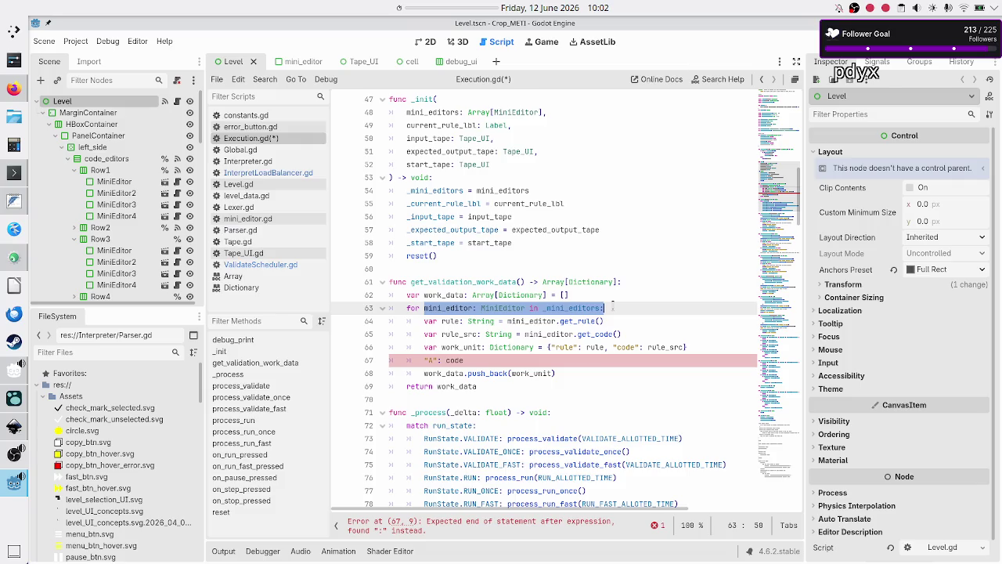
{"action": "left_click", "coordinate": [501, 361]}
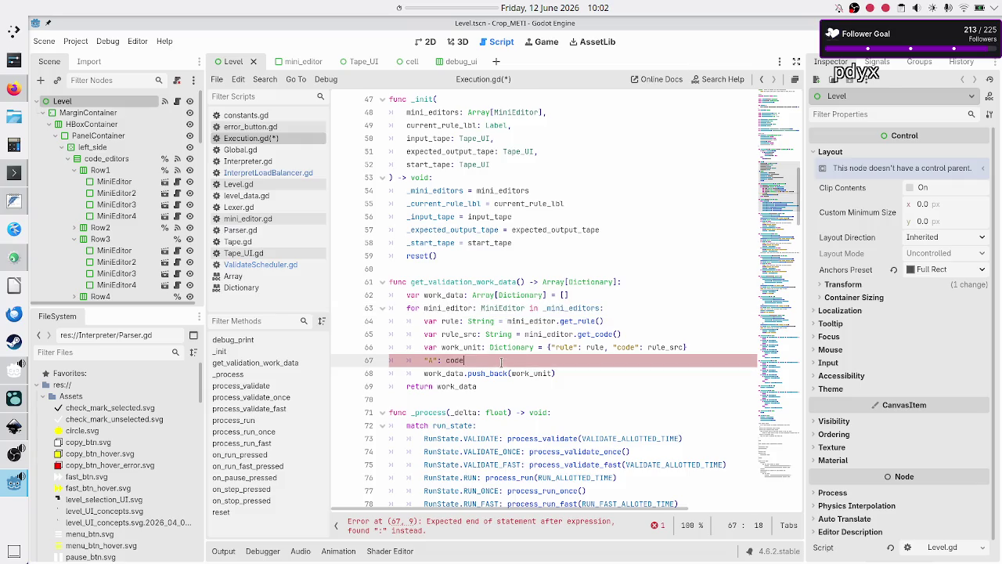
{"action": "key", "text": "BackSpace"}
{"action": "key", "text": "BackSpace"}
{"action": "type", "text": "{\""}
{"action": "key", "text": "BackSpace"}
{"action": "type", "text": "\"minieditor\""}
{"action": "type", "text": ": Minie"}
{"action": "type", "text": "d"}
{"action": "key", "text": "BackSpace"}
{"action": "key", "text": "BackSpace"}
{"action": "key", "text": "BackSpace"}
{"action": "type", "text": "mini_ed"}
{"action": "type", "text": "itor"}
{"action": "type", "text": ", \"code"}
Step: Start replacing line 61's Array[Dictionary] return type with Dictionary[String, Dict…]
{"action": "key", "text": "Up"}
{"action": "key", "text": "Up"}
{"action": "key", "text": "Up"}
{"action": "key", "text": "Down"}
{"action": "key", "text": "Right"}
{"action": "key", "text": "Delete"}
{"action": "key", "text": "Delete"}
{"action": "key", "text": "Delete"}
{"action": "key", "text": "BackSpace"}
{"action": "key", "text": "BackSpace"}
{"action": "key", "text": "BackSpace"}
{"action": "type", "text": "Dict"}
{"action": "key", "text": "Return"}
{"action": "type", "text": "["}
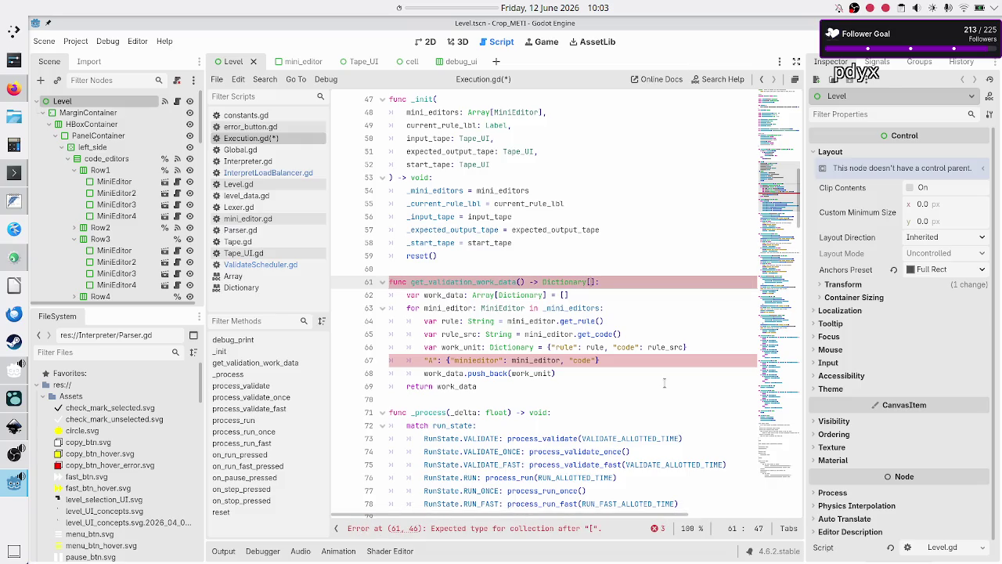
{"action": "type", "text": "String, Dict"}
Step: Complete line 61's return type as Dictionary[String, Dictionary] and select that type text
{"action": "key", "text": "Return"}
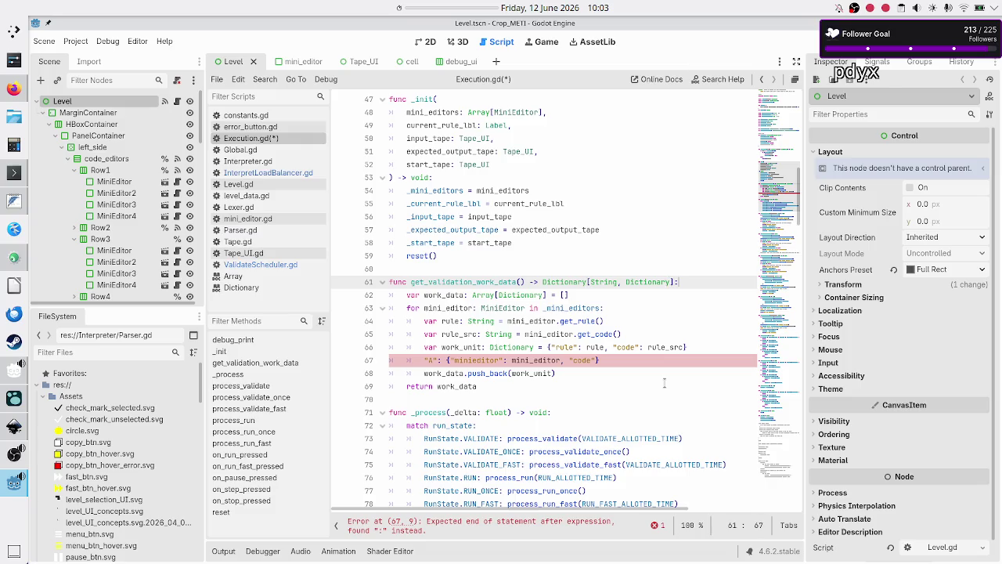
{"action": "key", "text": "Down"}
{"action": "key", "text": "Down"}
{"action": "key", "text": "Home"}
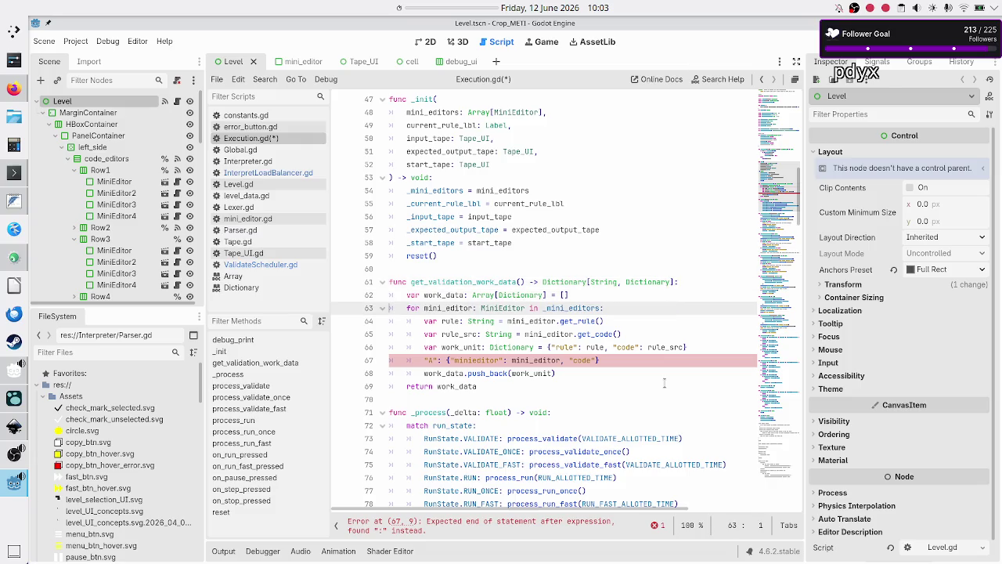
{"action": "key", "text": "Up"}
{"action": "key", "text": "End"}
{"action": "key", "text": "Left"}
{"action": "key", "text": "Left"}
{"action": "key", "text": "Left"}
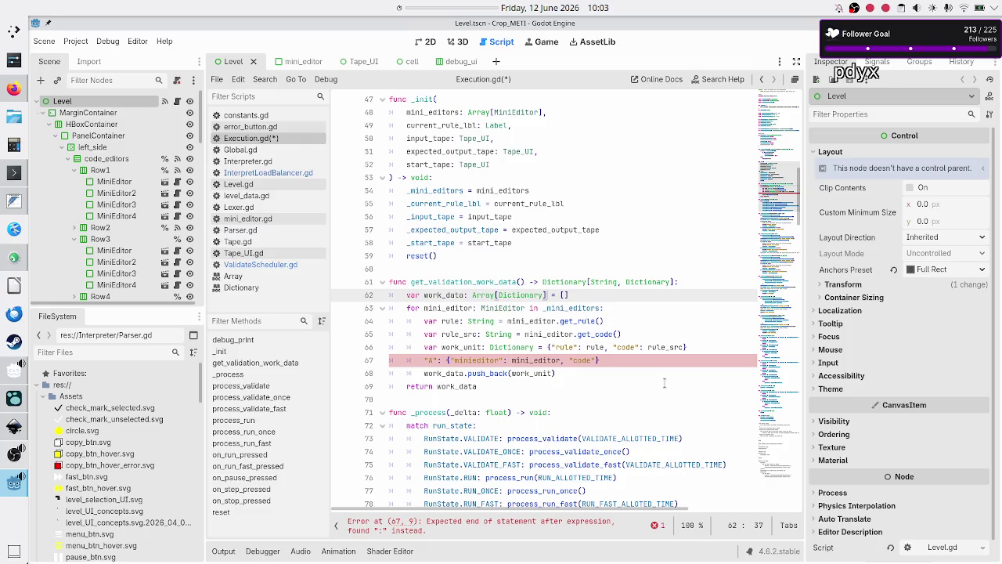
{"action": "key", "text": "Up"}
{"action": "key", "text": "shift+Right"}
{"action": "key", "text": "shift+Right"}
{"action": "key", "text": "shift+Right"}
{"action": "key", "text": "shift+Right"}
{"action": "key", "text": "ctrl+c"}
Step: Replace work_data's Array[Dictionary] type on line 62 with the pasted Dictionary[String, Dictionary]
{"action": "key", "text": "Down"}
{"action": "key", "text": "Left"}
{"action": "key", "text": "BackSpace"}
{"action": "key", "text": "BackSpace"}
{"action": "key", "text": "BackSpace"}
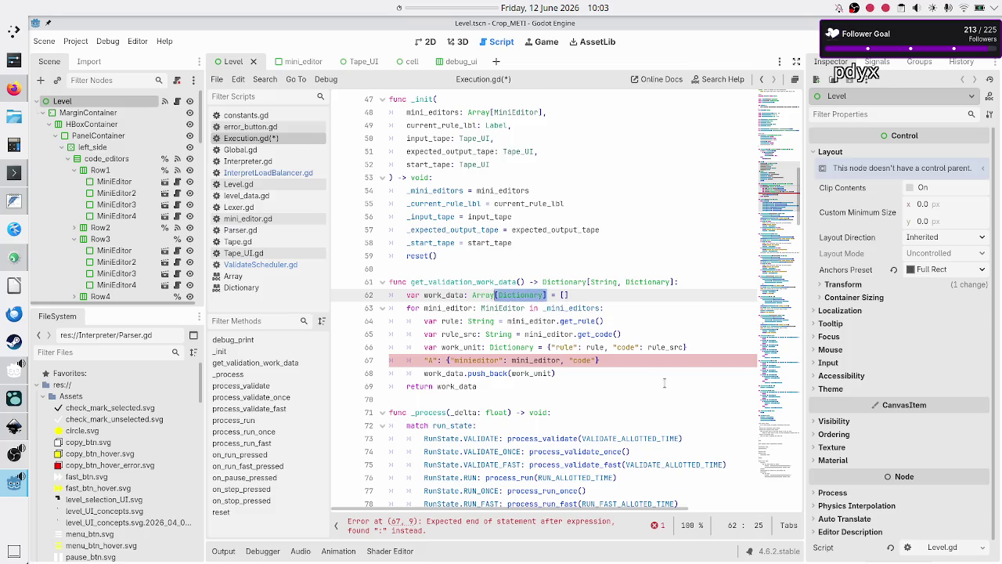
{"action": "key", "text": "ctrl+v"}
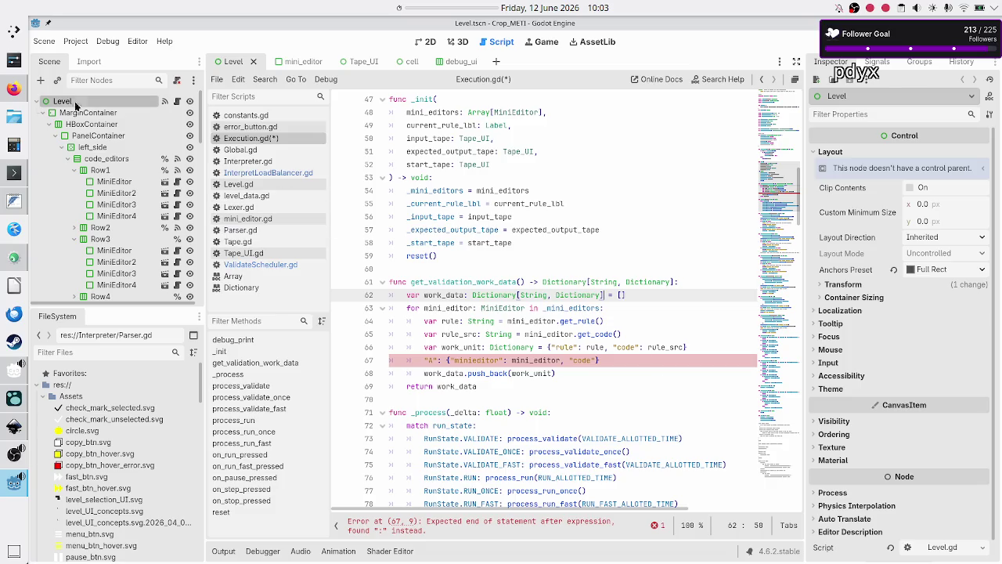
{"action": "left_click", "coordinate": [11, 91]}
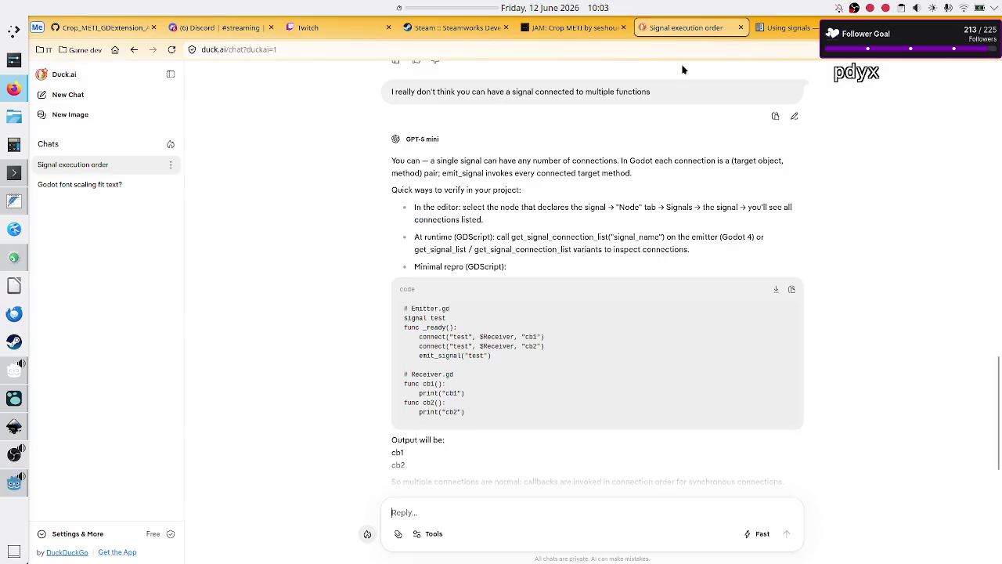
Step: Ask Duck.ai: will the Godot dictionary keys preserve the order in which they were defined?
{"action": "type", "text": "are"}
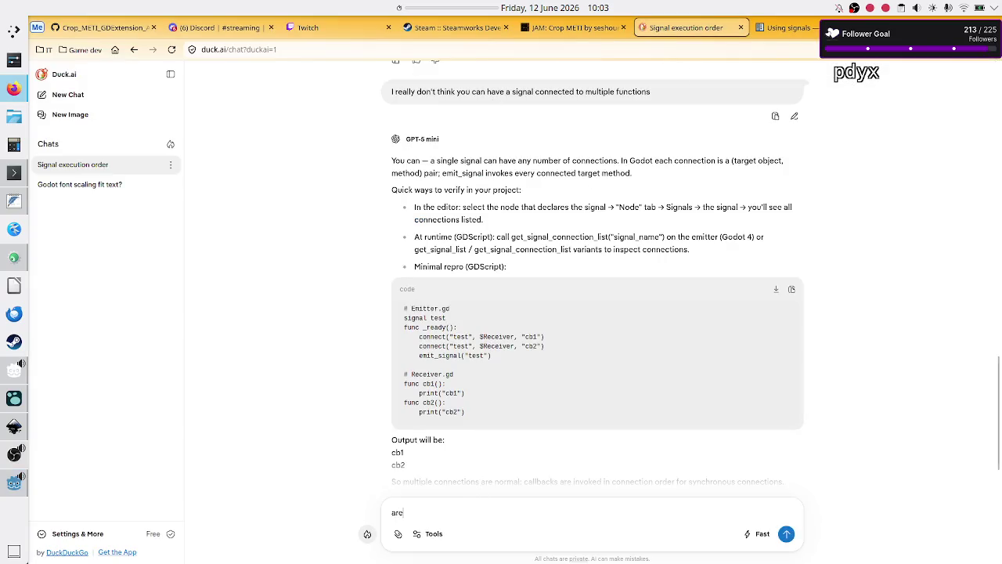
{"action": "type", "text": " Godot disc"}
{"action": "key", "text": "BackSpace"}
{"action": "key", "text": "BackSpace"}
{"action": "type", "text": "ctio"}
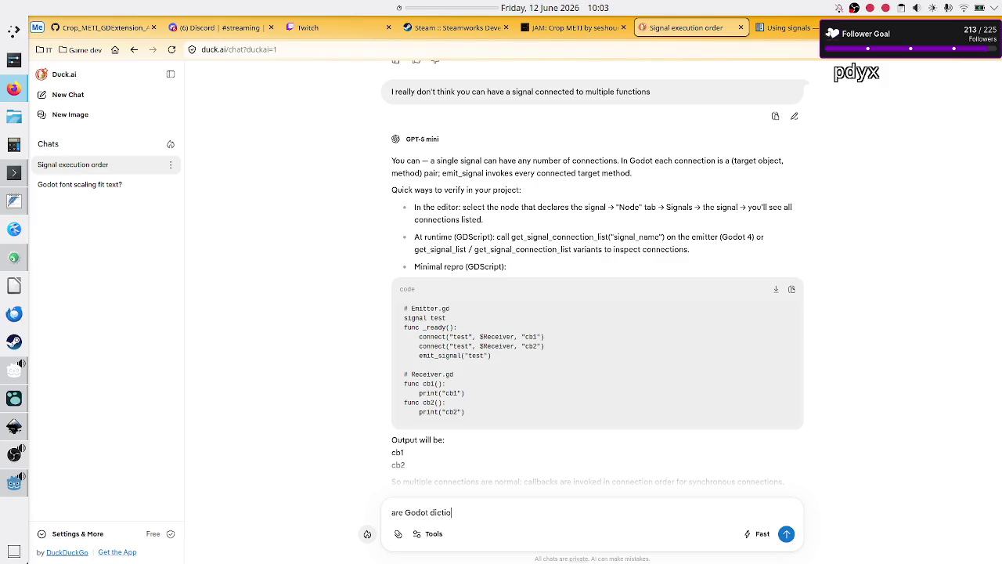
{"action": "type", "text": "nary keys"}
{"action": "key", "text": "shift+Right"}
{"action": "key", "text": "shift+Right"}
{"action": "key", "text": "shift+Right"}
{"action": "type", "text": "will the"}
{"action": "type", "text": " Godot dictionary keys pres"}
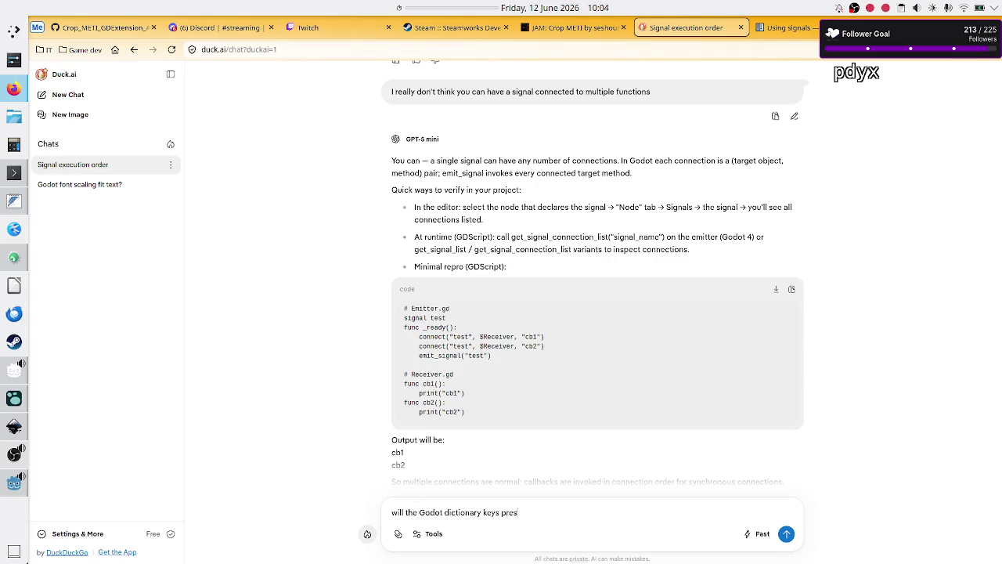
{"action": "type", "text": "erve the order in whi"}
{"action": "type", "text": "ch they orde"}
{"action": "key", "text": "BackSpace"}
{"action": "key", "text": "BackSpace"}
{"action": "key", "text": "BackSpace"}
{"action": "type", "text": "were "}
{"action": "type", "text": "defined?"}
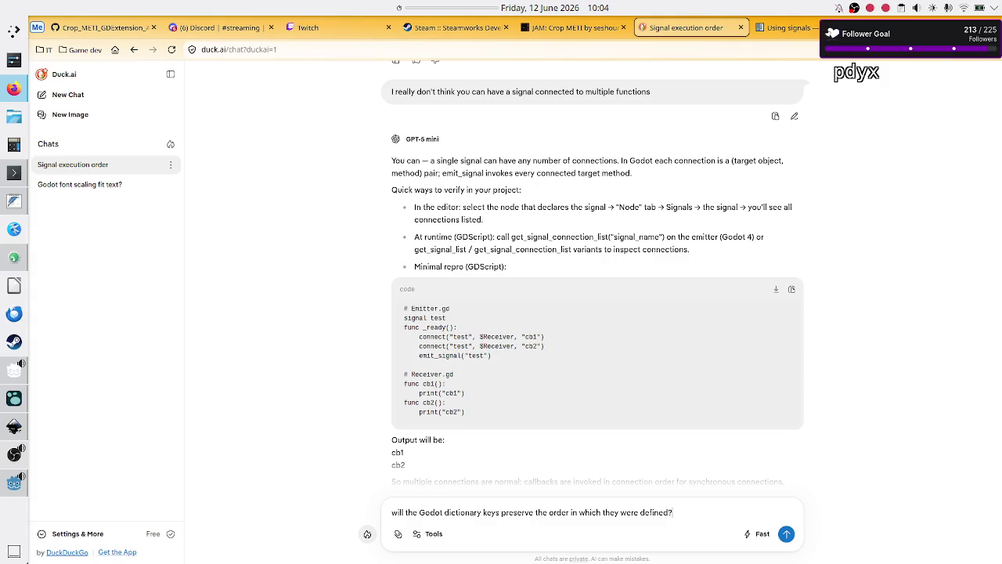
{"action": "key", "text": "Return"}
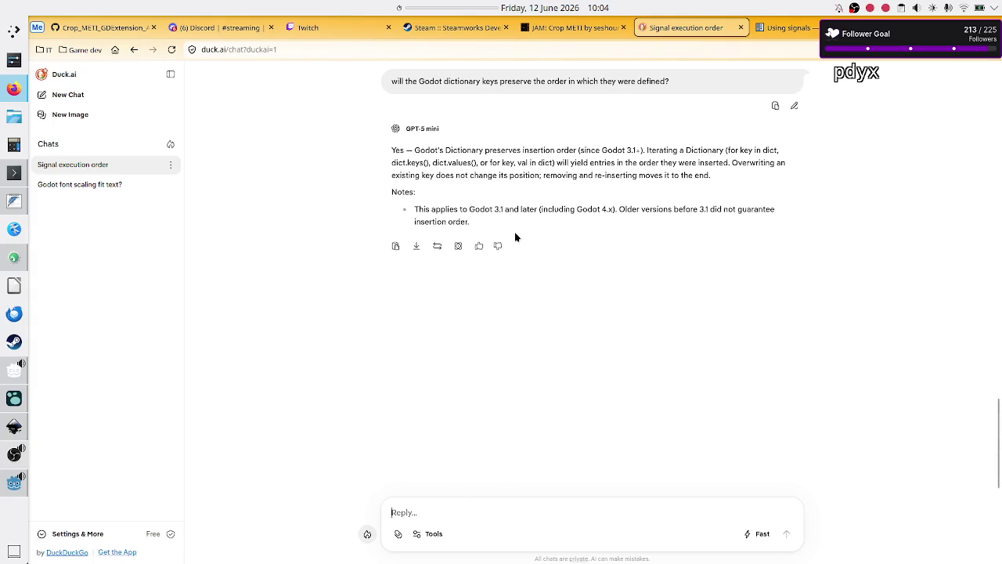
Step: Read the answer confirming key insertion order is preserved, then return to Godot
{"action": "double_click", "coordinate": [520, 173]}
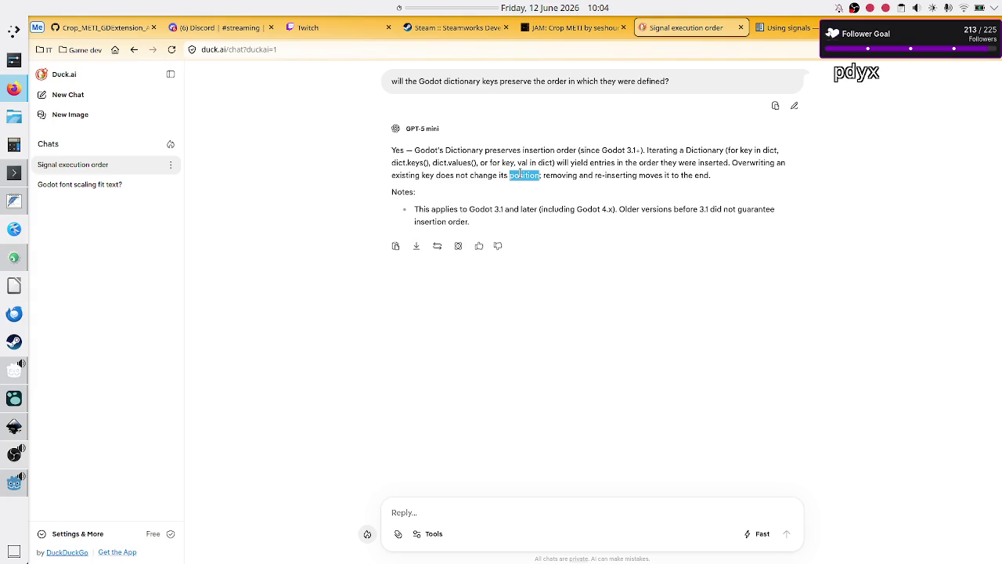
{"action": "left_click_drag", "start_coordinate": [663, 175], "coordinate": [719, 178]}
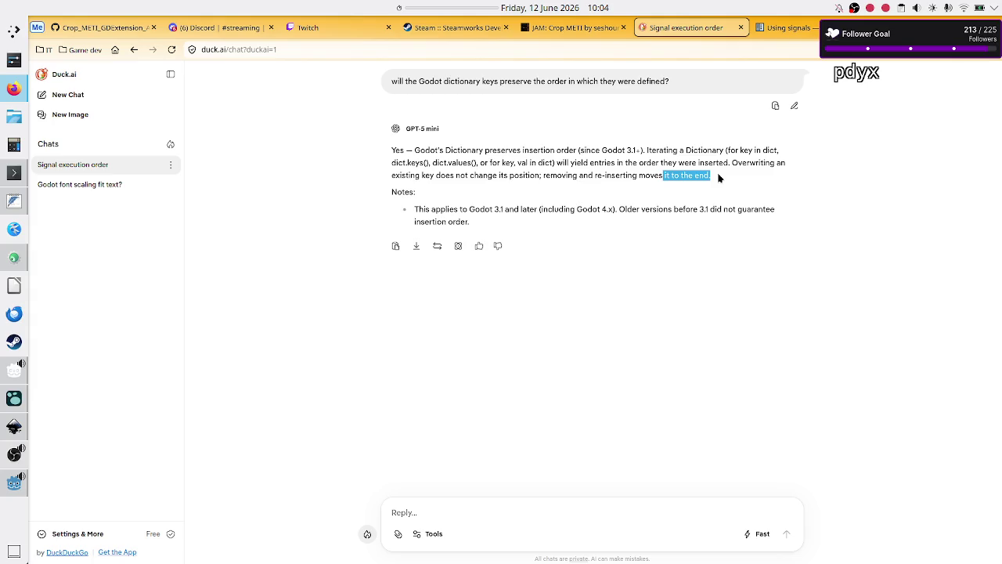
{"action": "left_click", "coordinate": [10, 497]}
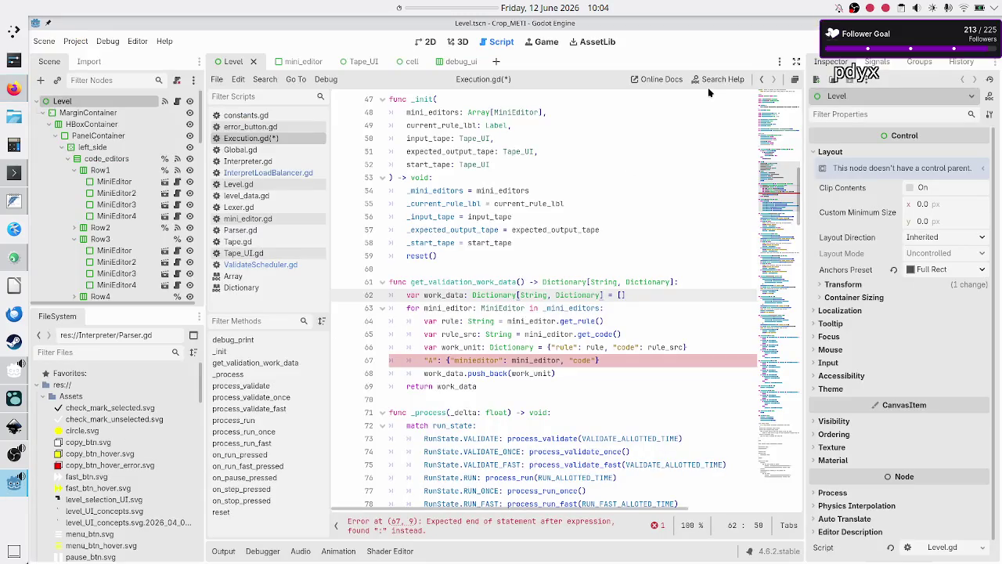
{"action": "left_click", "coordinate": [240, 289]}
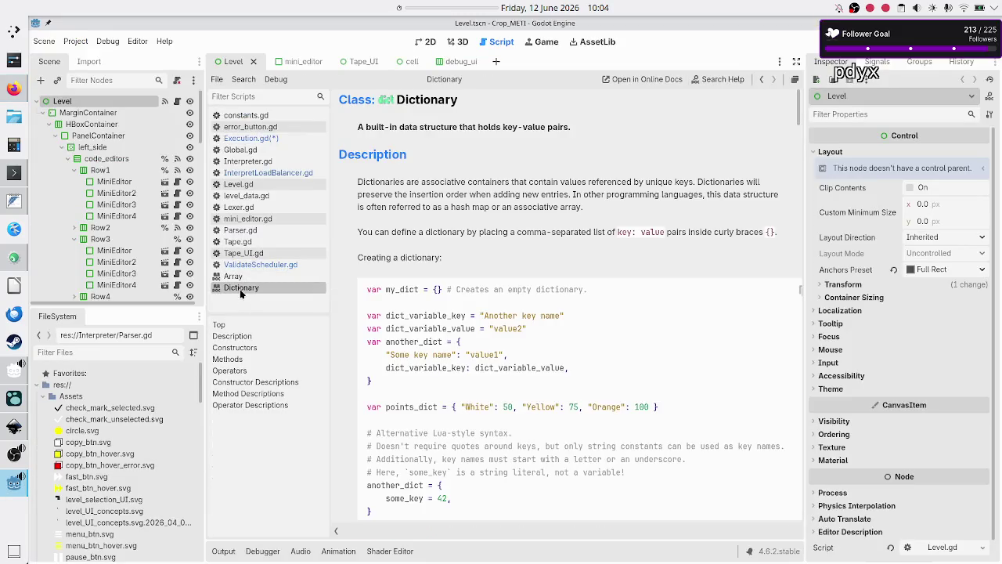
{"action": "key", "text": "ctrl+f"}
{"action": "type", "text": "order"}
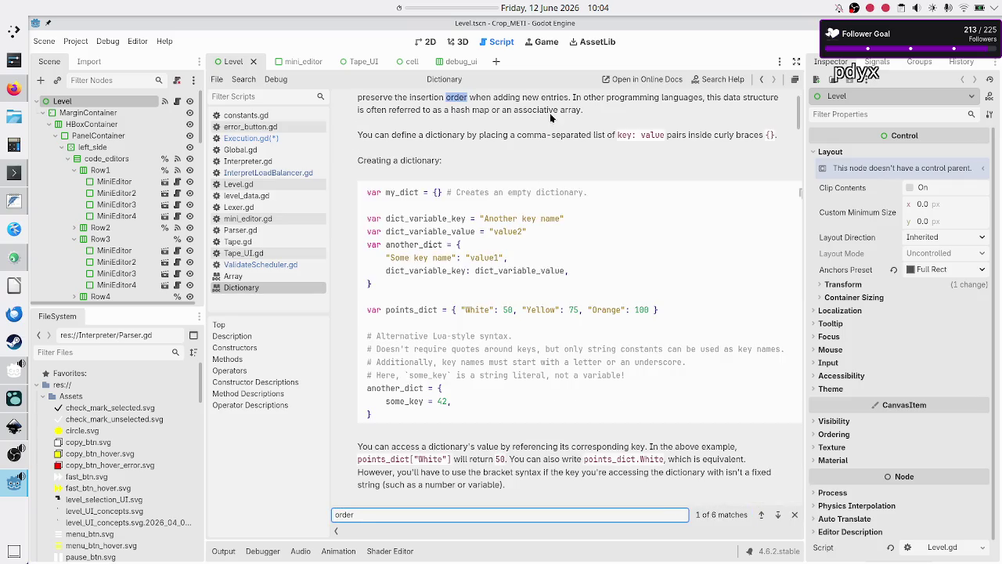
{"action": "scroll", "coordinate": [524, 155], "scroll_direction": "up", "scroll_amount": 3}
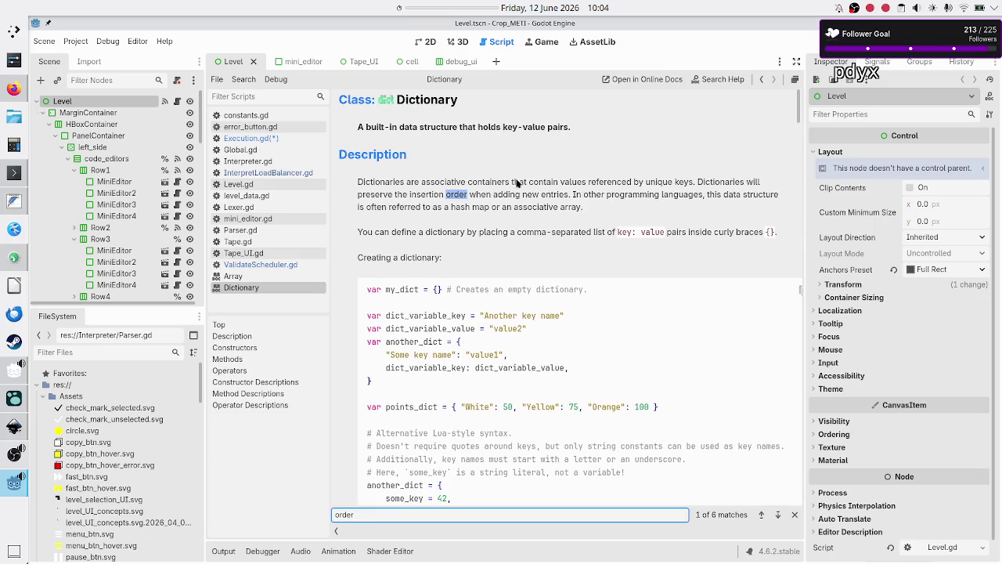
{"action": "left_click_drag", "start_coordinate": [376, 195], "coordinate": [474, 193]}
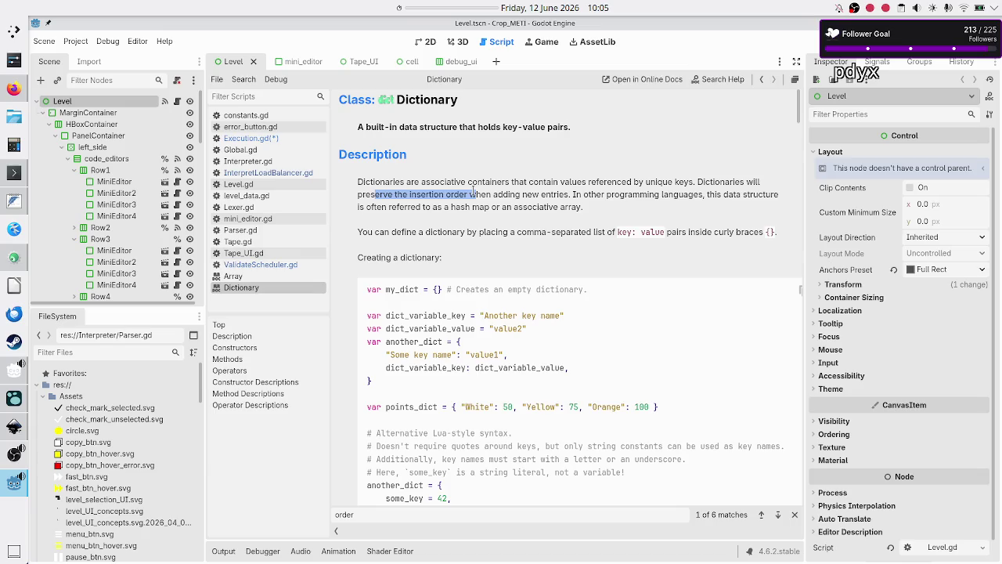
{"action": "left_click", "coordinate": [308, 139]}
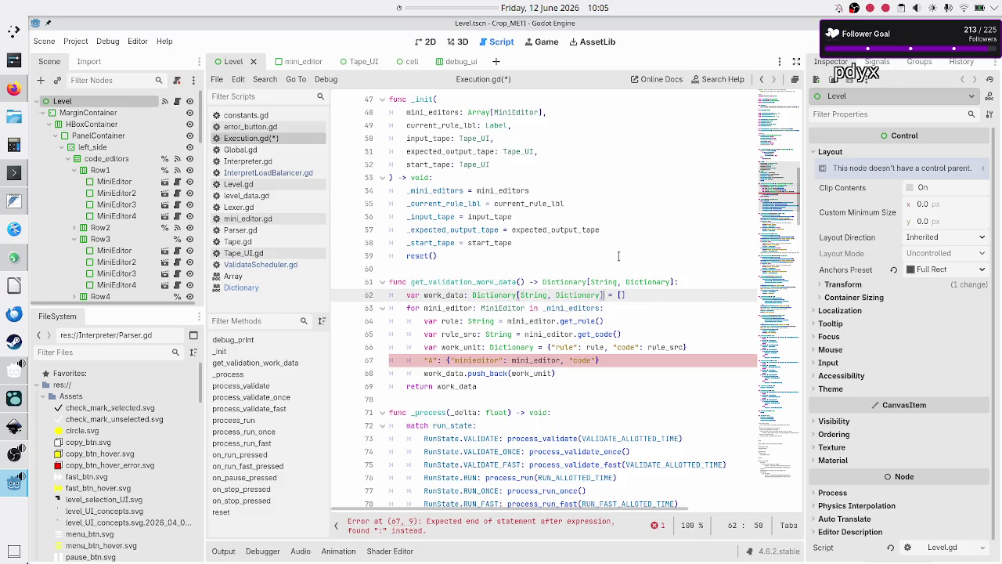
Step: Initialize work_data on line 62 with an empty dictionary {} instead of an array
{"action": "key", "text": "BackSpace"}
{"action": "type", "text": "{}"}
{"action": "key", "text": "Right"}
{"action": "key", "text": "Right"}
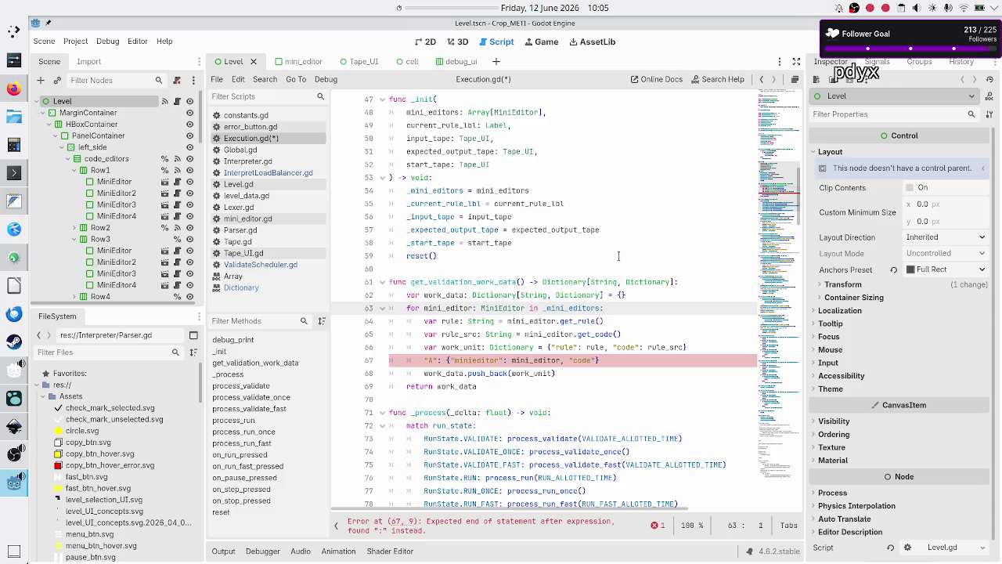
Step: Change line 66's work_unit dictionary to key the mini_editor alongside its code
{"action": "key", "text": "Down"}
{"action": "key", "text": "Down"}
{"action": "key", "text": "Down"}
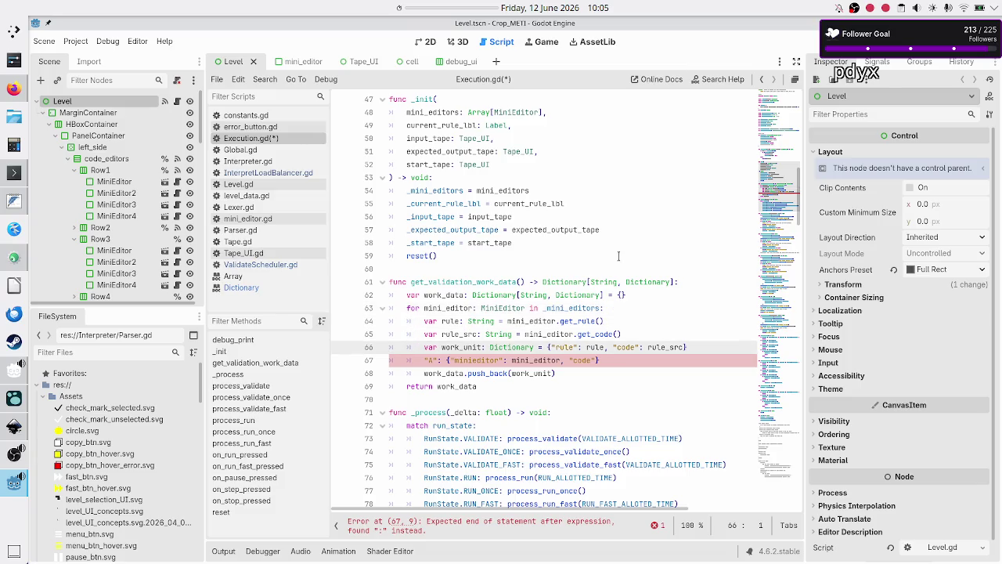
{"action": "key", "text": "Right"}
{"action": "key", "text": "Right"}
{"action": "key", "text": "Right"}
{"action": "key", "text": "Right"}
{"action": "key", "text": "Right"}
{"action": "key", "text": "BackSpace"}
{"action": "key", "text": "BackSpace"}
{"action": "key", "text": "BackSpace"}
{"action": "type", "text": "mini"}
{"action": "type", "text": "_"}
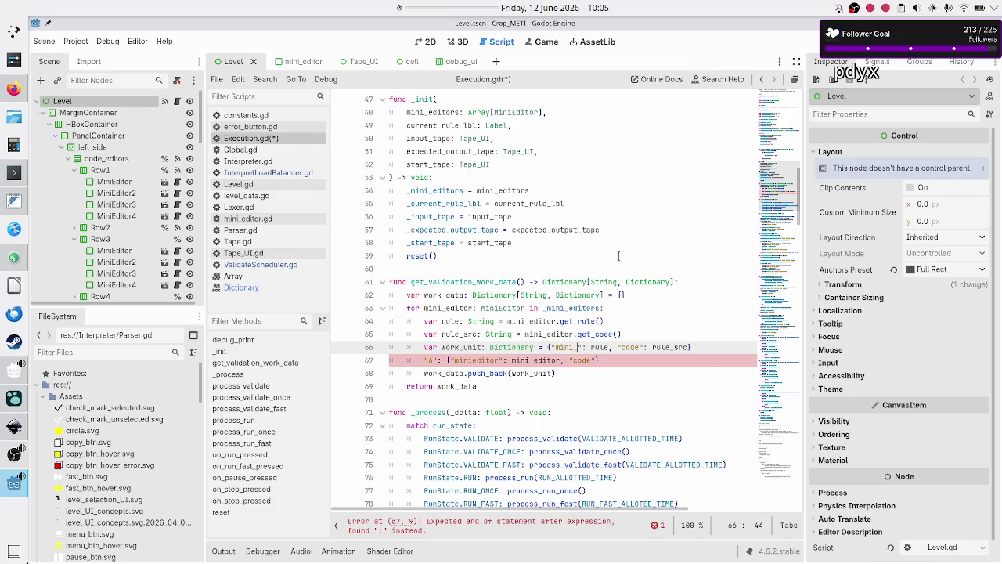
{"action": "type", "text": "edi"}
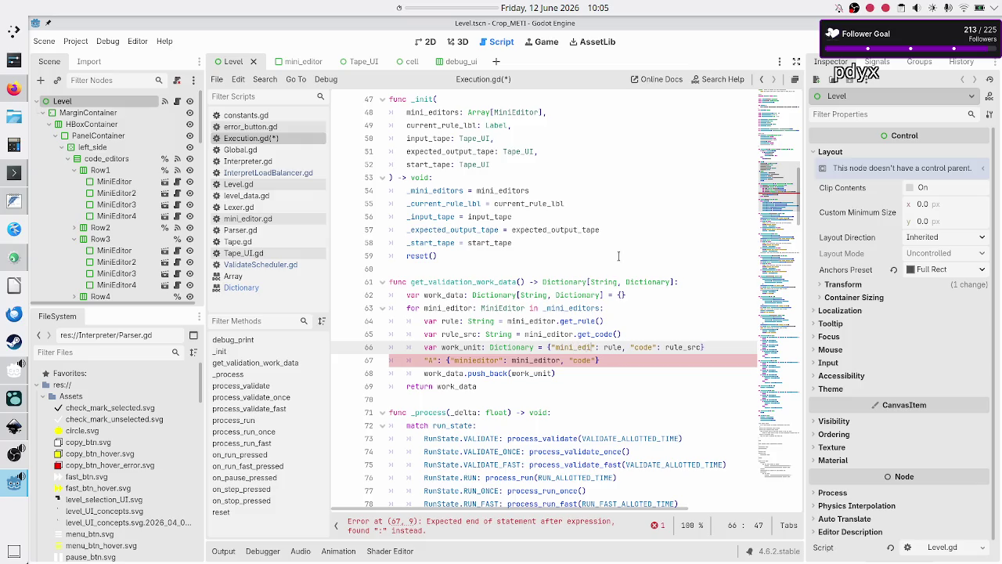
{"action": "type", "text": "tor"}
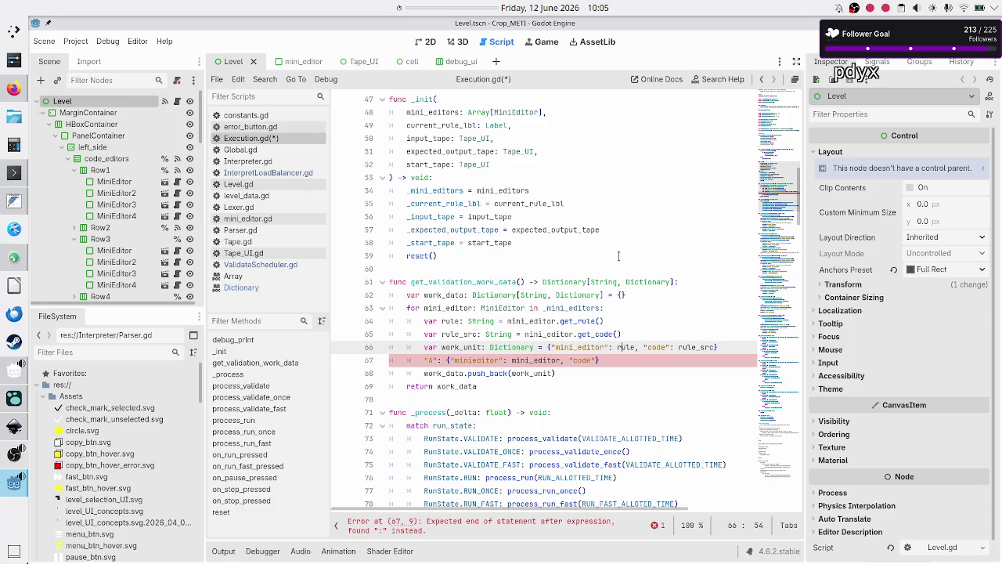
{"action": "key", "text": "BackSpace"}
{"action": "key", "text": "BackSpace"}
{"action": "key", "text": "BackSpace"}
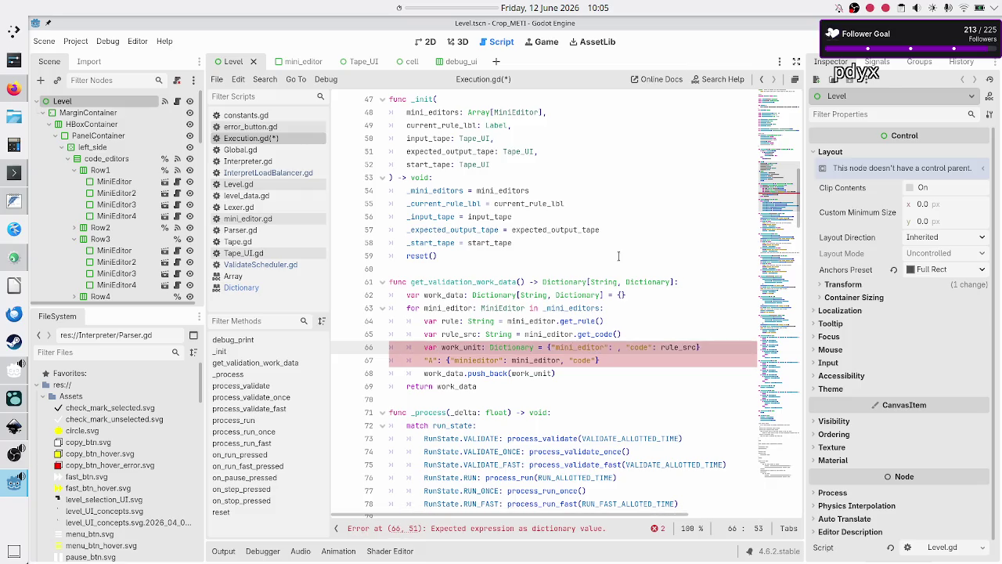
{"action": "type", "text": "mini_editor,"}
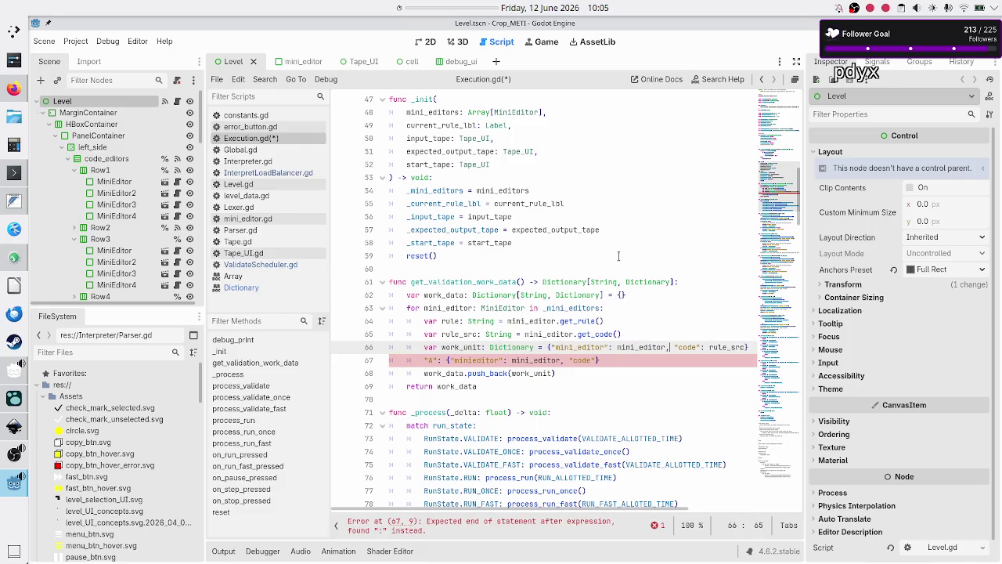
{"action": "key", "text": "Right"}
{"action": "key", "text": "Right"}
{"action": "key", "text": "Right"}
{"action": "key", "text": "Right"}
{"action": "key", "text": "Right"}
{"action": "key", "text": "Right"}
{"action": "key", "text": "Right"}
{"action": "key", "text": "Right"}
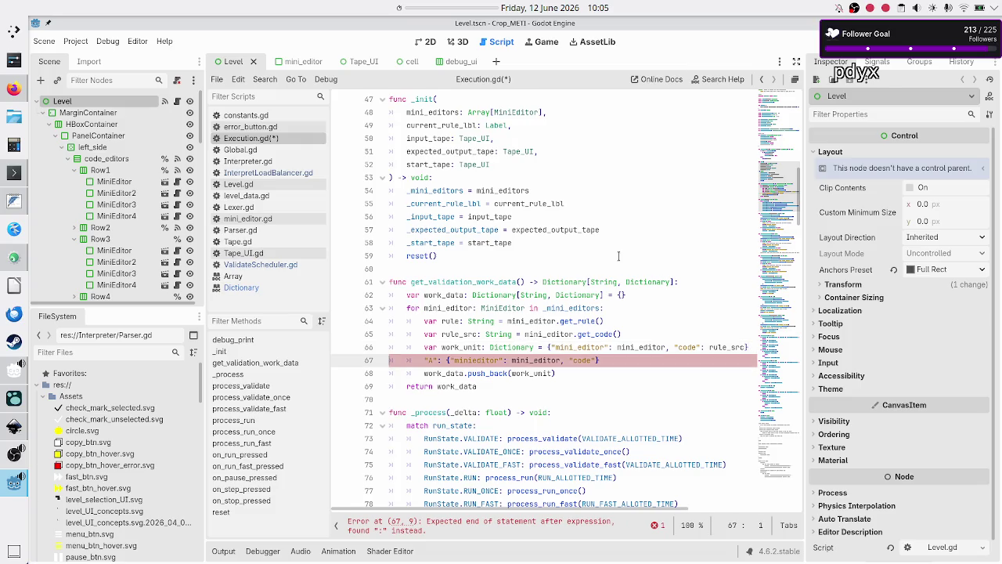
{"action": "key", "text": "Right"}
{"action": "double_click", "coordinate": [573, 295]}
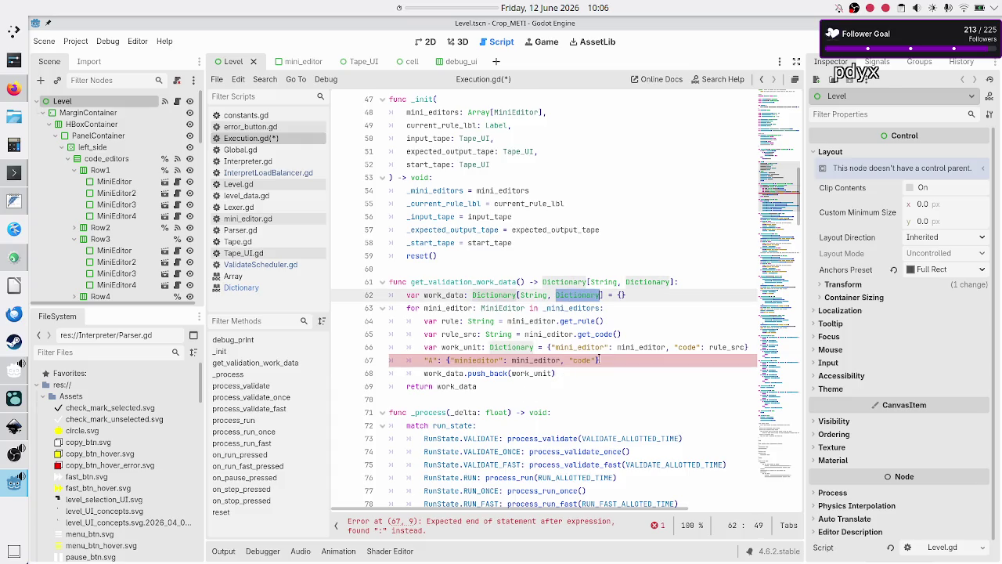
Step: Replace work_data.push_back(work_unit) with work_data[rule] = work_unit
{"action": "left_click", "coordinate": [645, 338]}
{"action": "key", "text": "Right"}
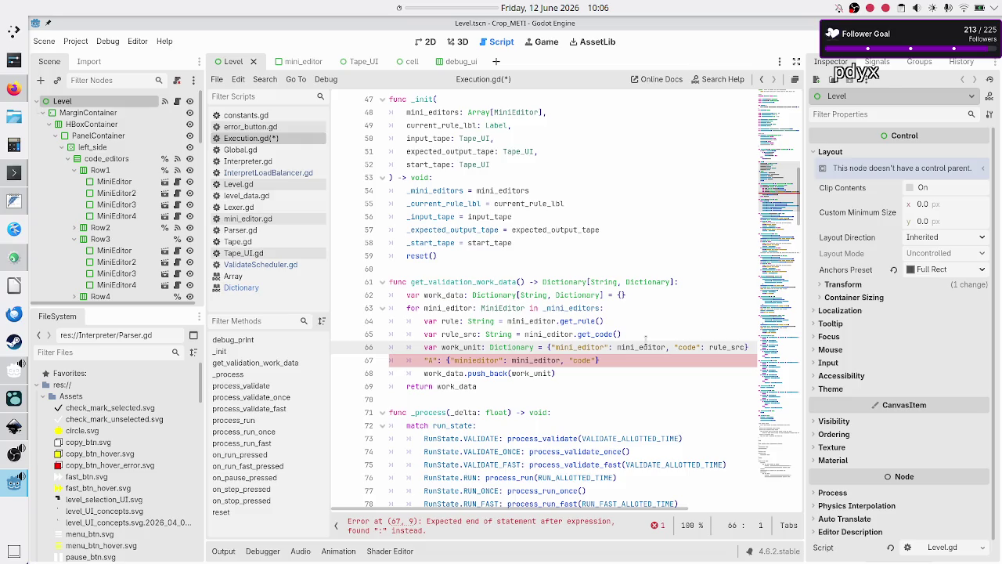
{"action": "key", "text": "Down"}
{"action": "key", "text": "Down"}
{"action": "key", "text": "Down"}
{"action": "key", "text": "Up"}
{"action": "key", "text": "Right"}
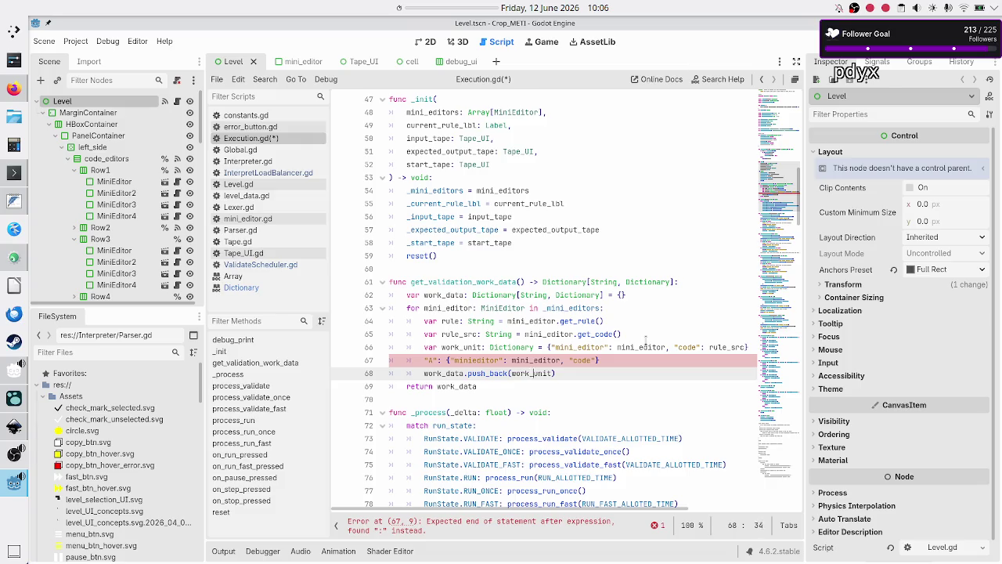
{"action": "key", "text": "Down"}
{"action": "key", "text": "Left"}
{"action": "key", "text": "BackSpace"}
{"action": "key", "text": "BackSpace"}
{"action": "key", "text": "BackSpace"}
{"action": "type", "text": "["}
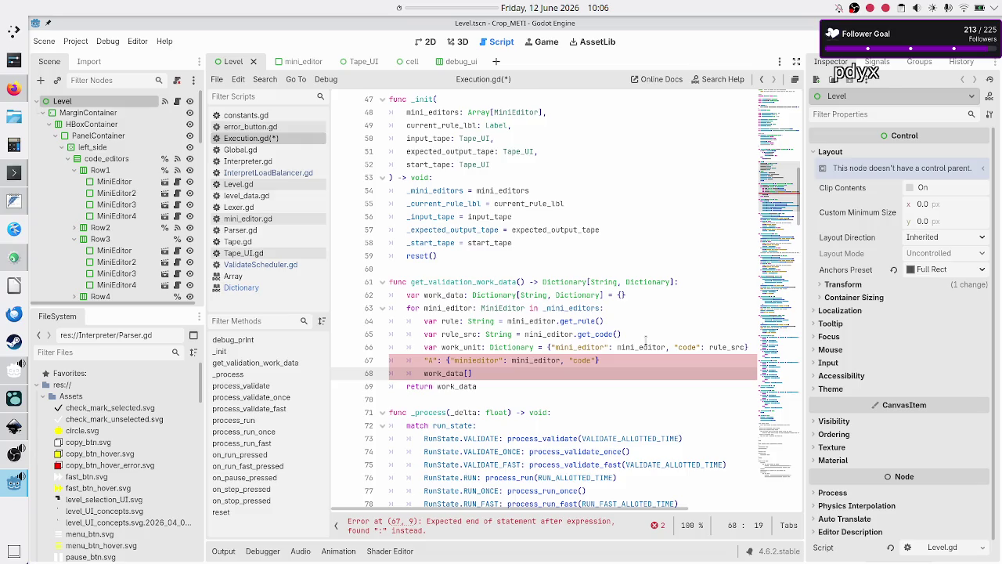
{"action": "type", "text": "rule]"}
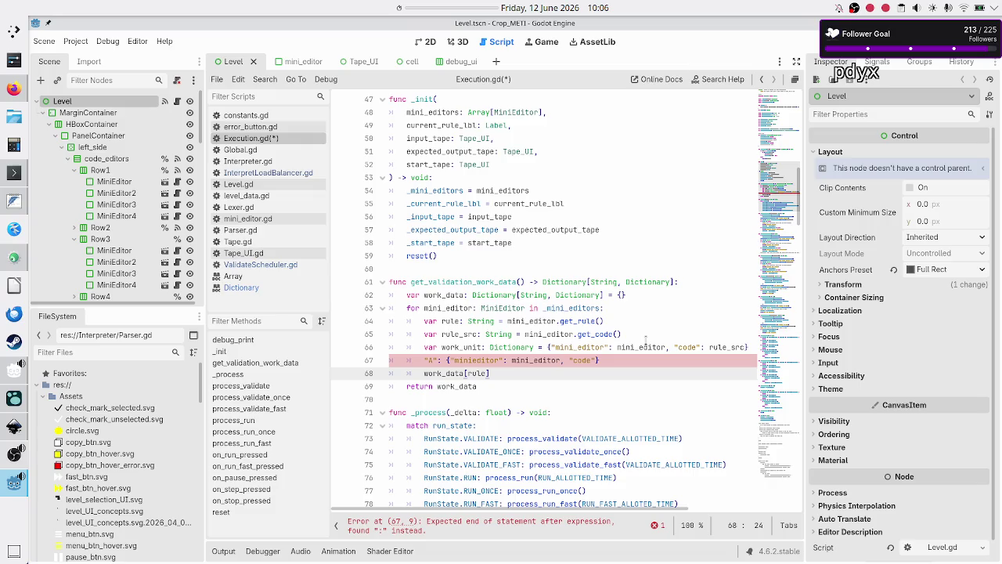
{"action": "type", "text": " ="}
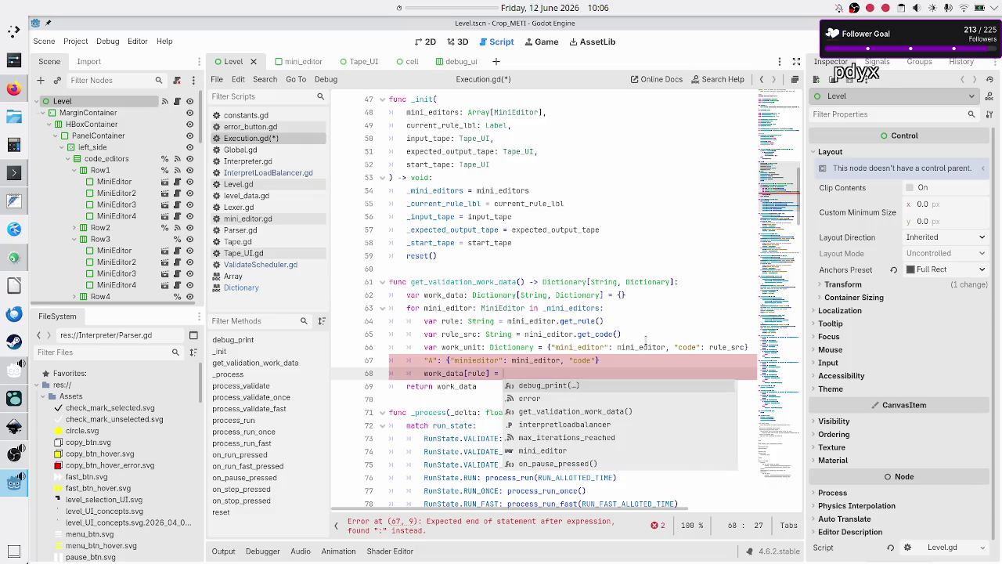
{"action": "key", "text": "Escape"}
{"action": "type", "text": "work_unit"}
{"action": "key", "text": "Down"}
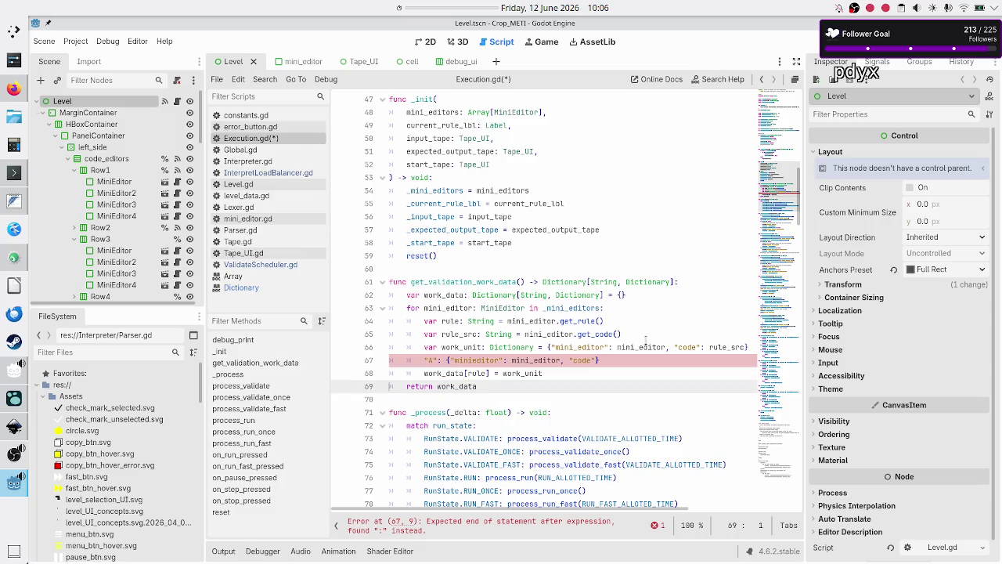
Step: Delete the stray "A" line and save Execution.gd
{"action": "key", "text": "Up"}
{"action": "key", "text": "Up"}
{"action": "key", "text": "ctrl+shift+k"}
{"action": "key", "text": "Up"}
{"action": "key", "text": "End"}
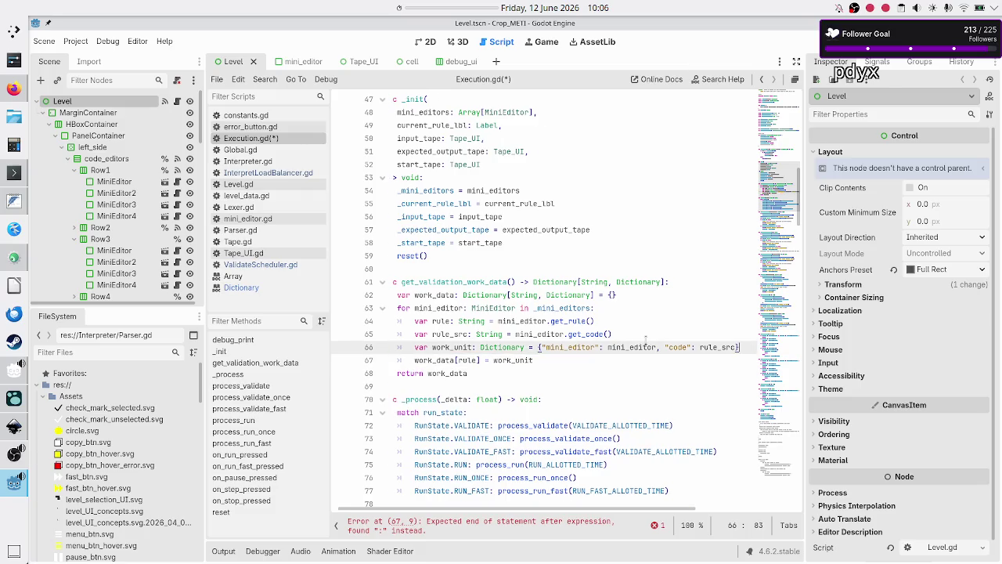
{"action": "key", "text": "Down"}
{"action": "key", "text": "Down"}
{"action": "key", "text": "Down"}
{"action": "key", "text": "ctrl+s"}
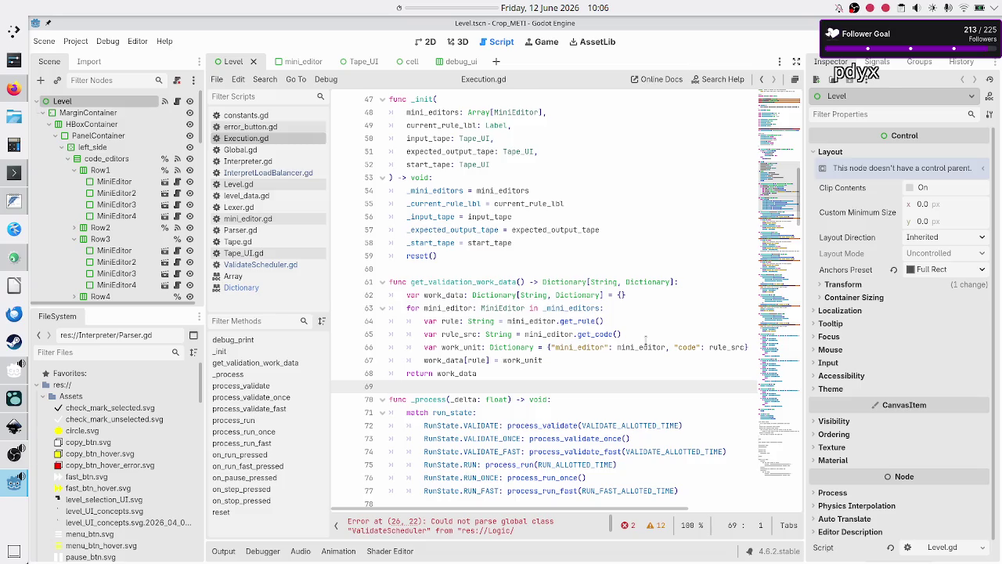
{"action": "double_click", "coordinate": [467, 281]}
{"action": "scroll", "coordinate": [508, 309], "scroll_direction": "down", "scroll_amount": 1}
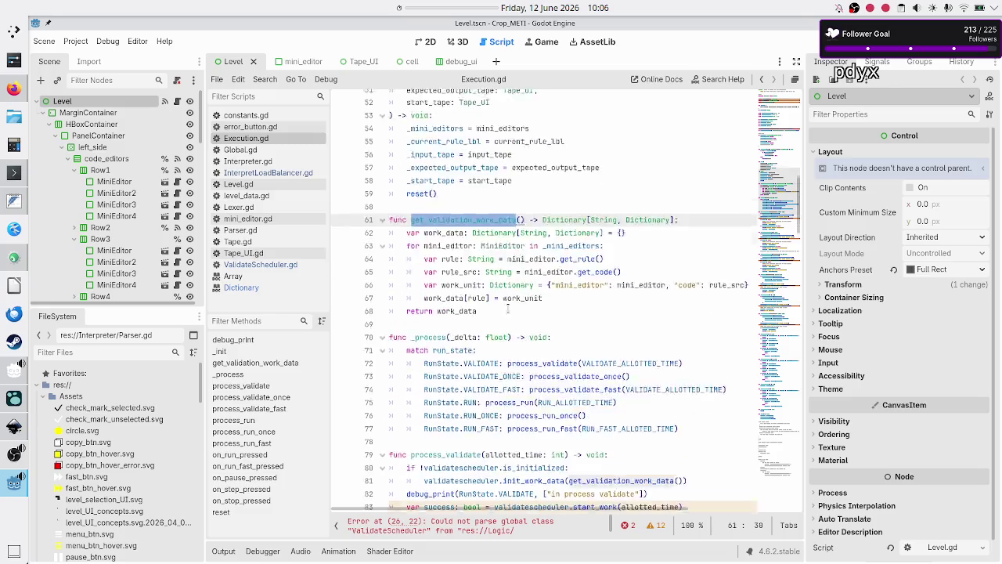
{"action": "scroll", "coordinate": [507, 308], "scroll_direction": "down", "scroll_amount": 3}
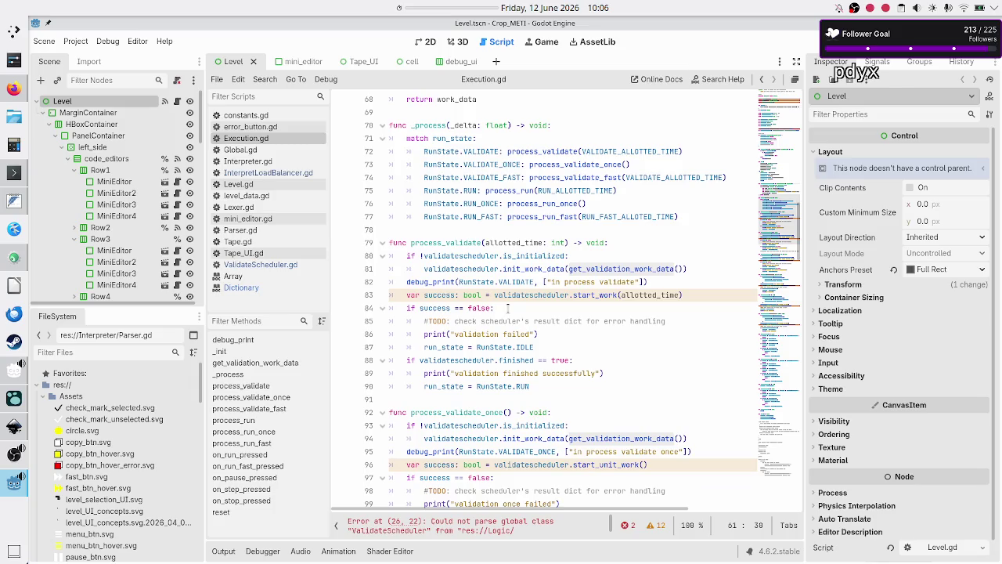
{"action": "scroll", "coordinate": [507, 309], "scroll_direction": "up", "scroll_amount": 1}
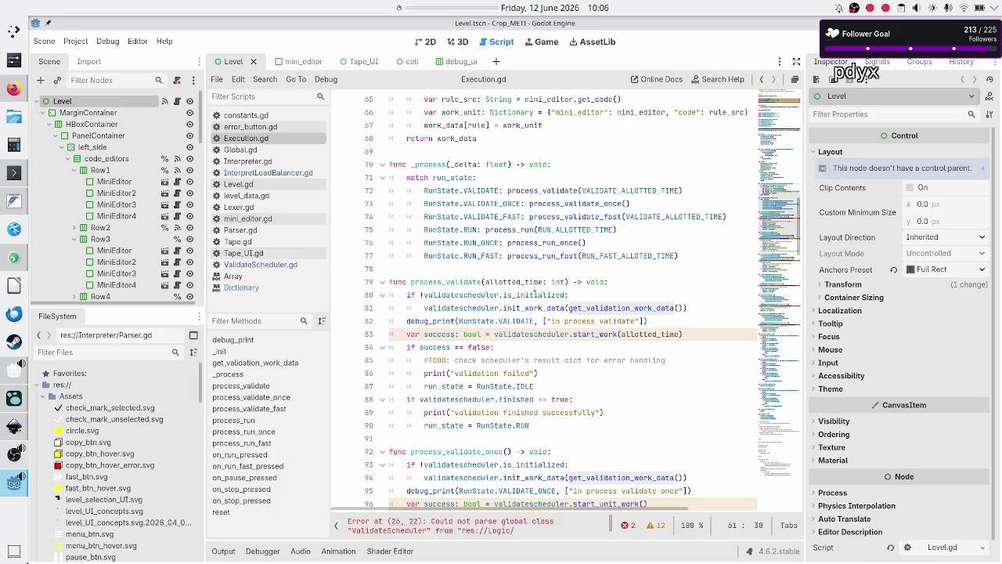
{"action": "double_click", "coordinate": [533, 307]}
{"action": "left_click", "coordinate": [589, 309]}
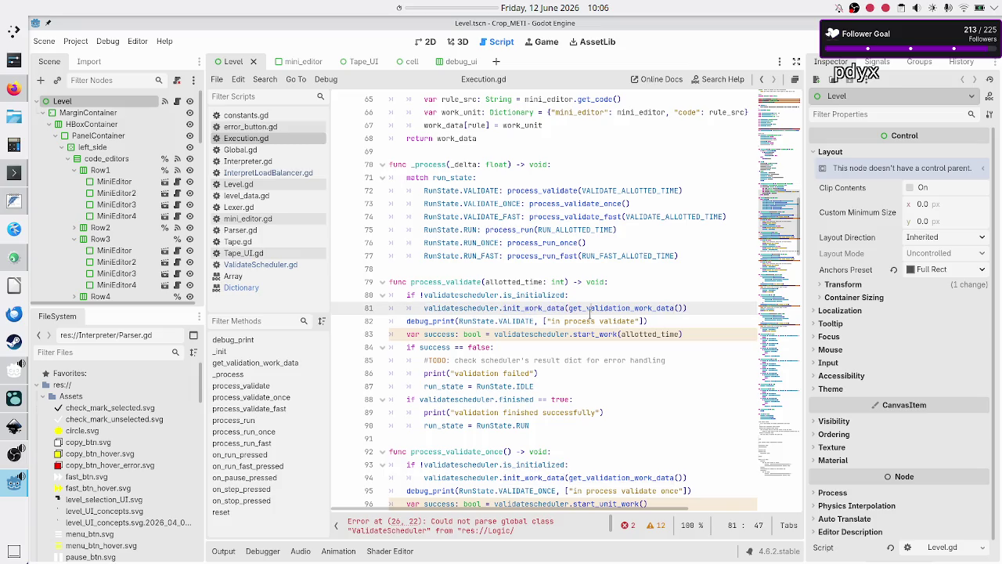
{"action": "double_click", "coordinate": [590, 308]}
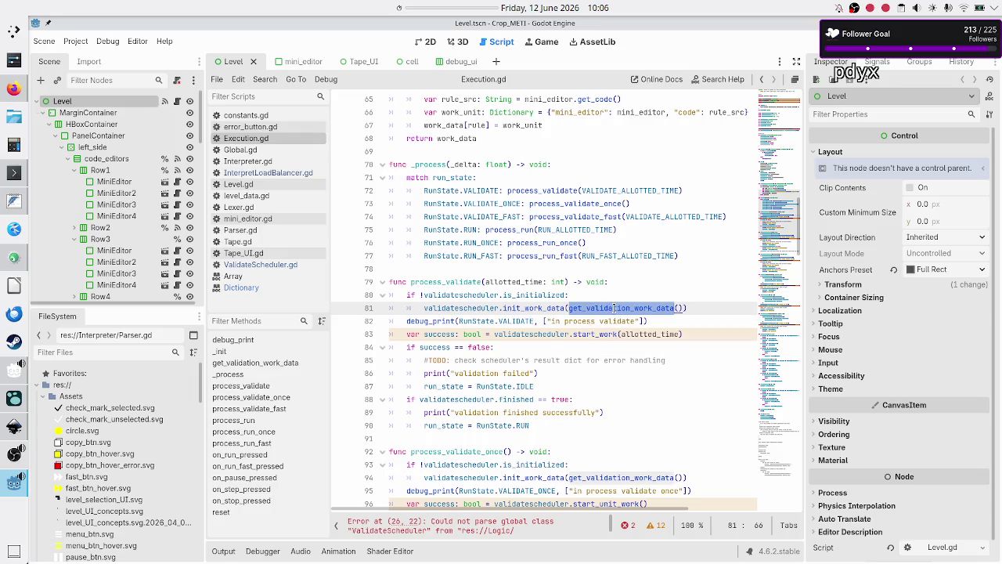
{"action": "scroll", "coordinate": [565, 366], "scroll_direction": "down", "scroll_amount": 3}
{"action": "scroll", "coordinate": [565, 368], "scroll_direction": "down", "scroll_amount": 5}
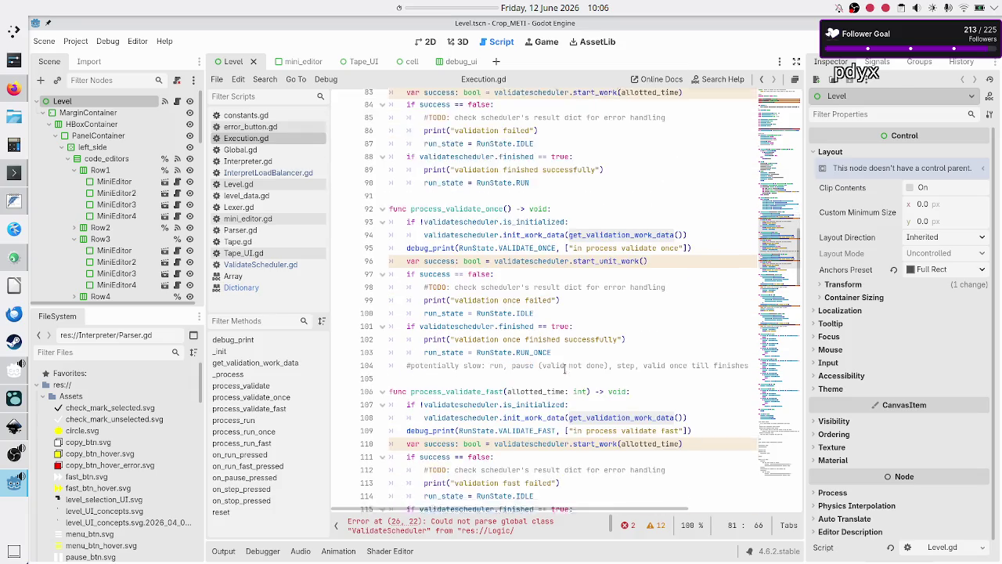
{"action": "scroll", "coordinate": [566, 368], "scroll_direction": "down", "scroll_amount": 5}
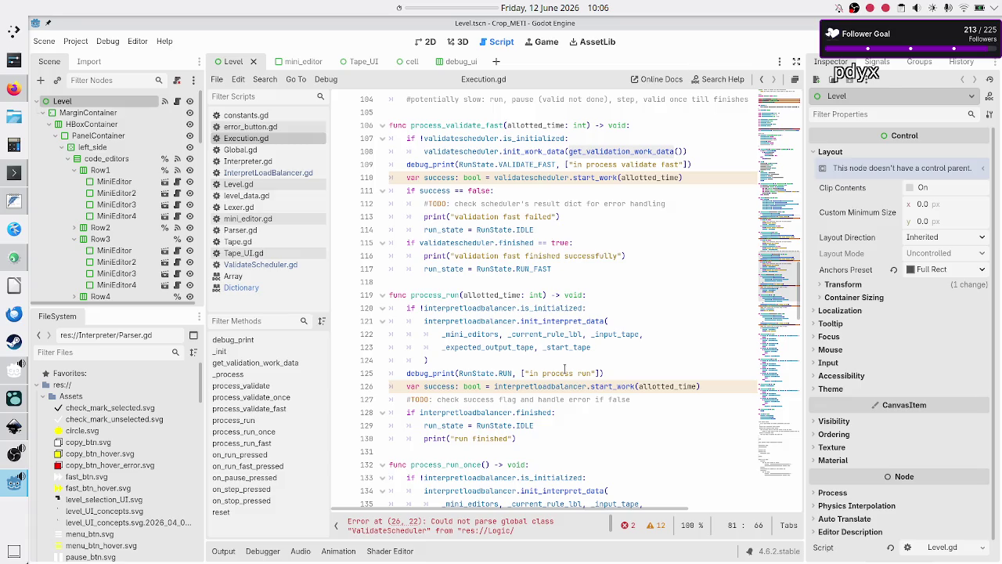
{"action": "scroll", "coordinate": [566, 368], "scroll_direction": "up", "scroll_amount": 20}
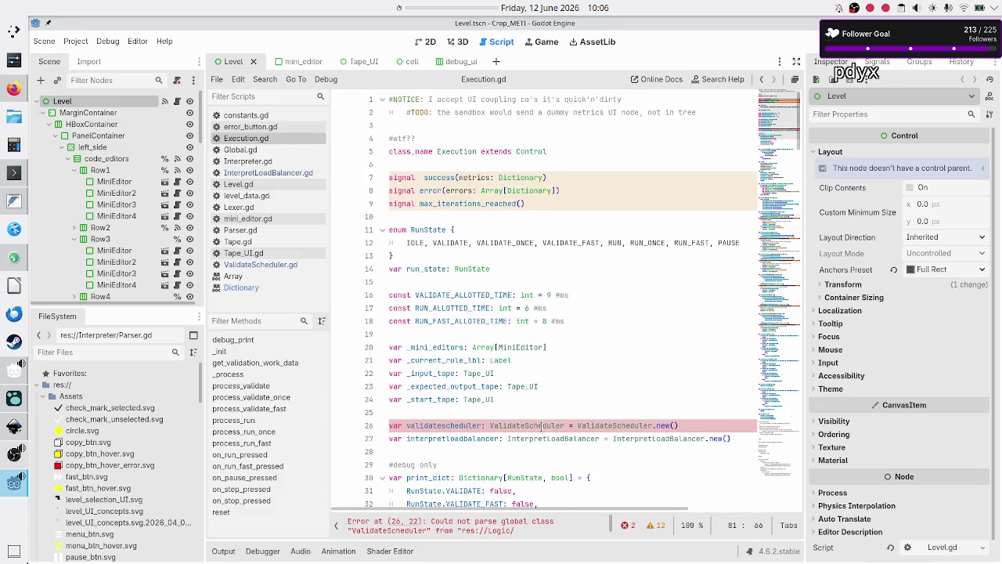
{"action": "scroll", "coordinate": [540, 426], "scroll_direction": "down", "scroll_amount": 6}
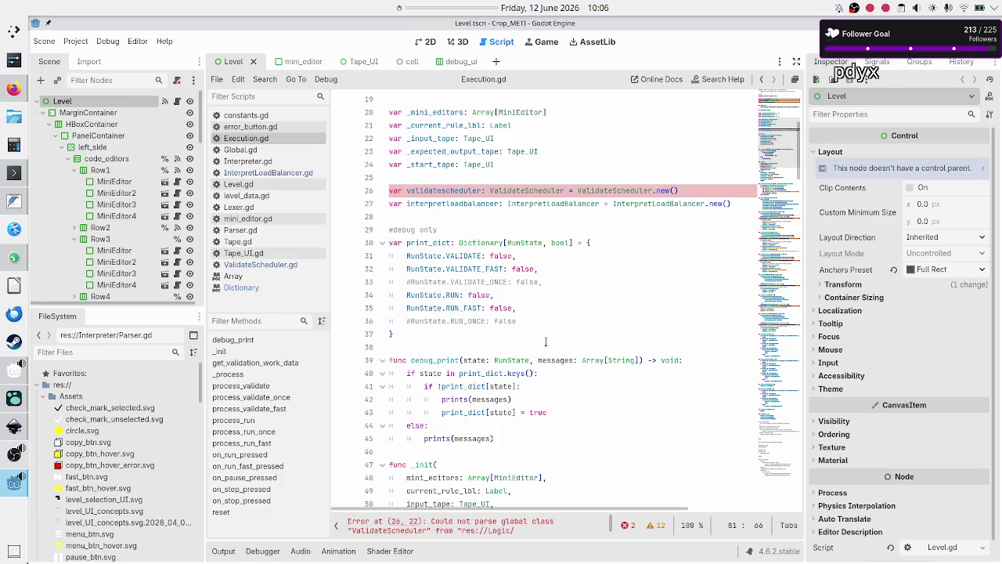
{"action": "left_click", "coordinate": [560, 307]}
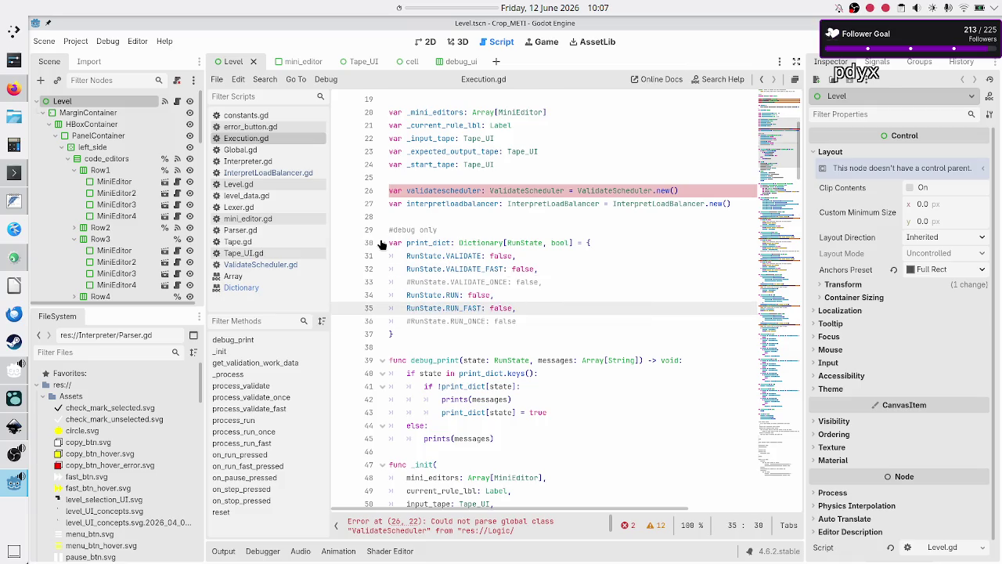
{"action": "left_click", "coordinate": [262, 265]}
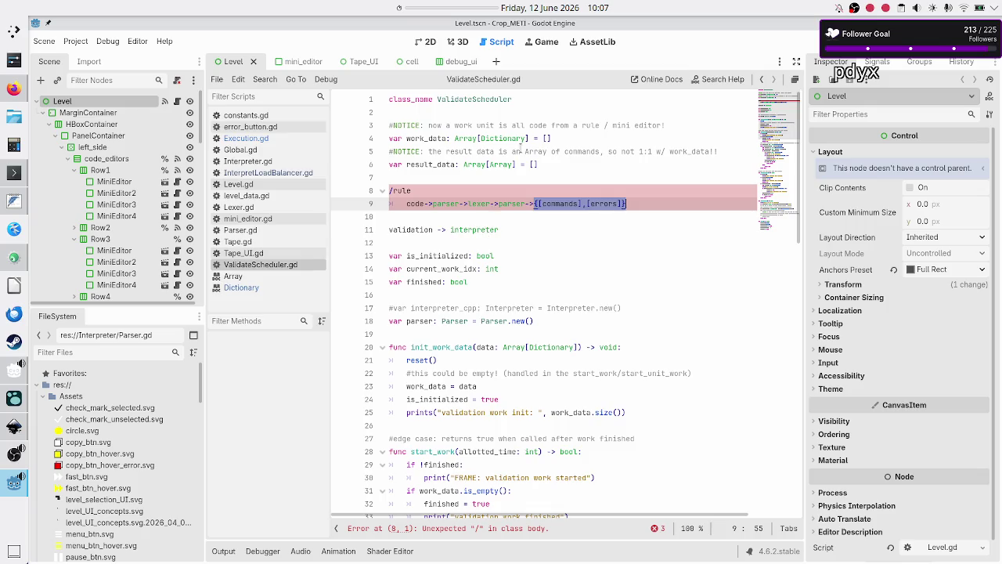
{"action": "left_click", "coordinate": [245, 138]}
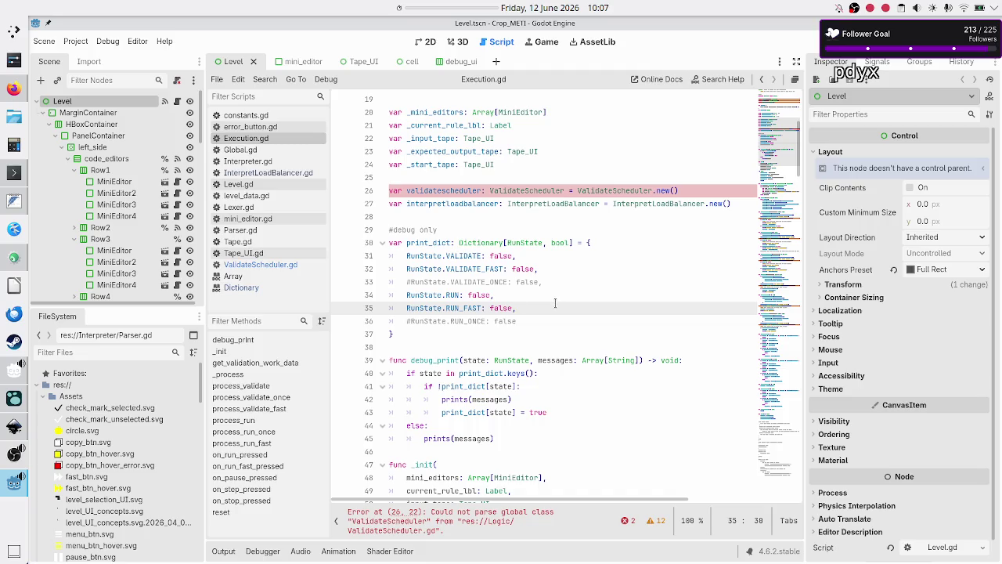
{"action": "scroll", "coordinate": [554, 290], "scroll_direction": "down", "scroll_amount": 6}
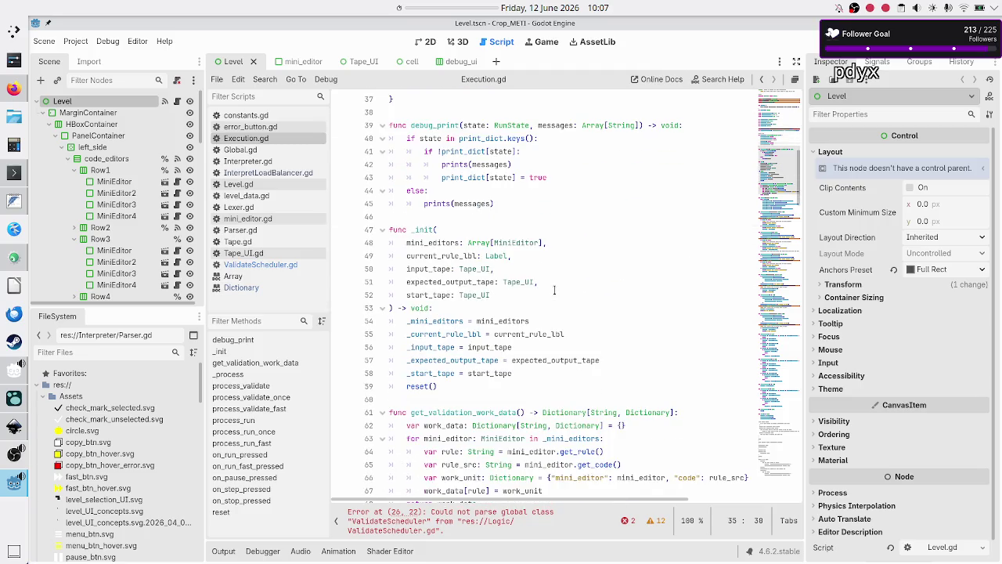
{"action": "scroll", "coordinate": [554, 291], "scroll_direction": "down", "scroll_amount": 2}
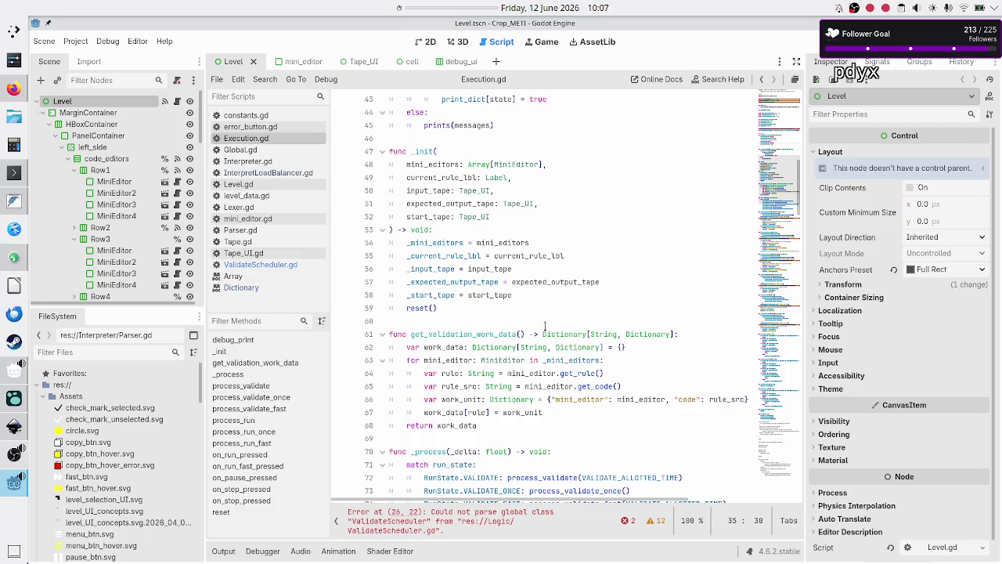
{"action": "left_click", "coordinate": [543, 334]}
{"action": "key", "text": "shift+Right"}
{"action": "key", "text": "shift+Right"}
{"action": "key", "text": "shift+Right"}
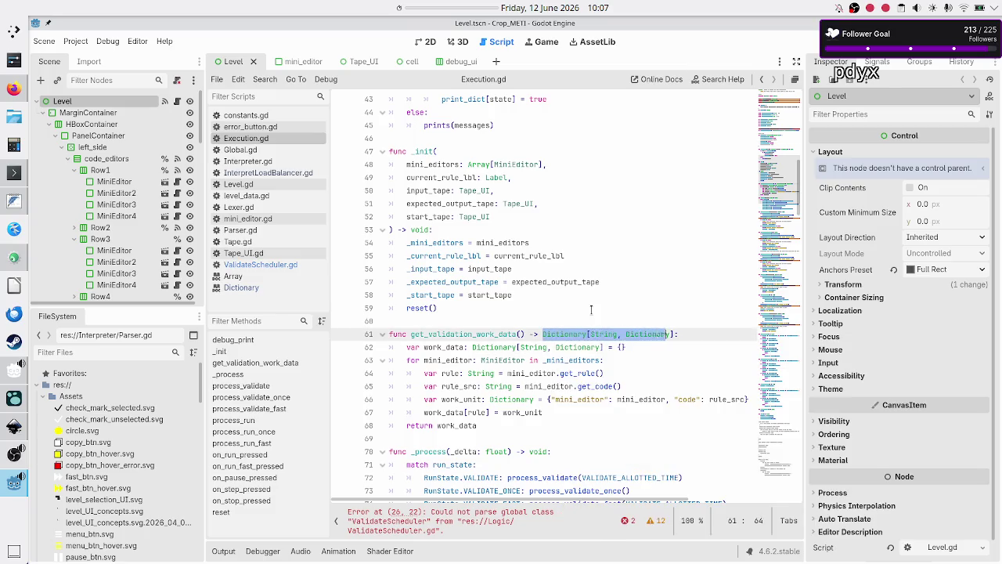
{"action": "key", "text": "shift+Right"}
{"action": "key", "text": "shift+Right"}
{"action": "key", "text": "ctrl+c"}
{"action": "key", "text": "Right"}
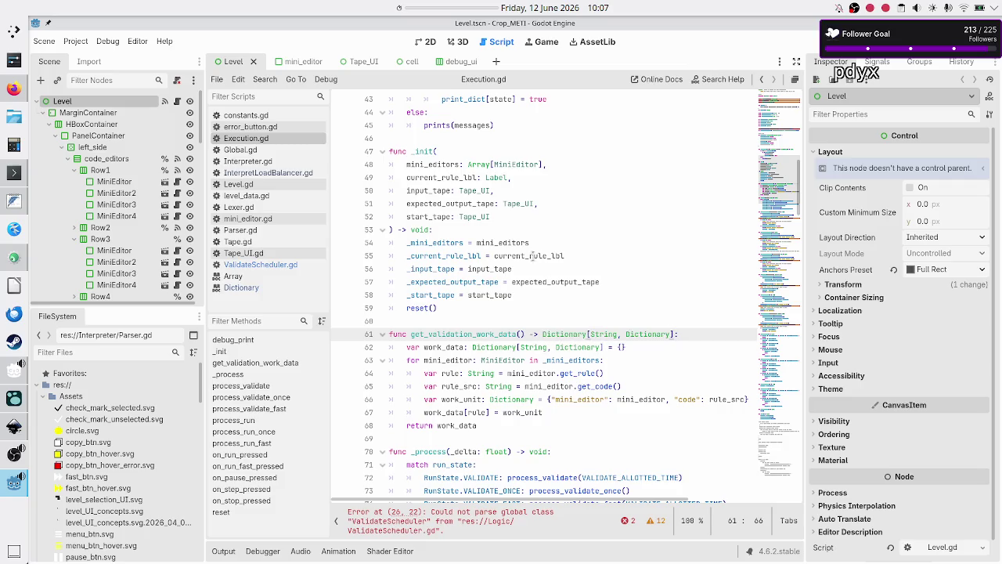
Step: In ValidateScheduler.gd, retype work_data on line 4 as Dictionary[String, Dictionary]
{"action": "left_click", "coordinate": [271, 268]}
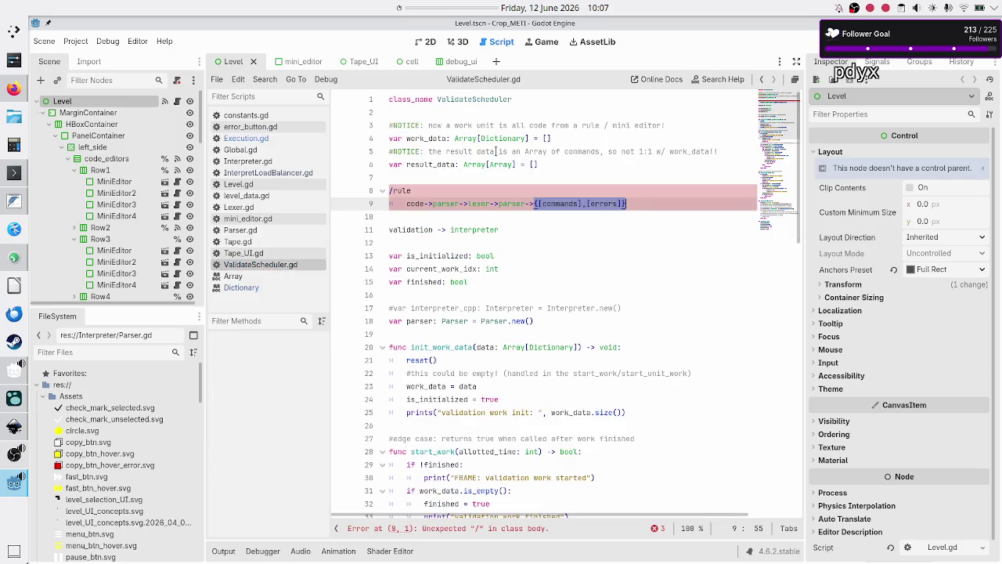
{"action": "left_click", "coordinate": [464, 138]}
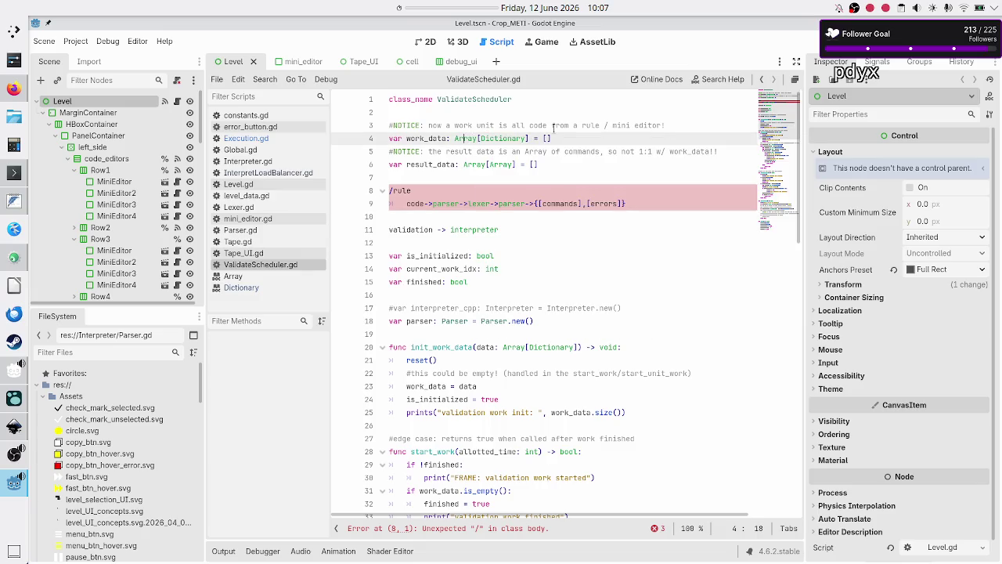
{"action": "key", "text": "shift+Right"}
{"action": "key", "text": "shift+Right"}
{"action": "key", "text": "shift+Right"}
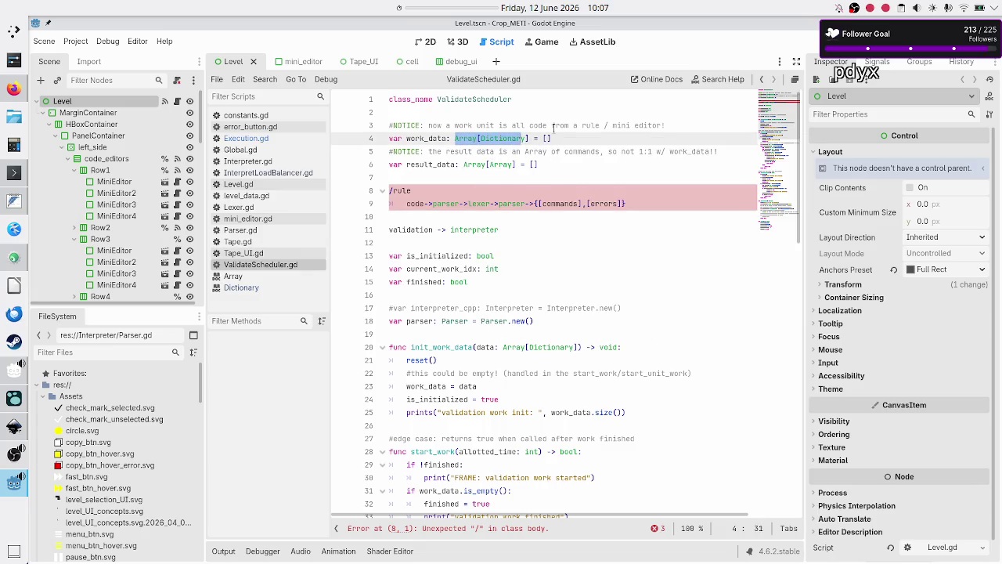
{"action": "key", "text": "ctrl+v"}
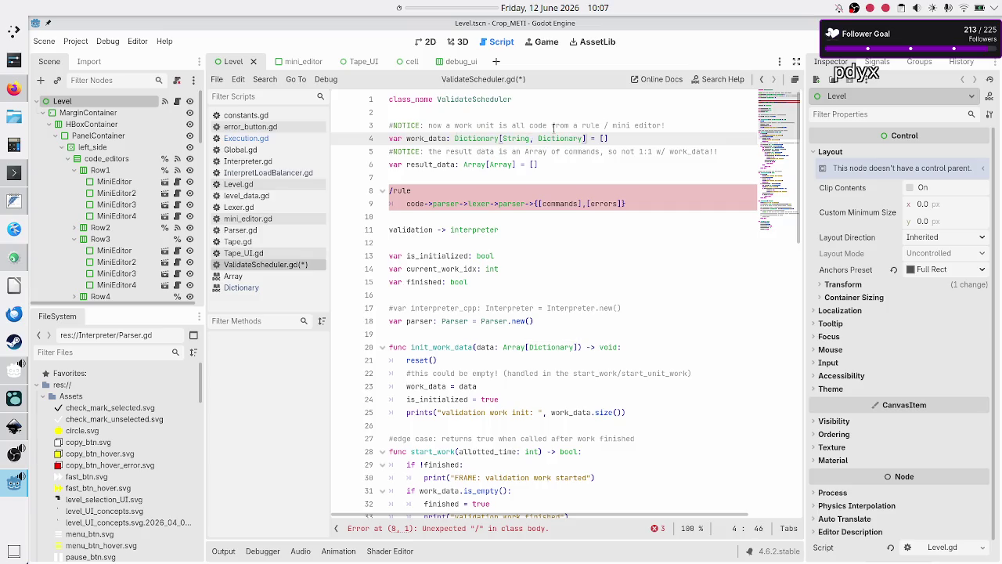
Step: Highlight work_data, String and current_work_idx to check where they are used
{"action": "key", "text": "Up"}
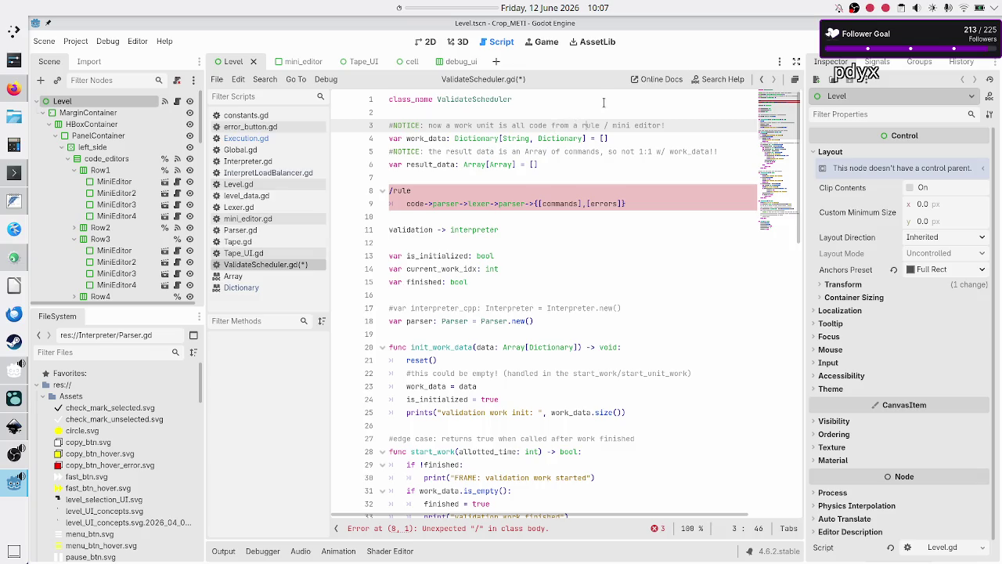
{"action": "key", "text": "Down"}
{"action": "key", "text": "Home"}
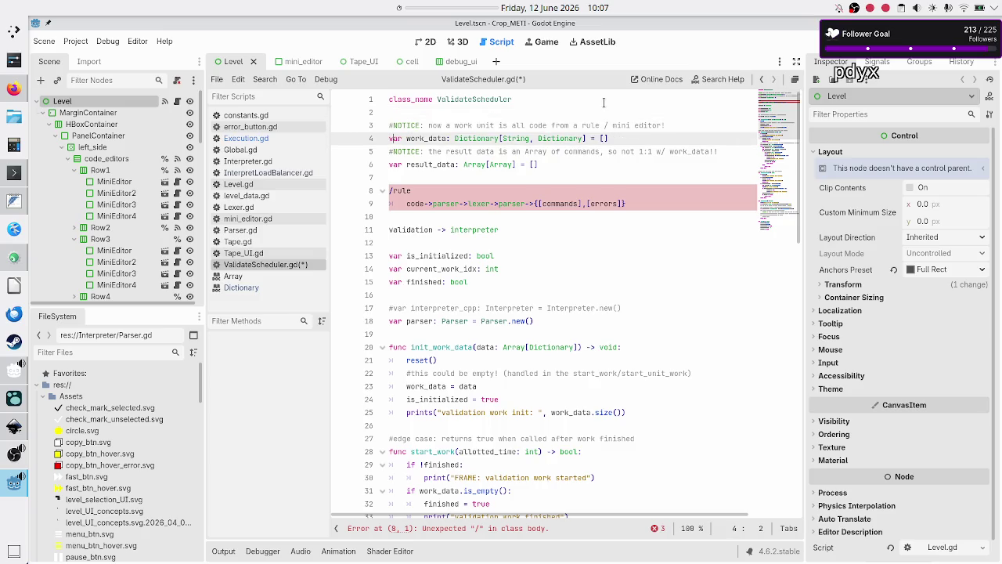
{"action": "key", "text": "Right"}
{"action": "key", "text": "Right"}
{"action": "key", "text": "Right"}
{"action": "double_click", "coordinate": [426, 138]}
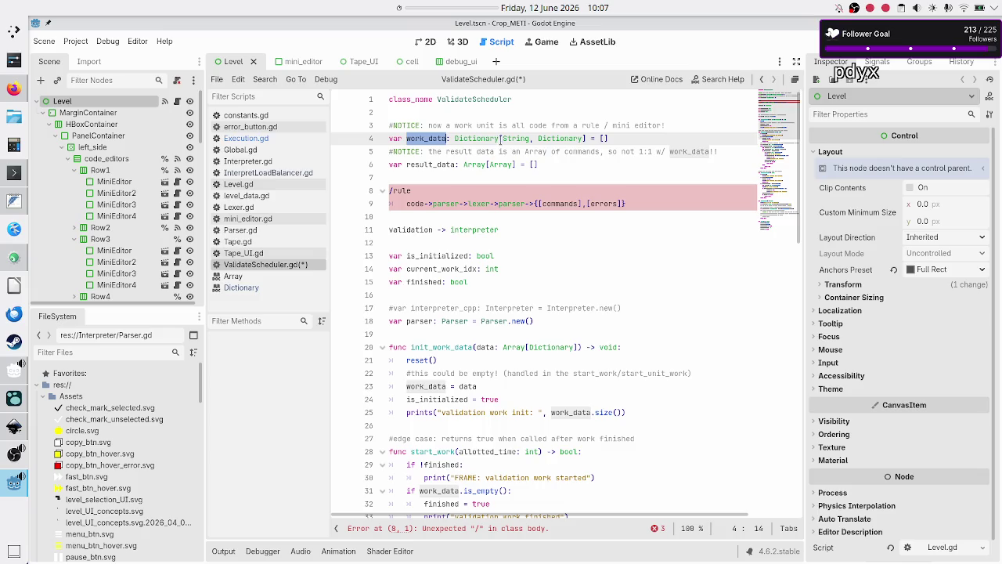
{"action": "double_click", "coordinate": [516, 139]}
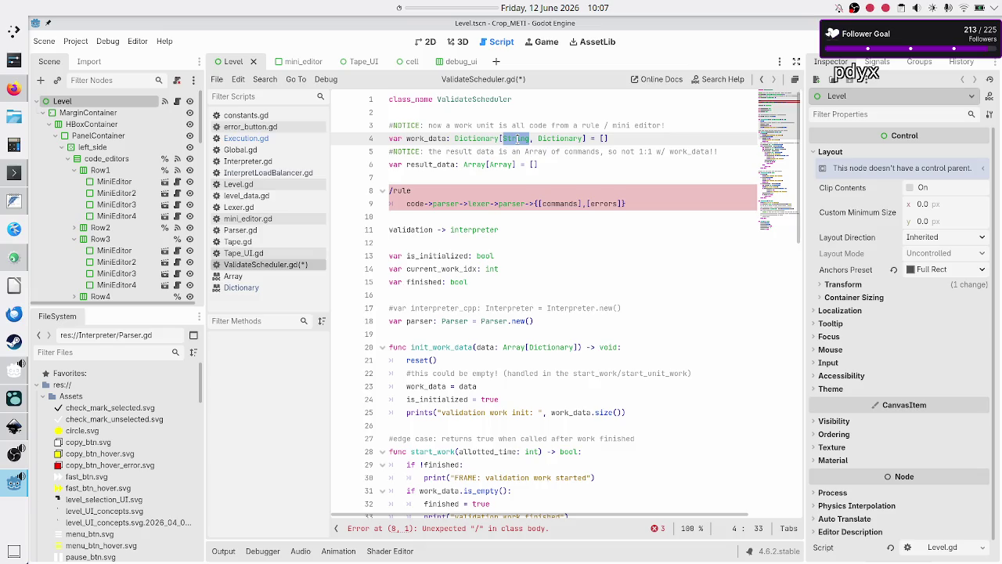
{"action": "double_click", "coordinate": [462, 268]}
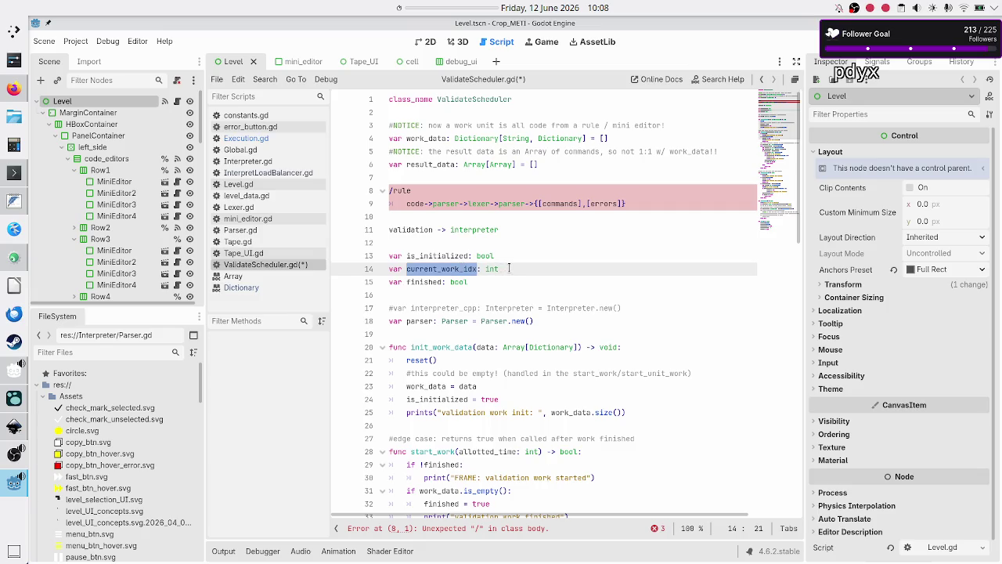
{"action": "left_click", "coordinate": [509, 268]}
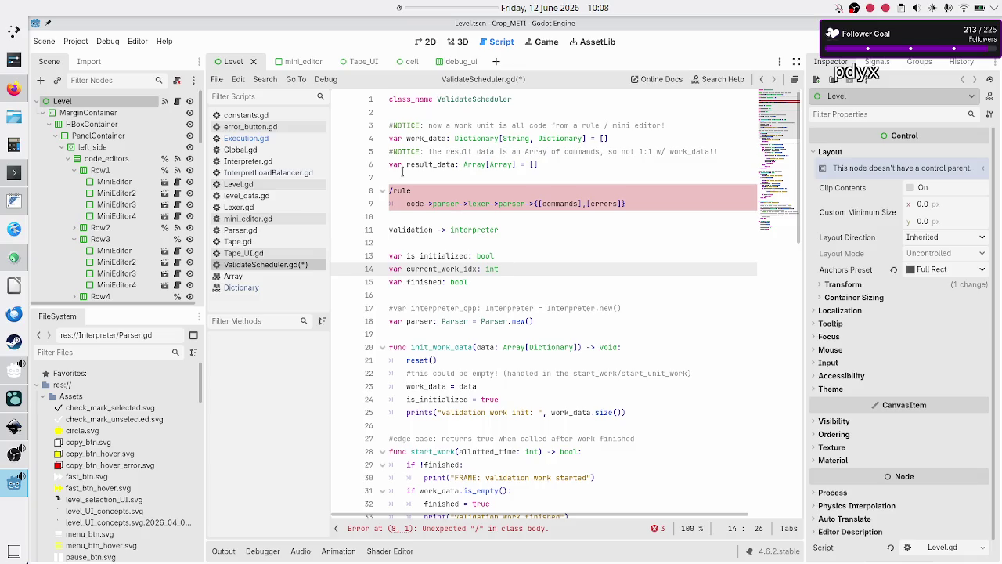
Step: Switch to Execution.gd and select work_data in the get_validation_work_data name on line 61
{"action": "left_click", "coordinate": [256, 139]}
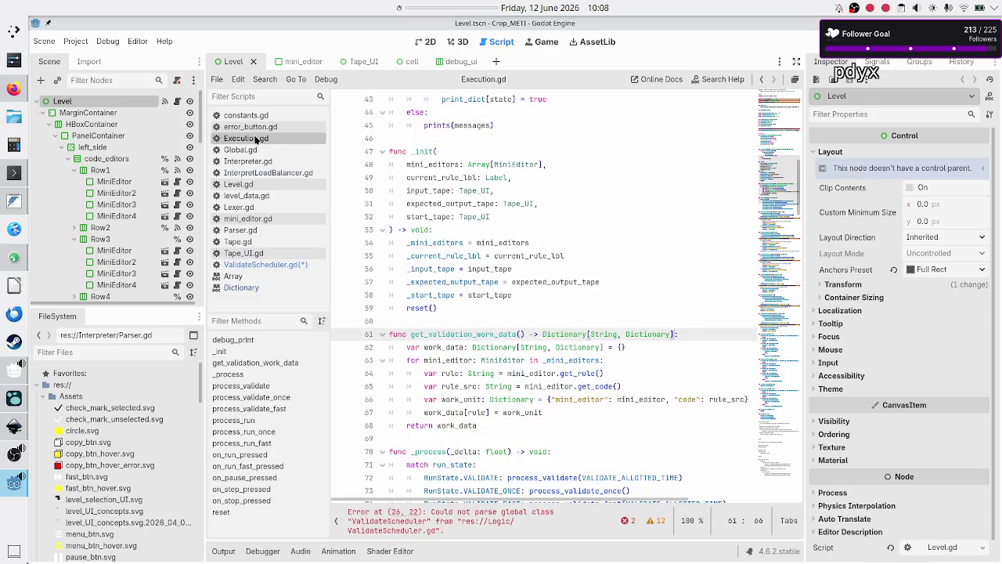
{"action": "mouse_move", "coordinate": [488, 344]}
{"action": "left_click_drag", "start_coordinate": [476, 335], "coordinate": [513, 335]}
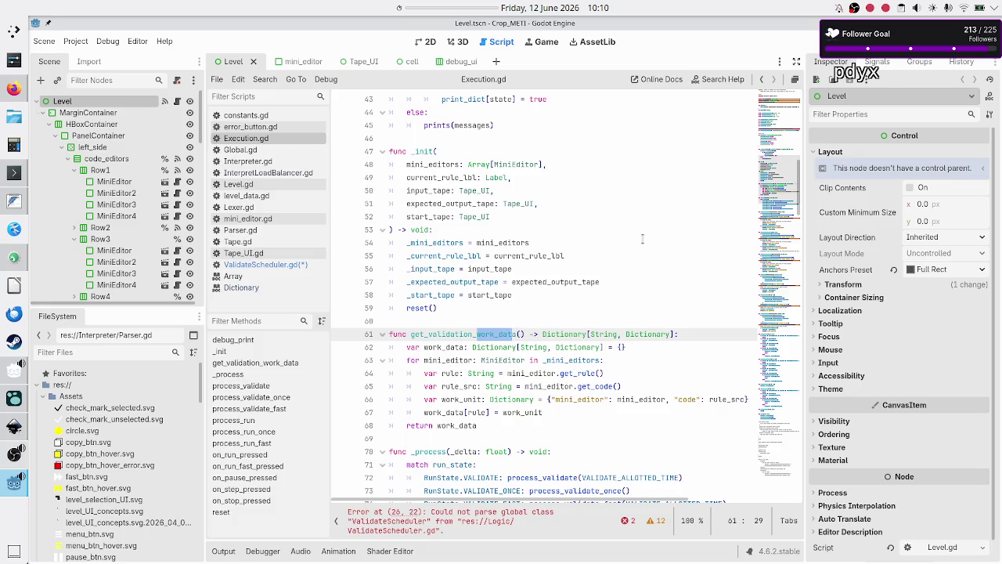
Step: Replace validation_work_data with code_per_rule_to_validate in line 61's function name
{"action": "key", "text": "BackSpace"}
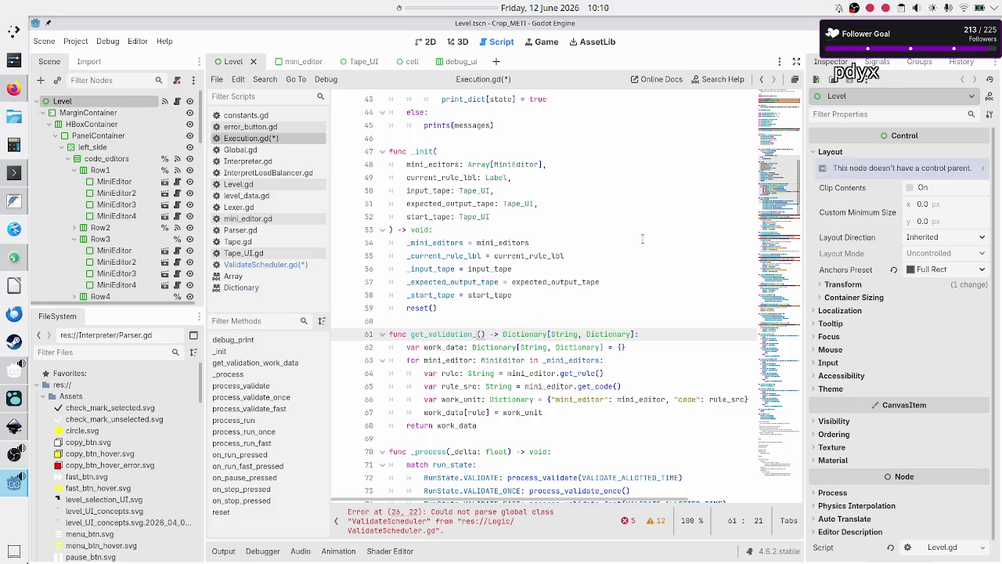
{"action": "type", "text": "c"}
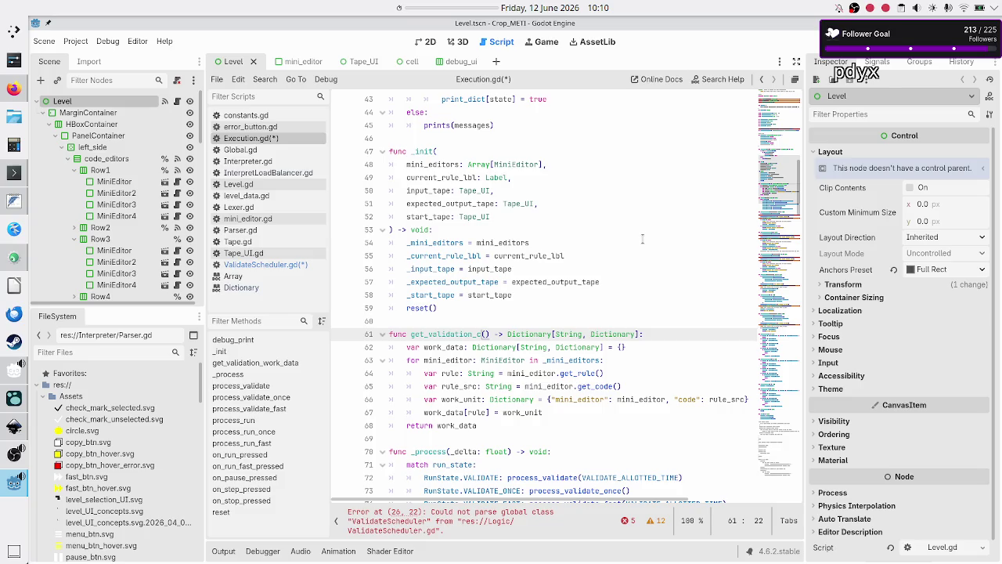
{"action": "key", "text": "BackSpace"}
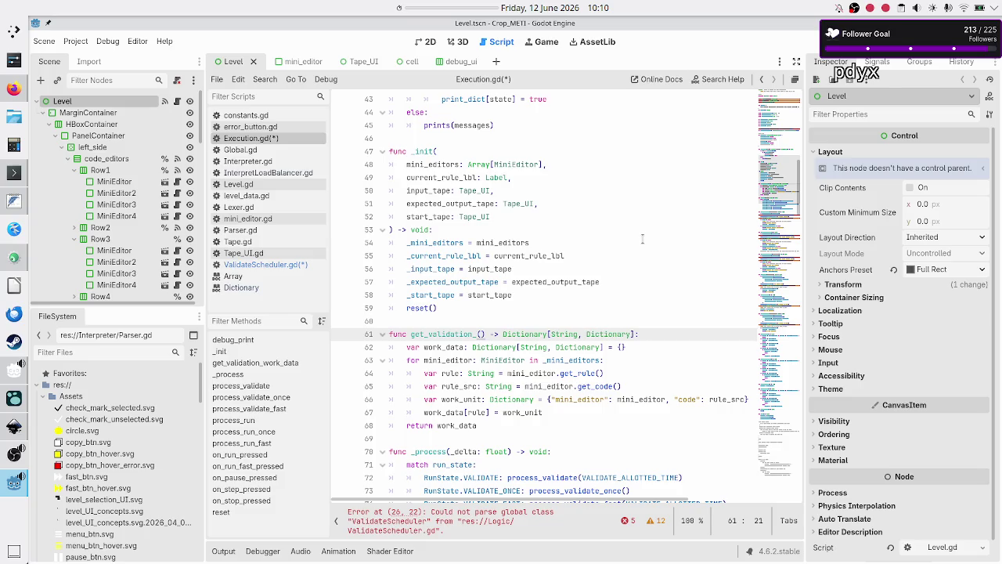
{"action": "key", "text": "BackSpace"}
{"action": "key", "text": "BackSpace"}
{"action": "key", "text": "BackSpace"}
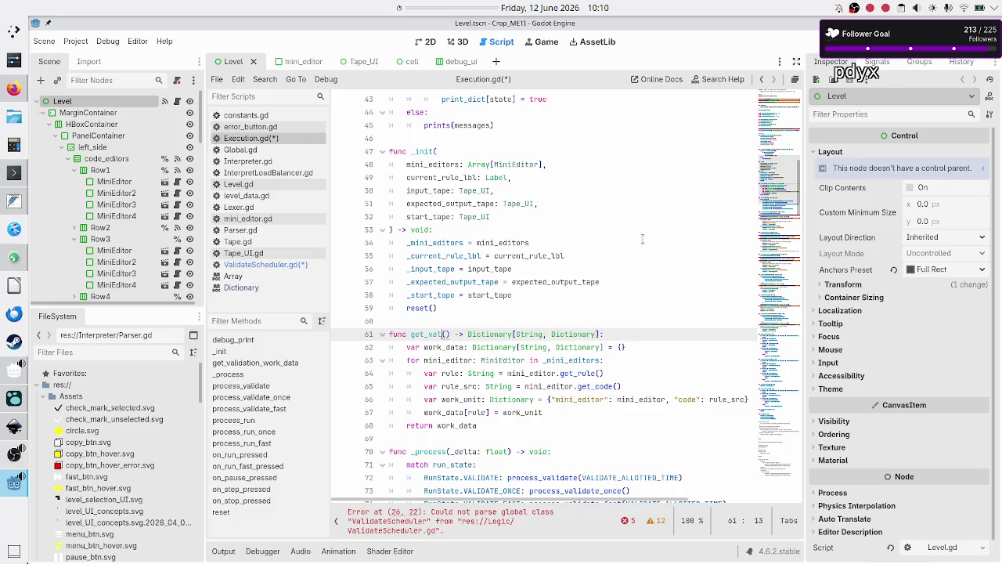
{"action": "type", "text": "code_to"}
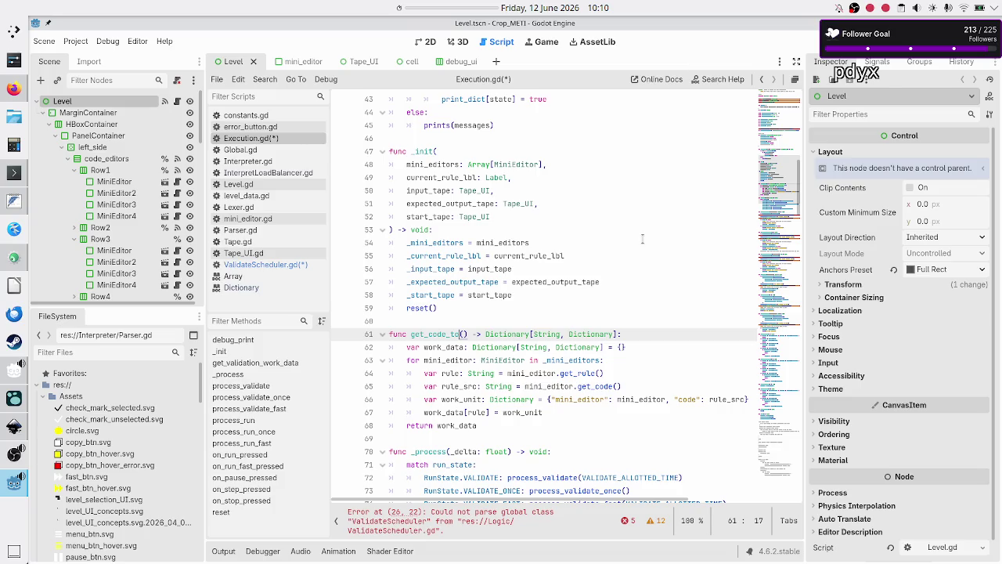
{"action": "type", "text": "_"}
{"action": "key", "text": "BackSpace"}
{"action": "key", "text": "BackSpace"}
{"action": "key", "text": "BackSpace"}
{"action": "type", "text": "per_rule_to_validate"}
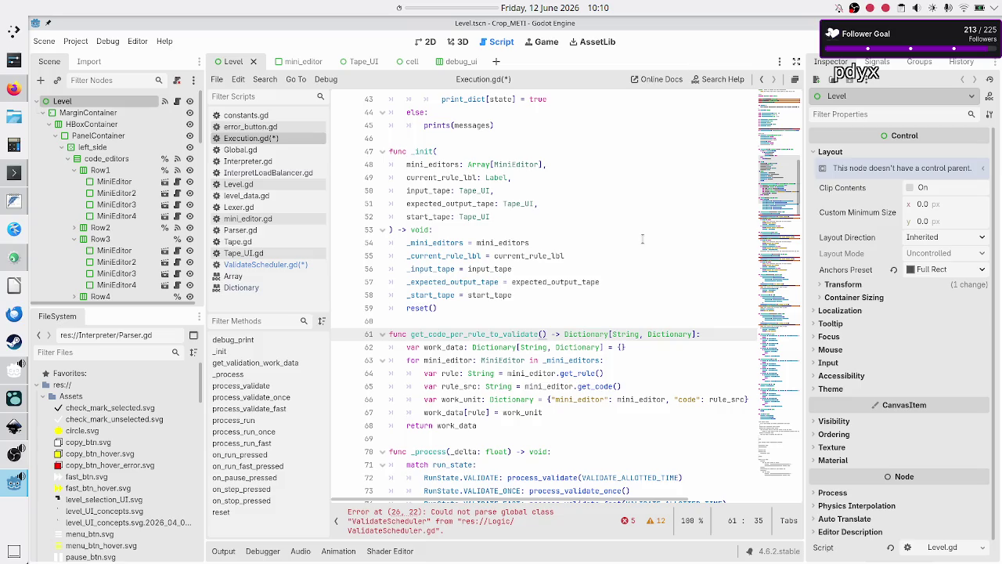
{"action": "key", "text": "Home"}
{"action": "key", "text": "shift+Right"}
{"action": "key", "text": "shift+Right"}
{"action": "key", "text": "shift+Right"}
{"action": "key", "text": "Right"}
{"action": "key", "text": "Right"}
{"action": "key", "text": "Right"}
{"action": "key", "text": "Right"}
Step: Rename line 62's work_data variable to code_per_rule, keeping its Dictionary[String, Dictionary] type
{"action": "key", "text": "Down"}
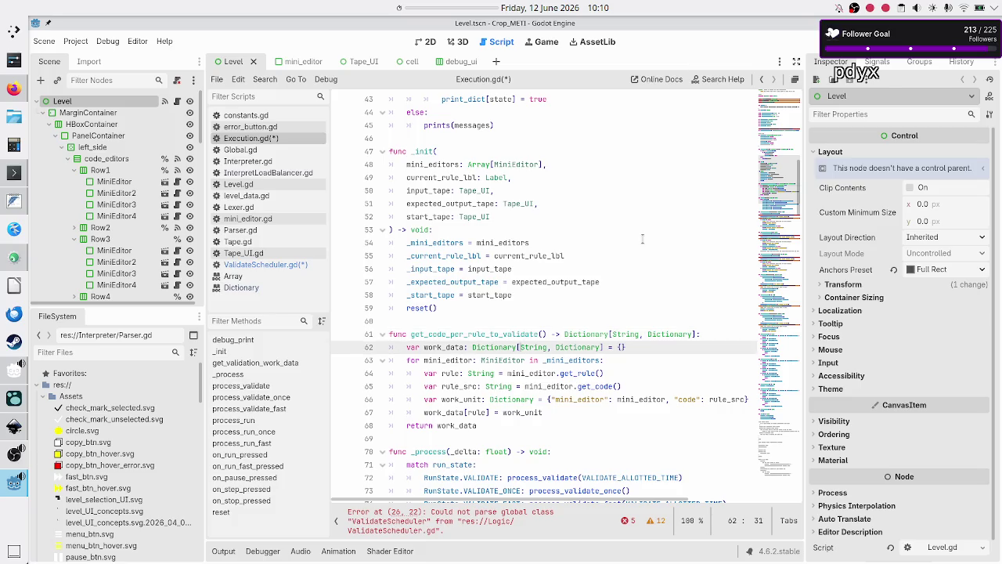
{"action": "key", "text": "Left"}
{"action": "key", "text": "Left"}
{"action": "key", "text": "Left"}
{"action": "key", "text": "BackSpace"}
{"action": "key", "text": "BackSpace"}
{"action": "key", "text": "BackSpace"}
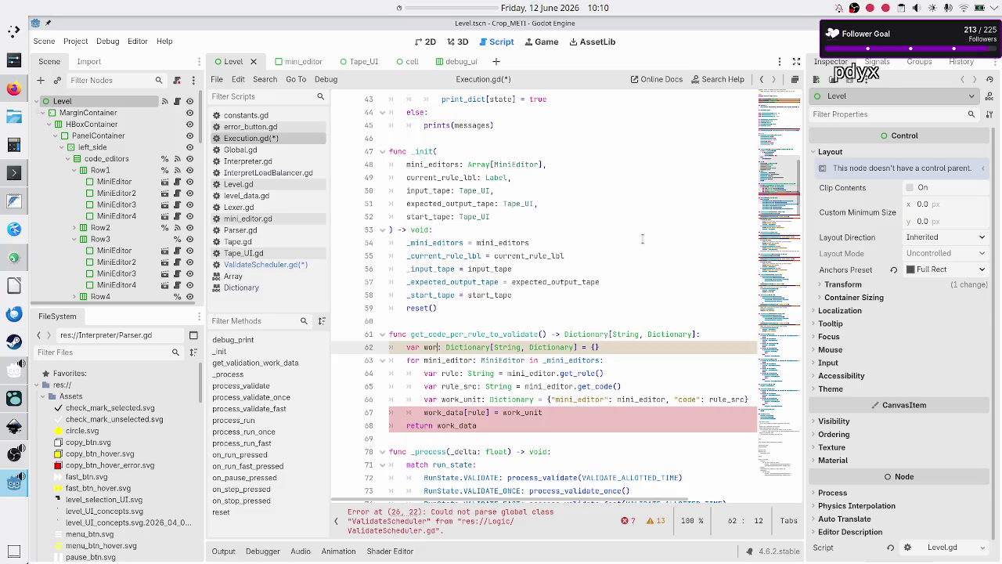
{"action": "key", "text": "BackSpace"}
{"action": "key", "text": "BackSpace"}
{"action": "key", "text": "BackSpace"}
{"action": "type", "text": "code_per_rule"}
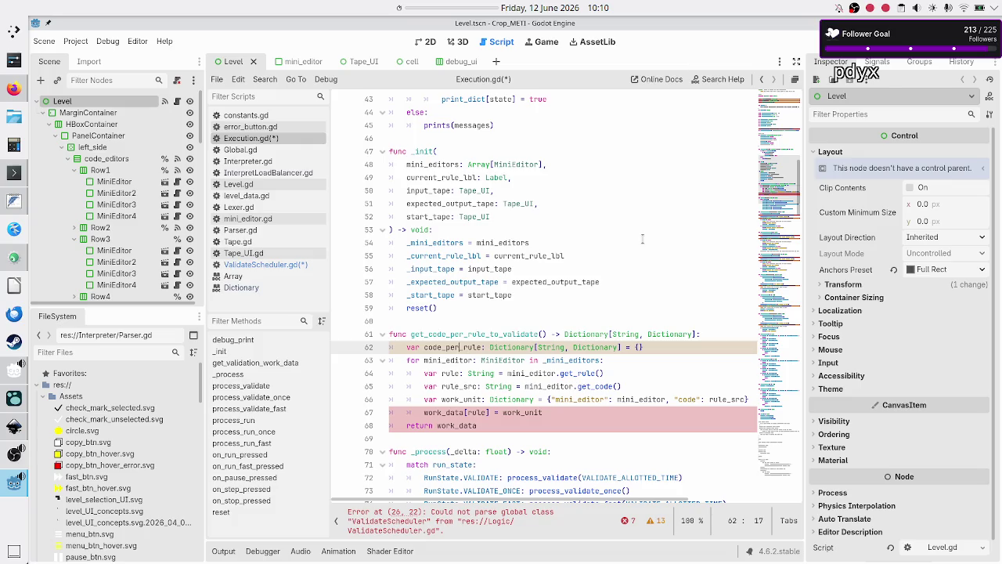
{"action": "key", "text": "shift+Right"}
{"action": "key", "text": "shift+Right"}
{"action": "key", "text": "shift+Right"}
{"action": "key", "text": "Right"}
{"action": "key", "text": "Right"}
{"action": "key", "text": "Right"}
{"action": "key", "text": "shift+Right"}
{"action": "key", "text": "shift+Right"}
{"action": "key", "text": "shift+Right"}
{"action": "key", "text": "Escape"}
Step: Rename work_unit to rule_code on line 66
{"action": "key", "text": "Down"}
{"action": "key", "text": "Down"}
{"action": "key", "text": "Down"}
{"action": "key", "text": "Up"}
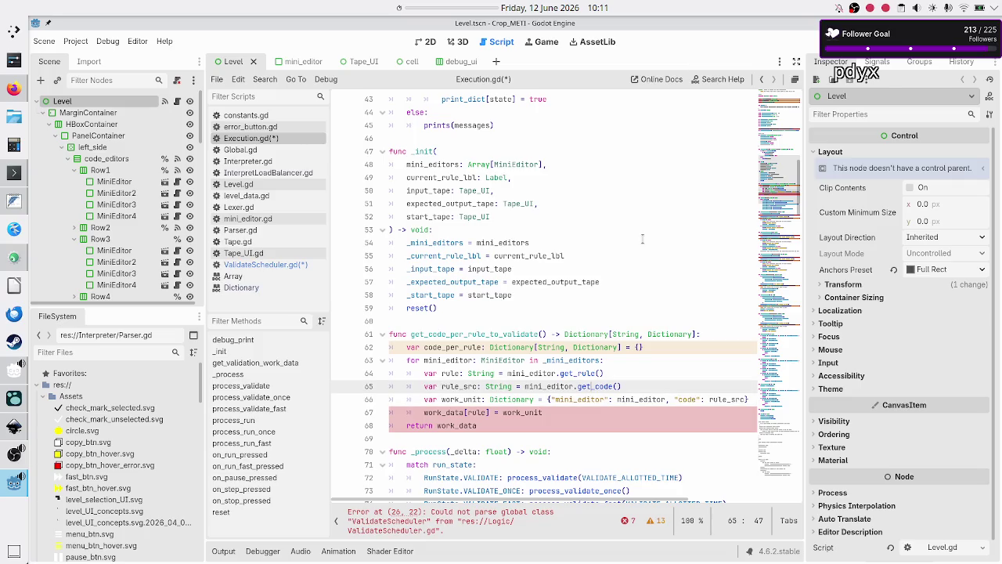
{"action": "left_click", "coordinate": [444, 399]}
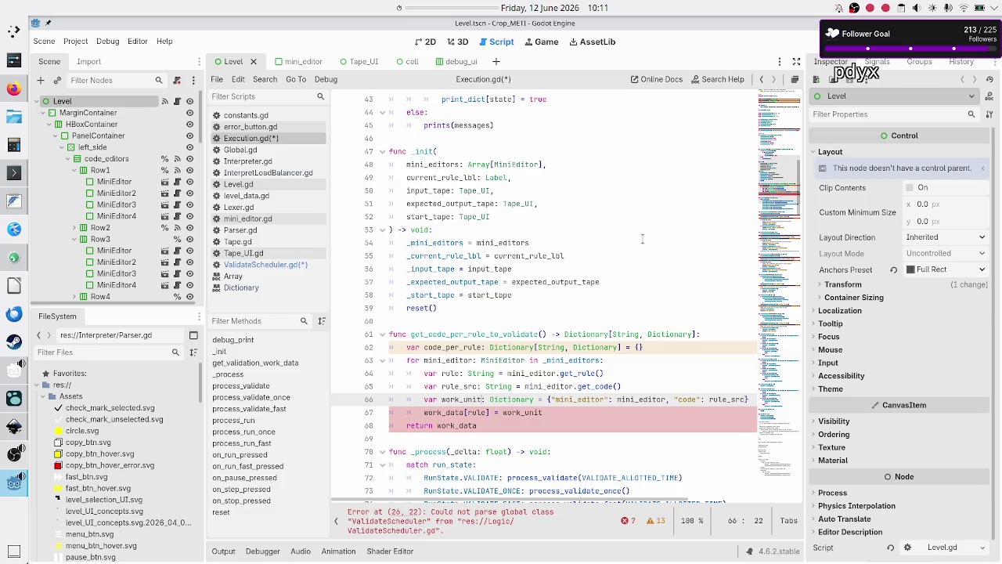
{"action": "key", "text": "BackSpace"}
{"action": "key", "text": "BackSpace"}
{"action": "key", "text": "BackSpace"}
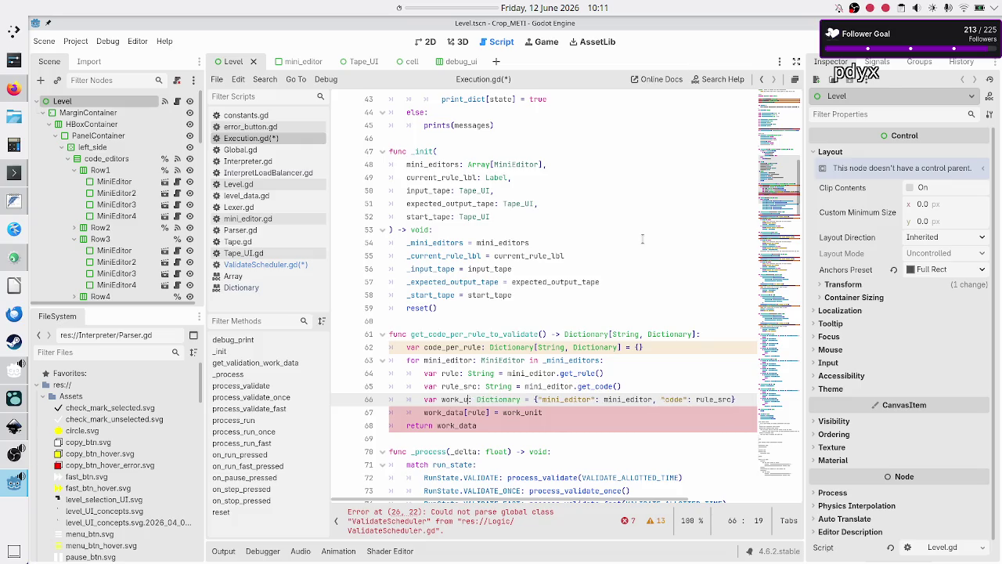
{"action": "type", "text": "rule_coe"}
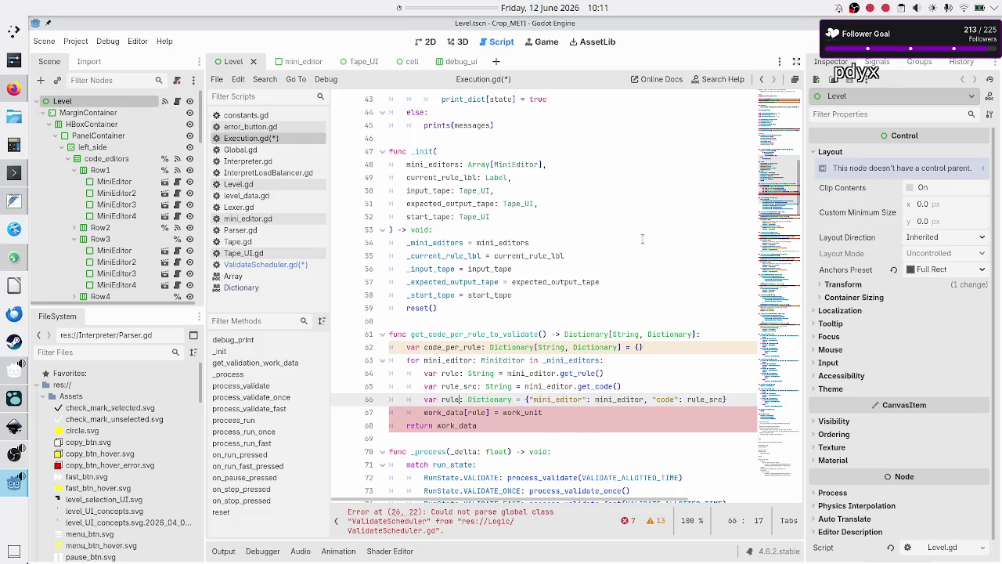
{"action": "key", "text": "BackSpace"}
{"action": "type", "text": "de"}
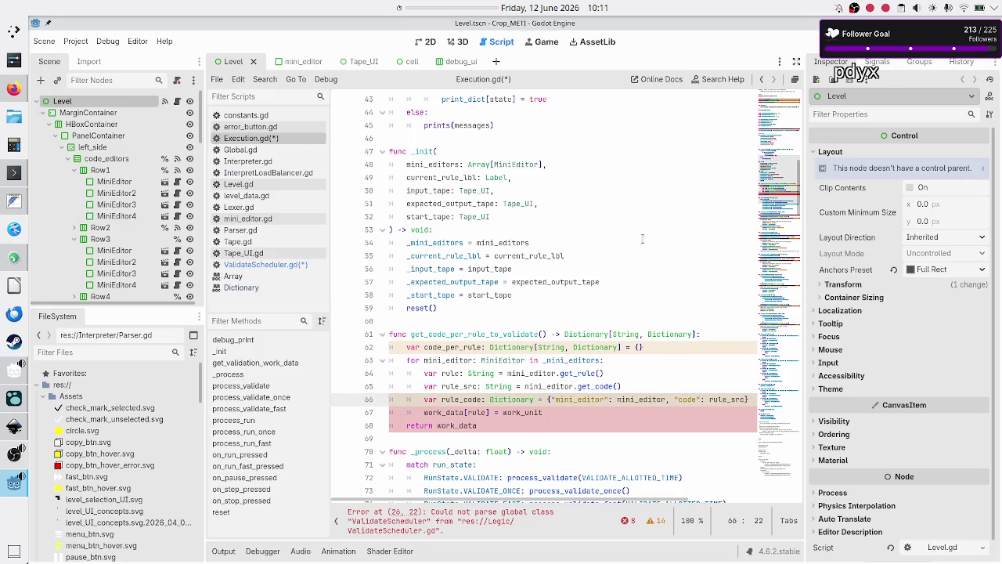
Step: Rename rule_src to rule_raw_src on line 65 and in line 66's code value
{"action": "key", "text": "Up"}
{"action": "key", "text": "Left"}
{"action": "key", "text": "Left"}
{"action": "key", "text": "Left"}
{"action": "type", "text": "raw_"}
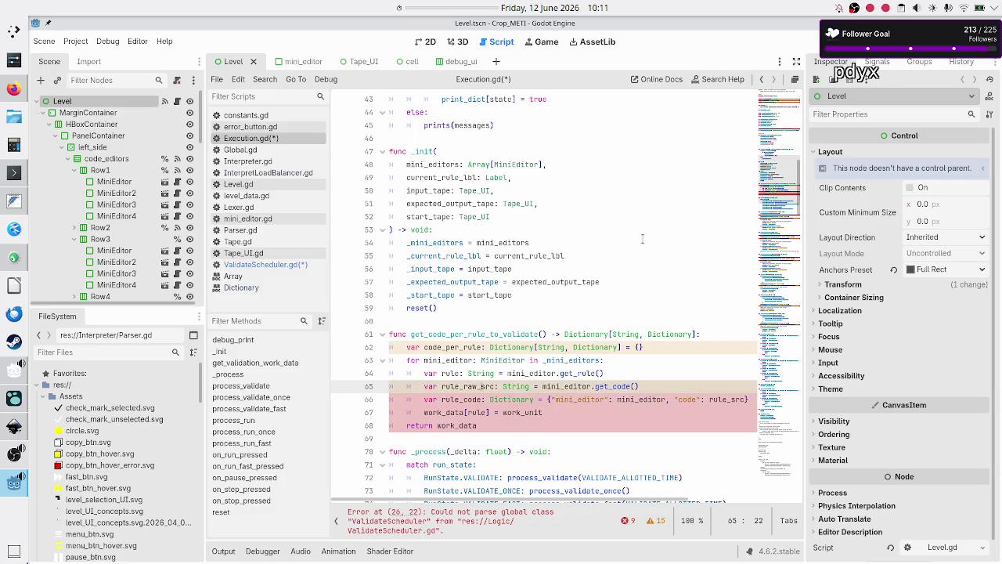
{"action": "key", "text": "Down"}
{"action": "key", "text": "ctrl+Right"}
{"action": "key", "text": "ctrl+Right"}
{"action": "key", "text": "ctrl+Right"}
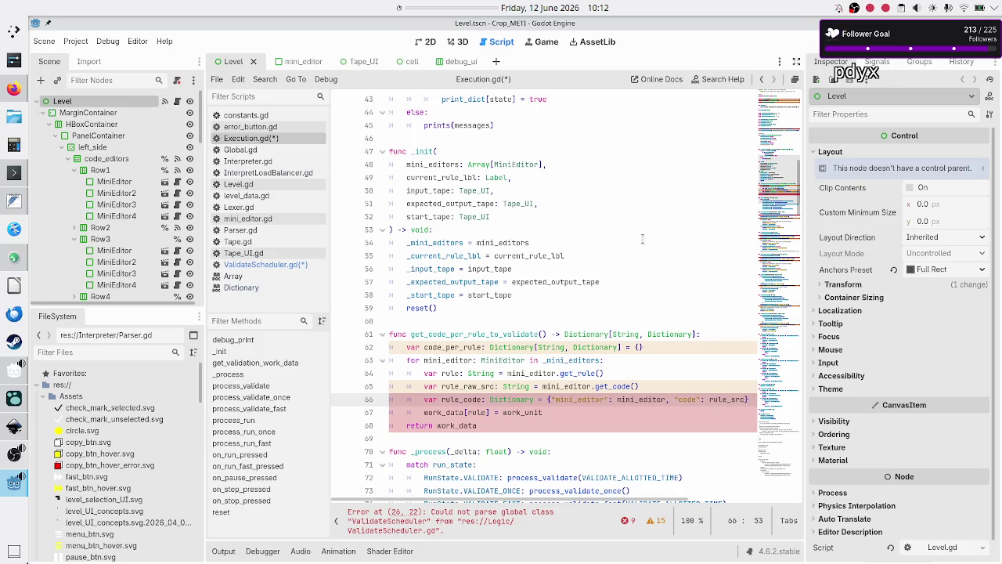
{"action": "key", "text": "ctrl+Right"}
{"action": "key", "text": "ctrl+Right"}
{"action": "type", "text": "raw_"}
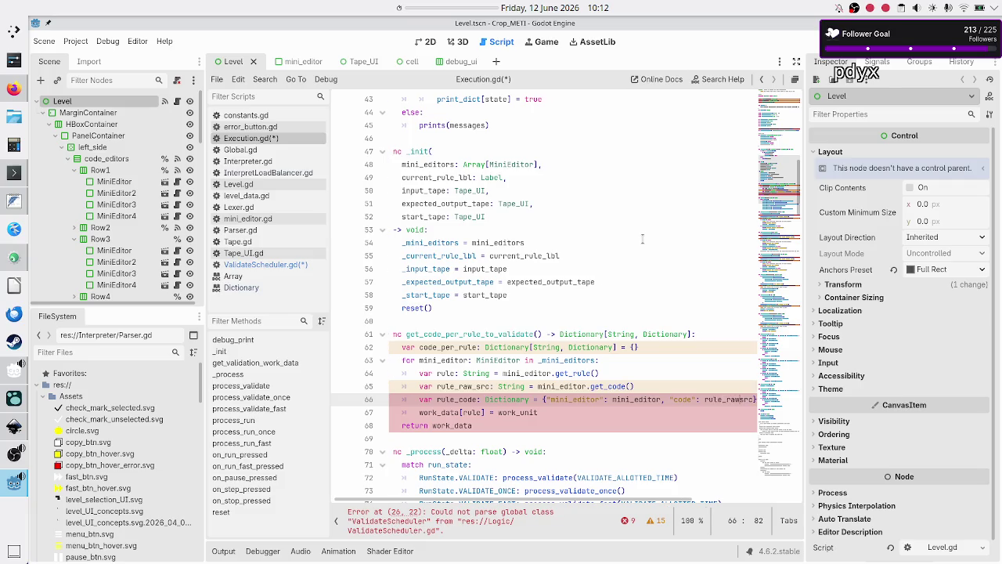
{"action": "key", "text": "Down"}
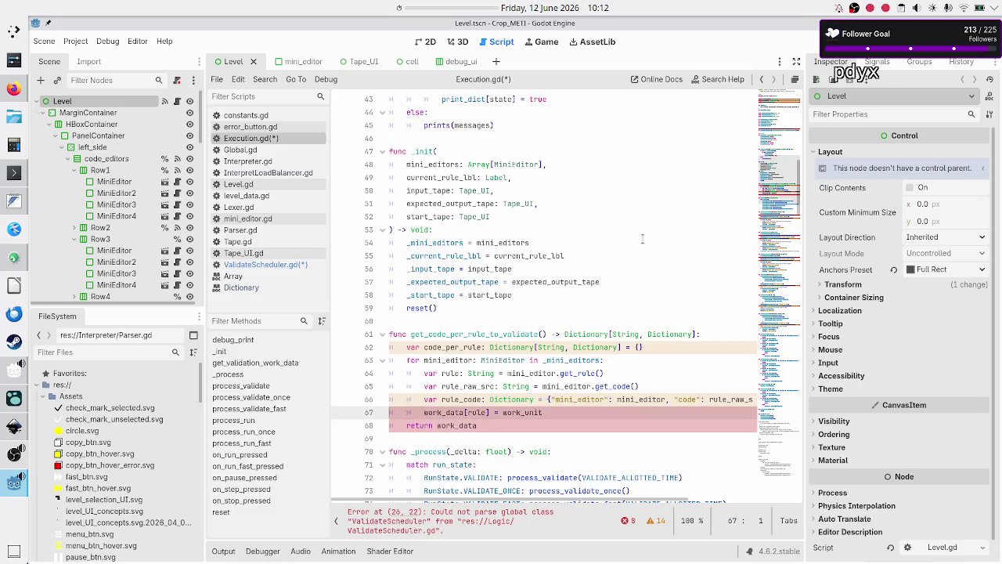
{"action": "key", "text": "Up"}
{"action": "key", "text": "Up"}
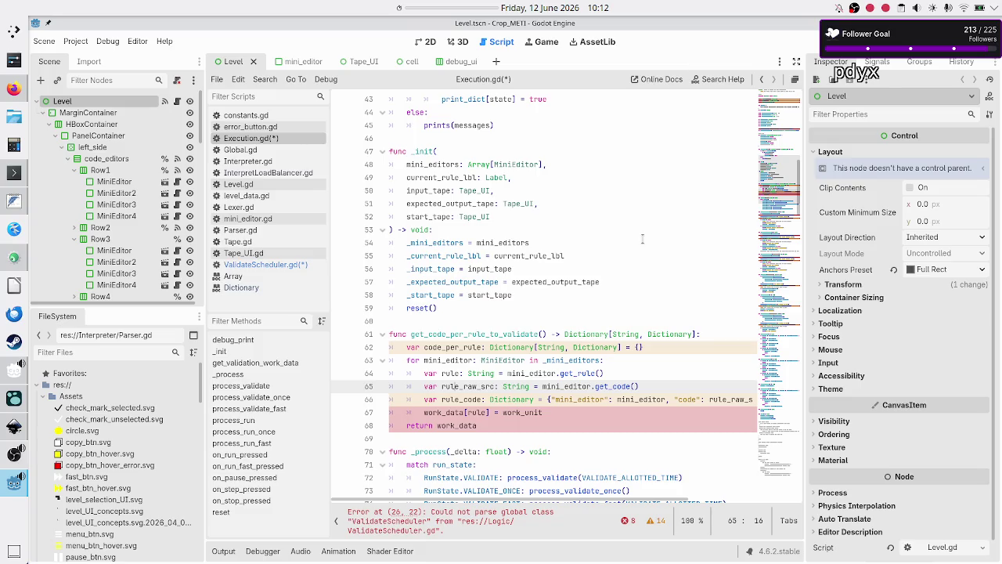
{"action": "key", "text": "shift+End"}
{"action": "key", "text": "ctrl+c"}
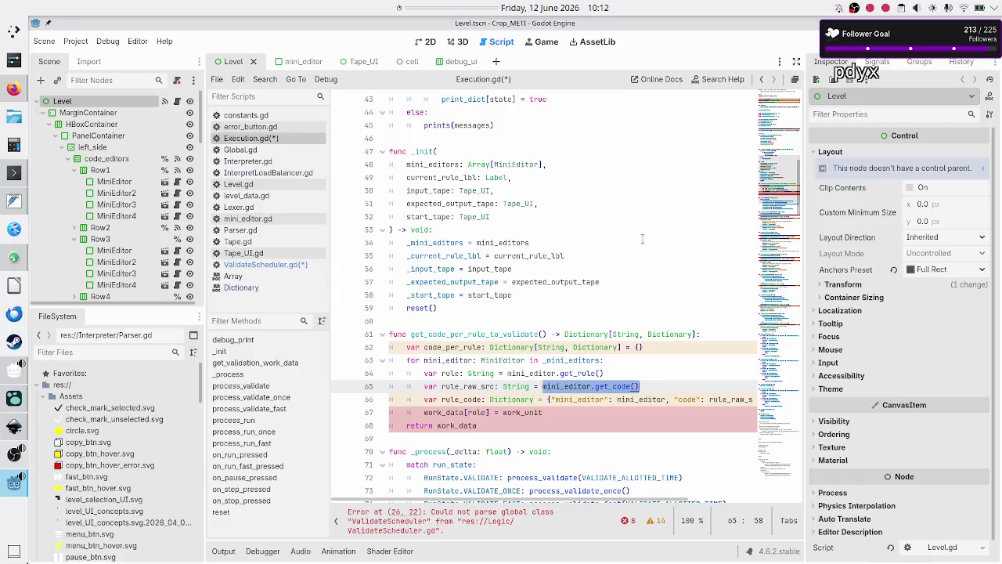
Step: Move mini_editor.get_code() from line 65 into the rule_code dictionary's code entry on line 66
{"action": "key", "text": "BackSpace"}
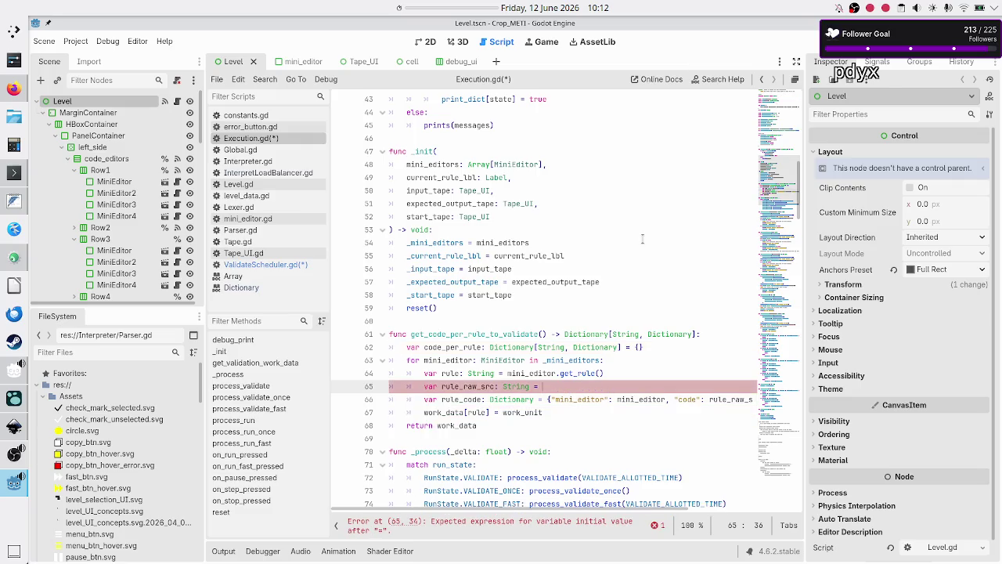
{"action": "key", "text": "Right"}
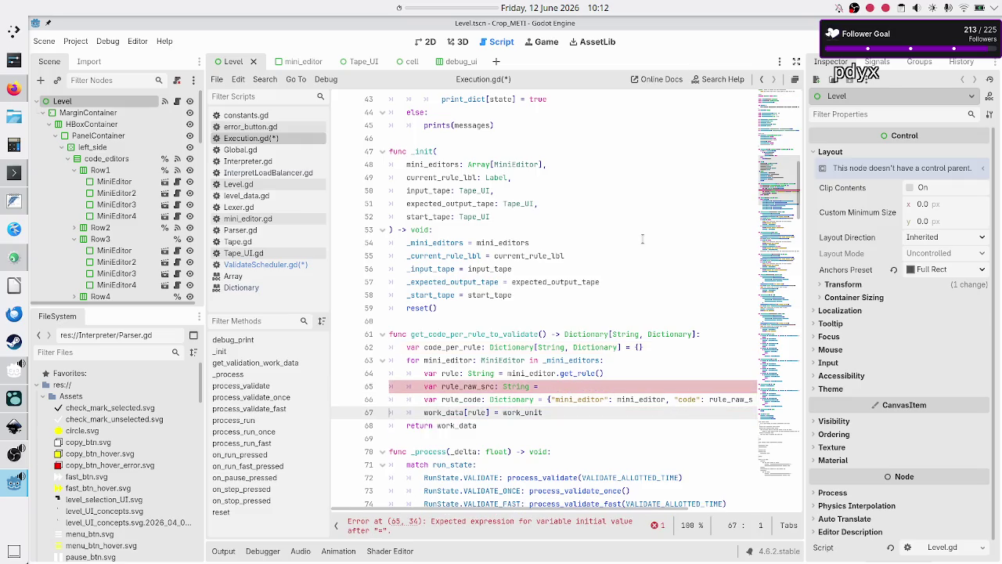
{"action": "key", "text": "End"}
{"action": "key", "text": "BackSpace"}
{"action": "key", "text": "BackSpace"}
{"action": "key", "text": "BackSpace"}
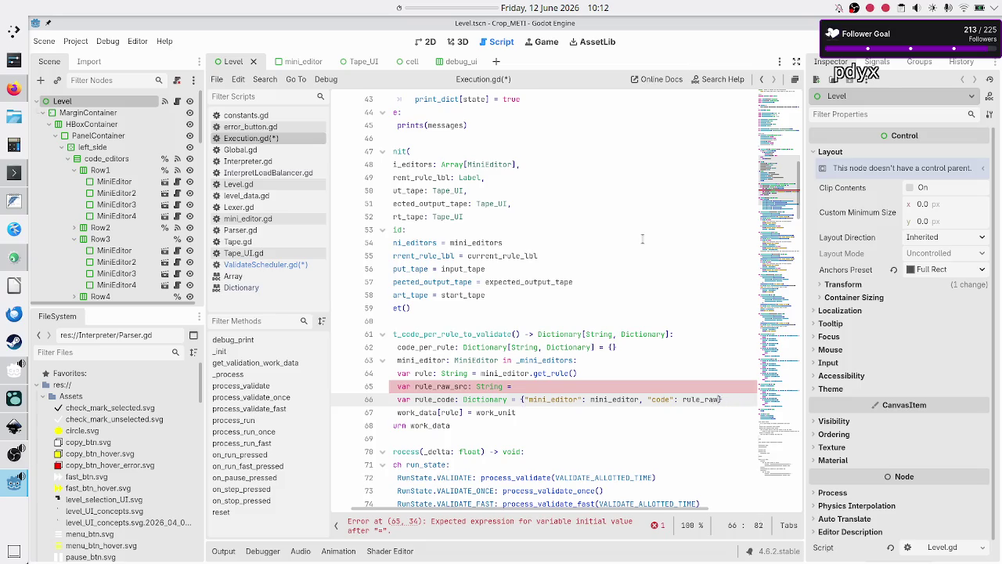
{"action": "key", "text": "ctrl+v"}
Step: Review the get_rule() and get_code() calls on lines 64 and 66, then filter FileSystem by 'mini'
{"action": "key", "text": "Home"}
{"action": "key", "text": "Home"}
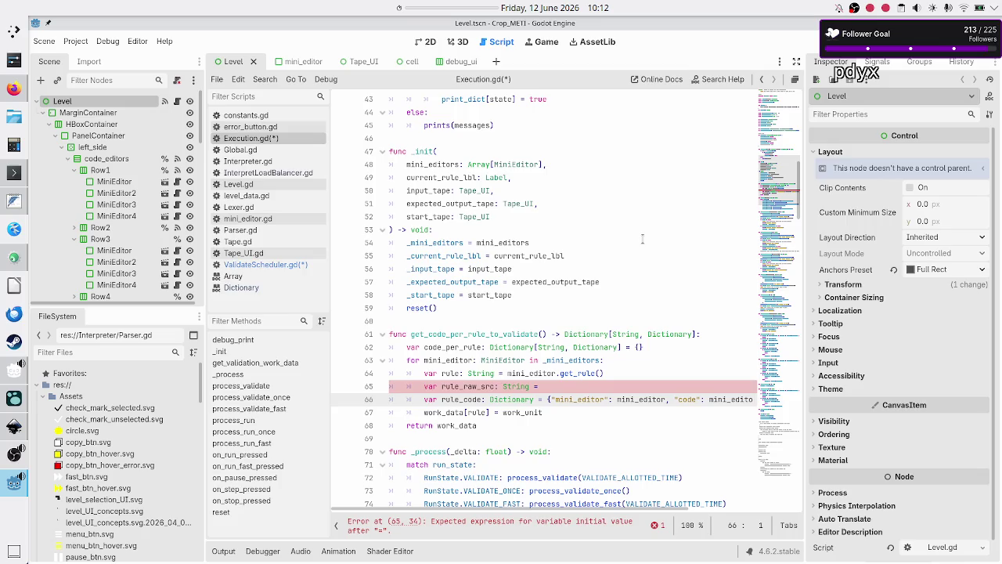
{"action": "key", "text": "Up"}
{"action": "key", "text": "Up"}
{"action": "key", "text": "End"}
{"action": "key", "text": "shift+Left"}
{"action": "key", "text": "shift+Left"}
{"action": "key", "text": "shift+Left"}
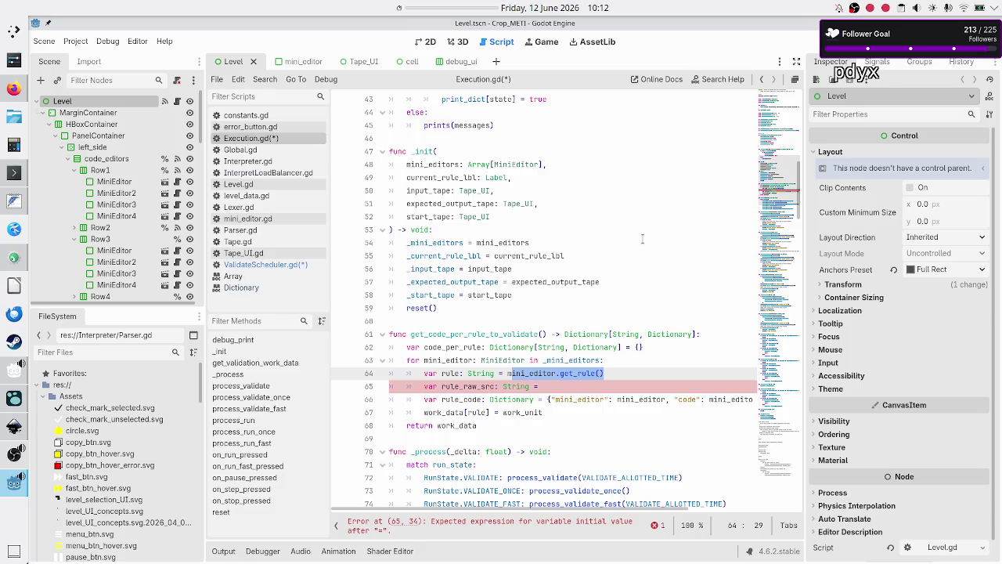
{"action": "key", "text": "End"}
{"action": "key", "text": "Down"}
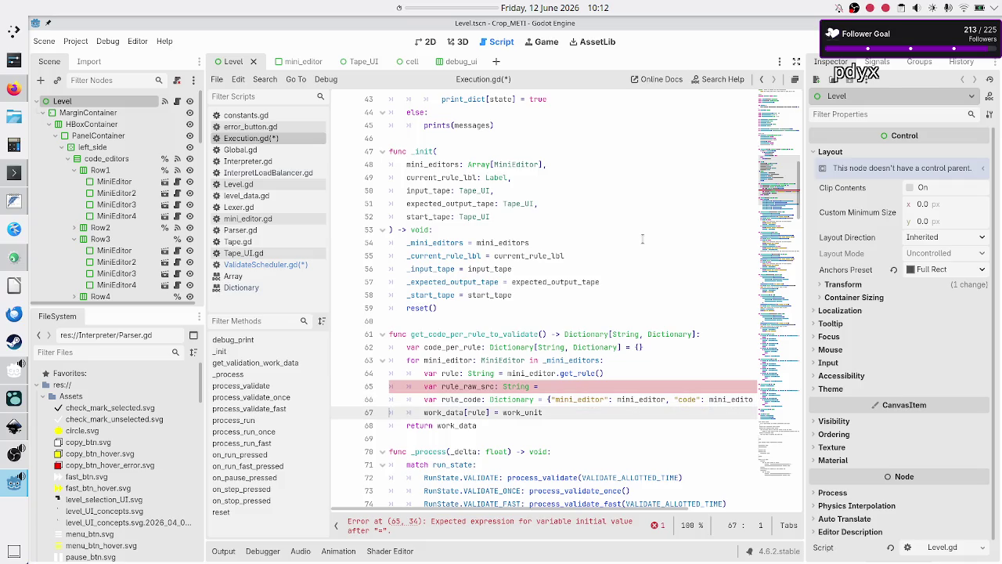
{"action": "key", "text": "Up"}
{"action": "key", "text": "End"}
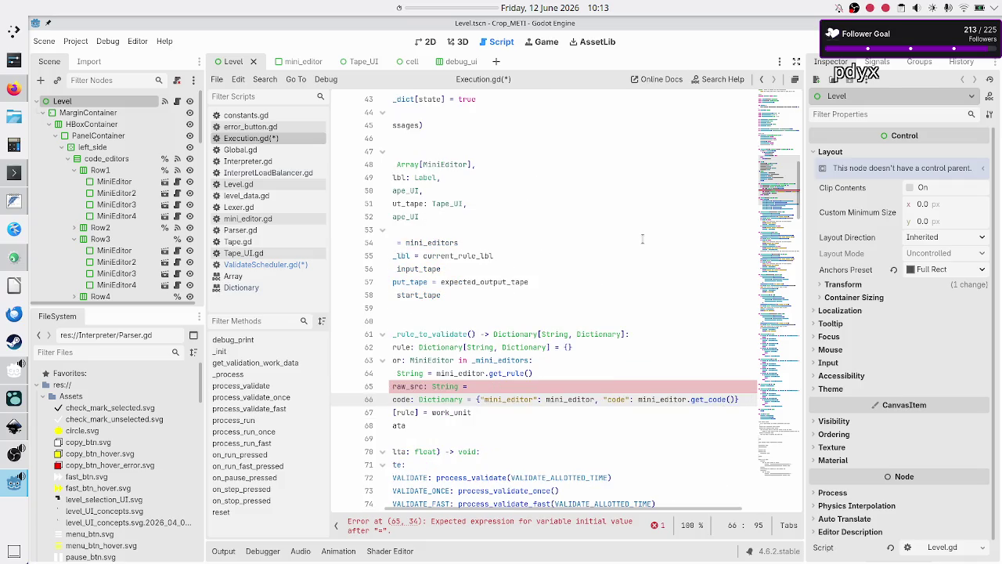
{"action": "key", "text": "shift+Left"}
{"action": "key", "text": "shift+Left"}
{"action": "key", "text": "shift+Left"}
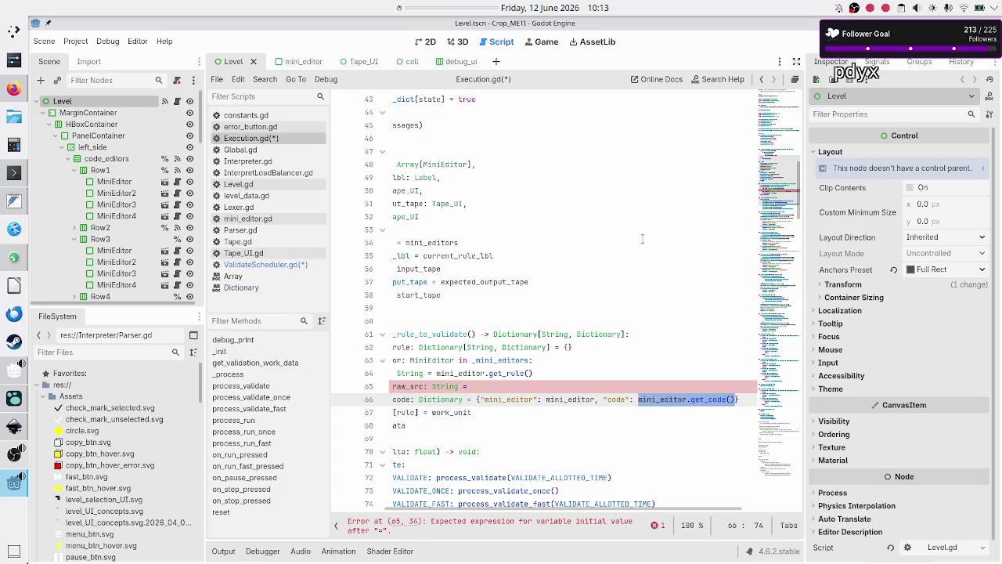
{"action": "key", "text": "Left"}
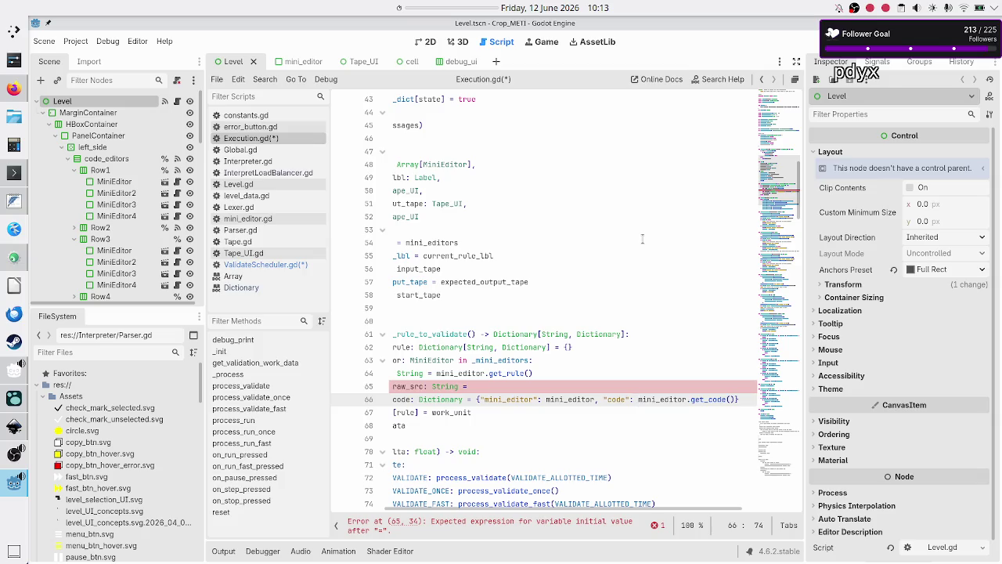
{"action": "key", "text": "shift+Right"}
{"action": "key", "text": "shift+Right"}
{"action": "key", "text": "shift+Right"}
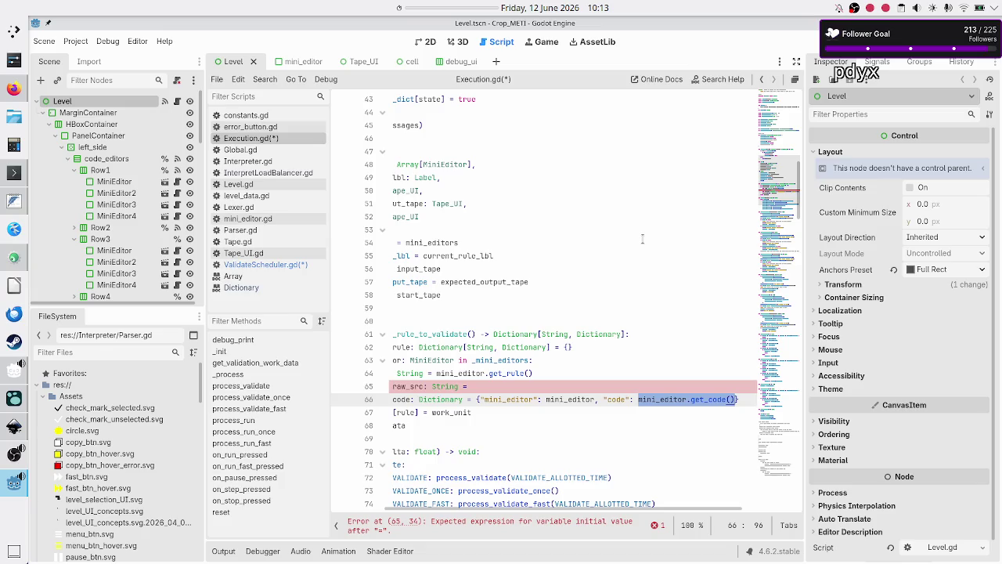
{"action": "key", "text": "Left"}
{"action": "key", "text": "shift+Right"}
{"action": "key", "text": "shift+Right"}
{"action": "key", "text": "shift+Right"}
{"action": "key", "text": "shift+Right"}
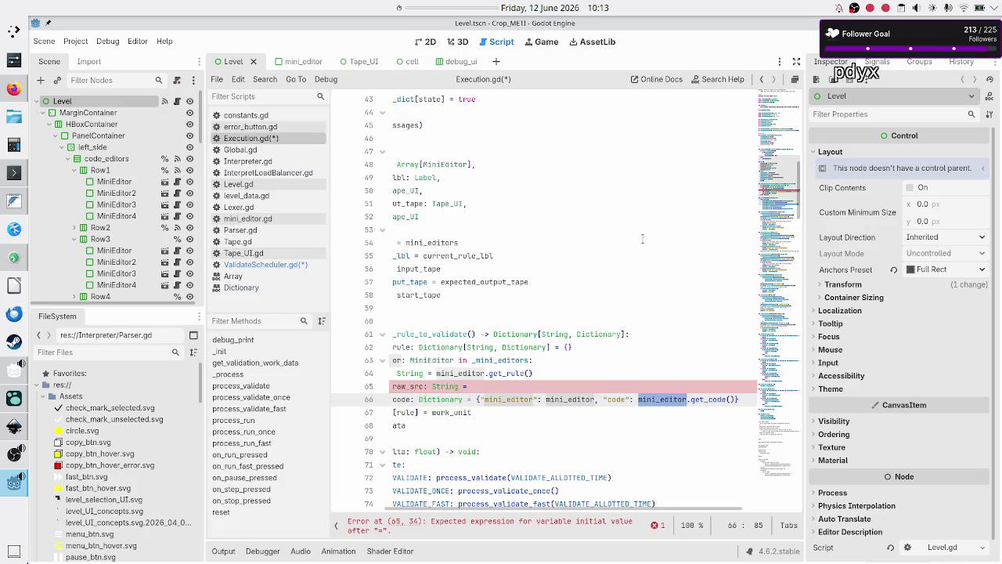
{"action": "key", "text": "Right"}
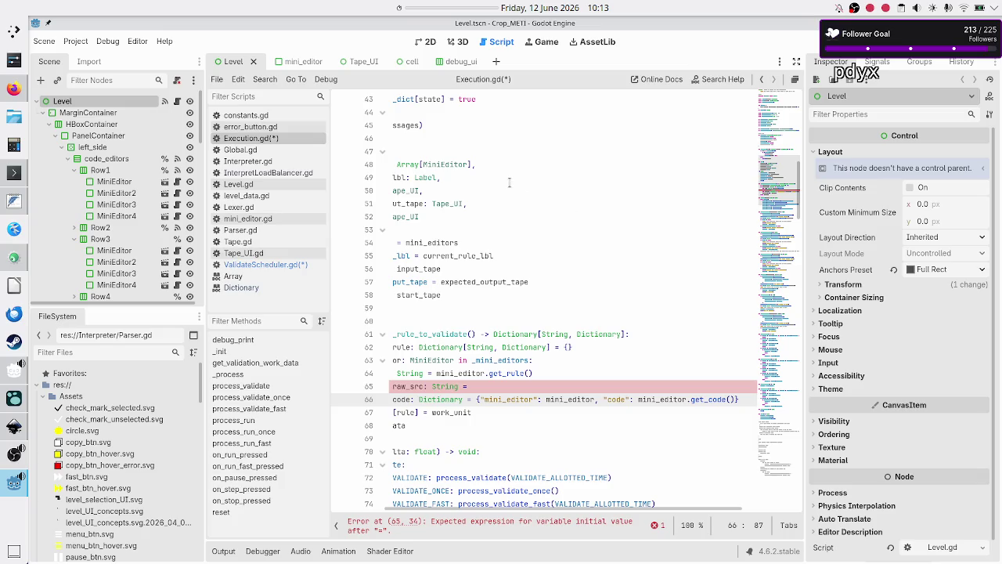
{"action": "type", "text": "mini"}
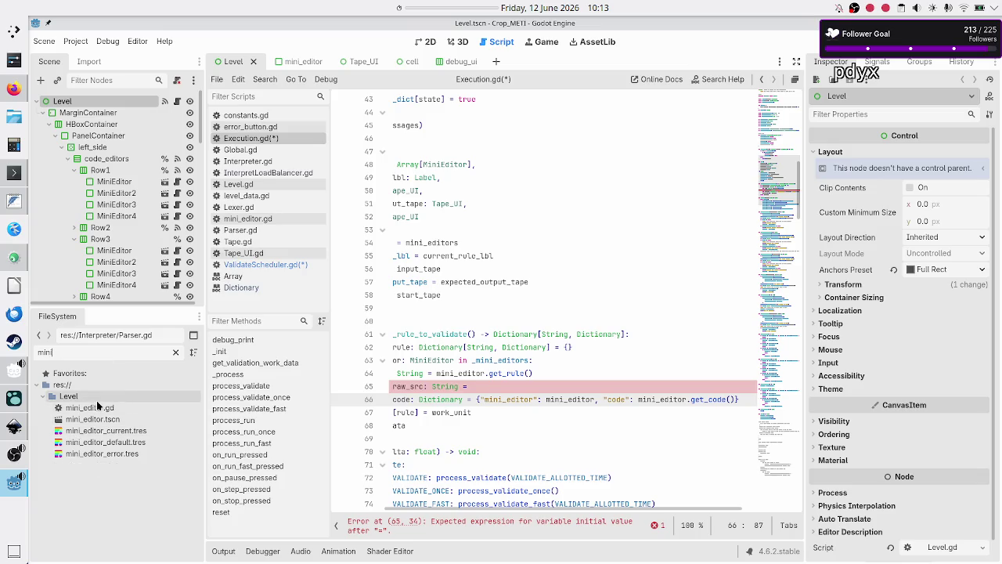
Step: Open mini_editor.gd and find the get_LOC function below get_code
{"action": "double_click", "coordinate": [95, 408]}
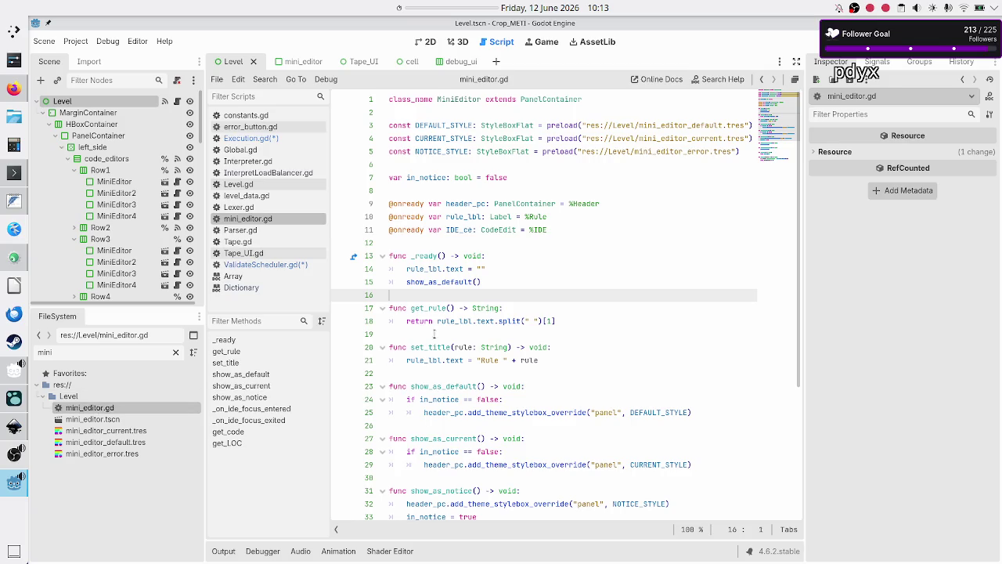
{"action": "scroll", "coordinate": [438, 386], "scroll_direction": "down", "scroll_amount": 3}
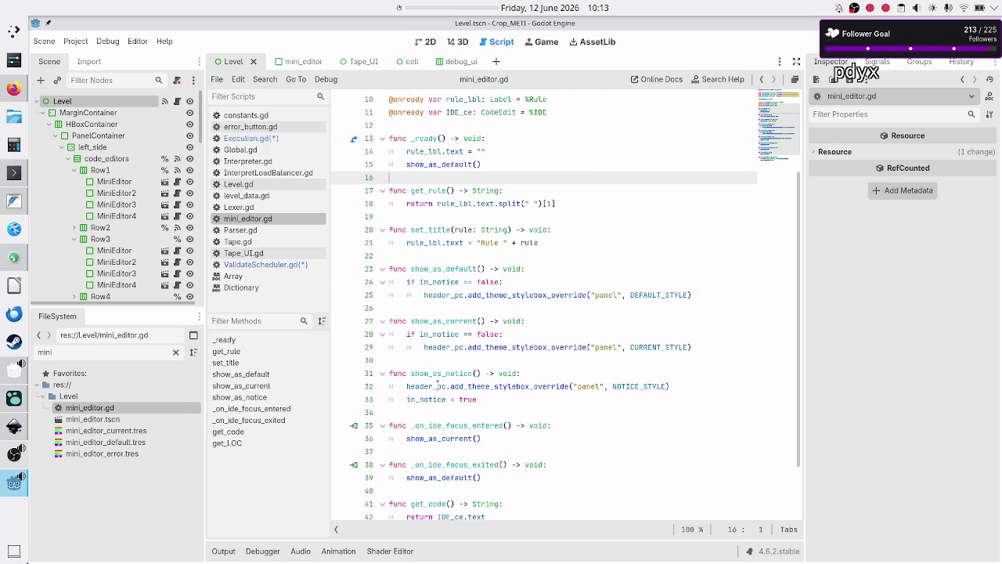
{"action": "scroll", "coordinate": [437, 386], "scroll_direction": "down", "scroll_amount": 2}
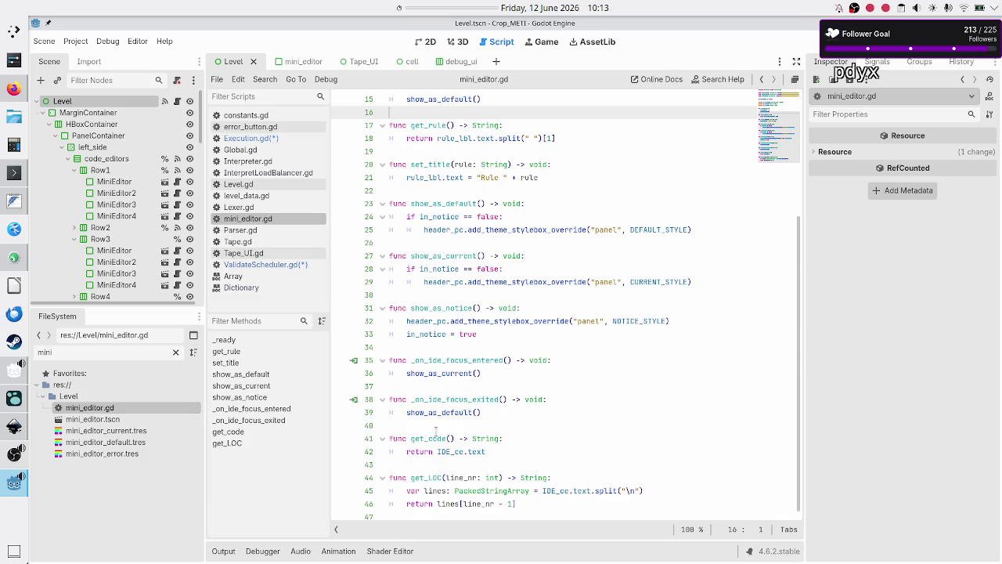
{"action": "double_click", "coordinate": [463, 452]}
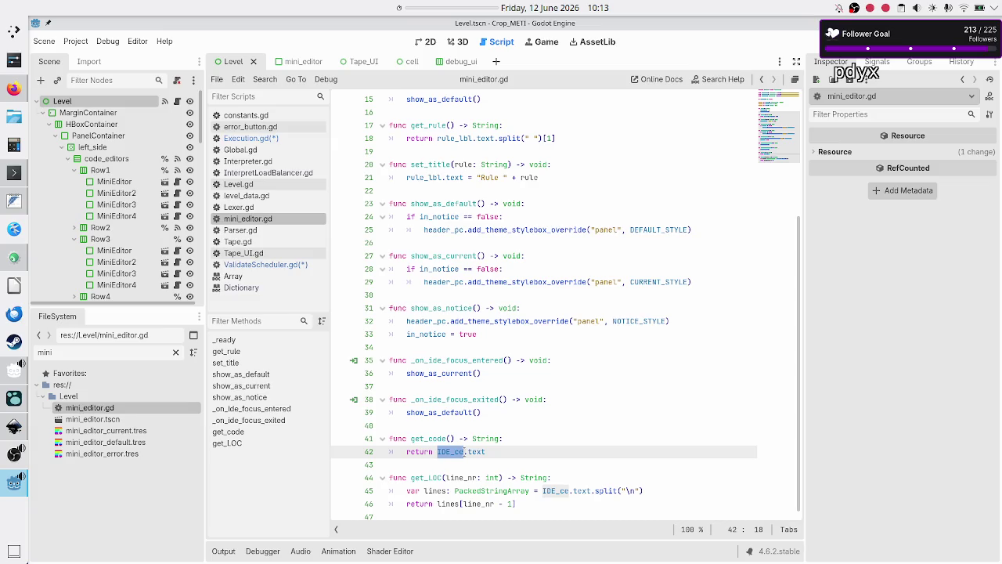
{"action": "double_click", "coordinate": [424, 477]}
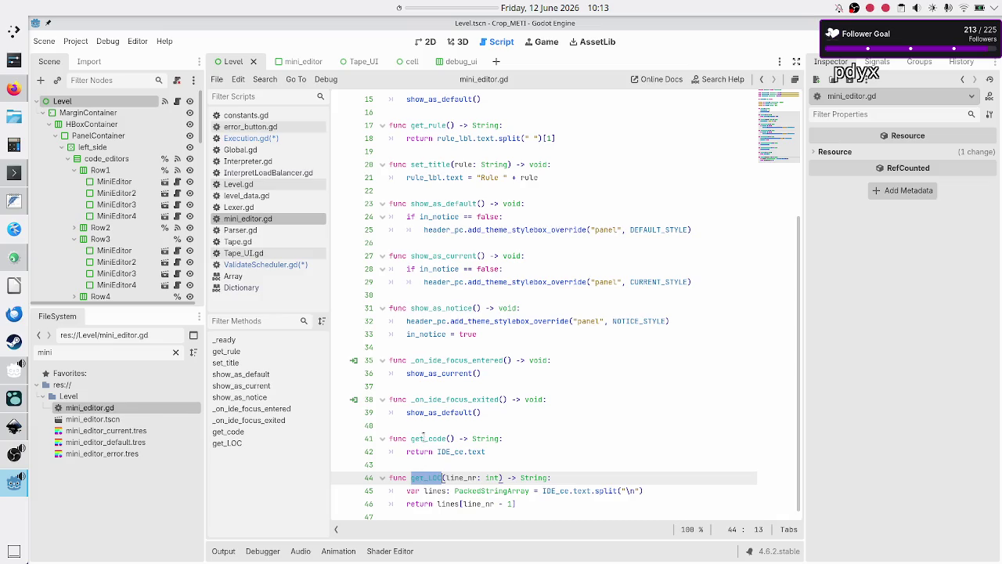
{"action": "left_click", "coordinate": [258, 81]}
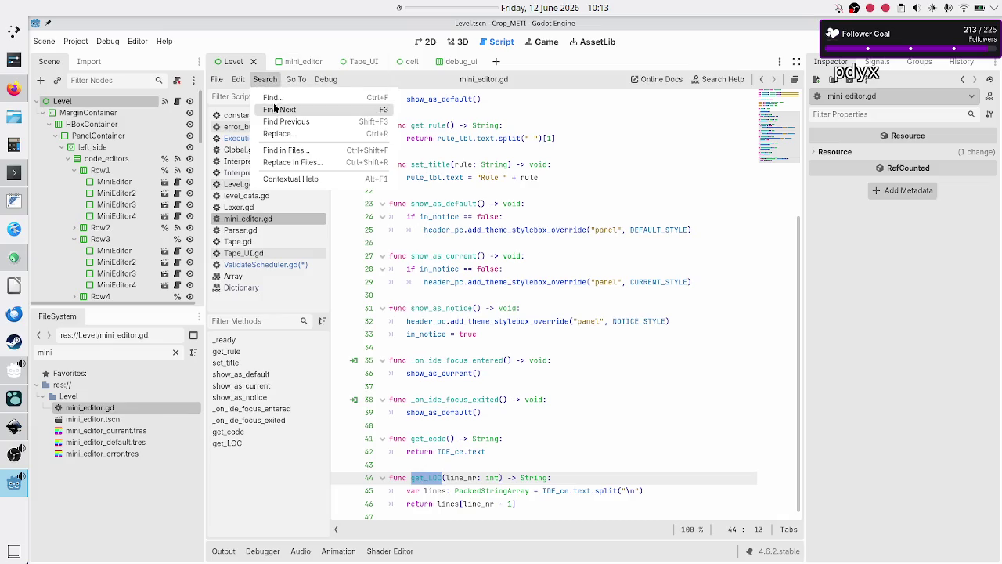
Step: Search all project files for get_LOC and jump to the first match in Execution.gd
{"action": "left_click", "coordinate": [286, 150]}
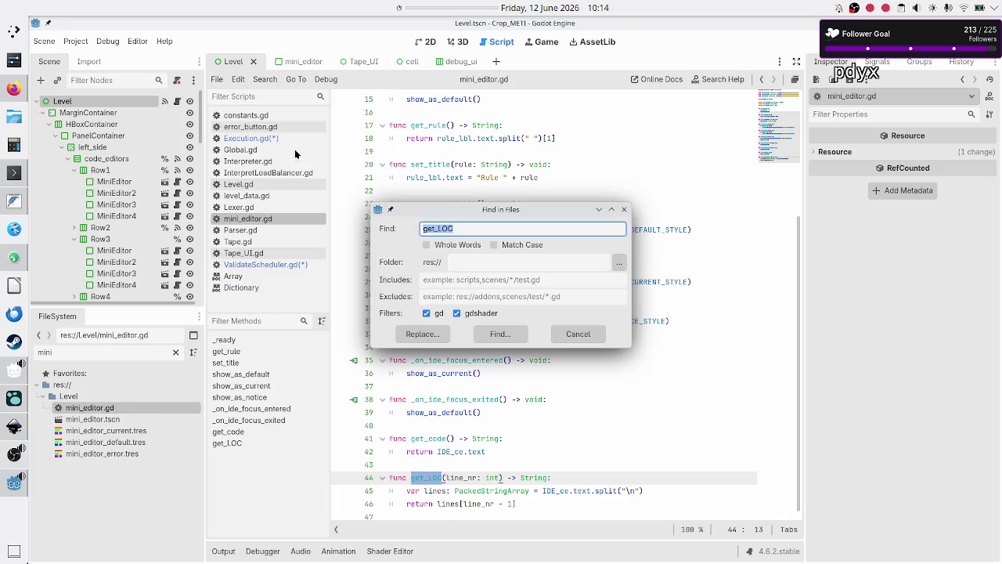
{"action": "left_click", "coordinate": [502, 334]}
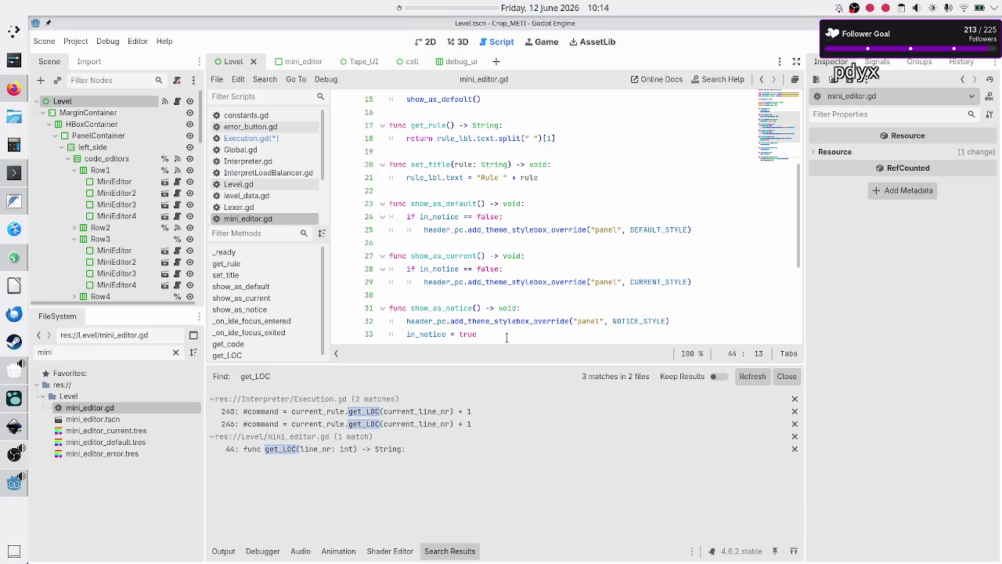
{"action": "left_click", "coordinate": [321, 413]}
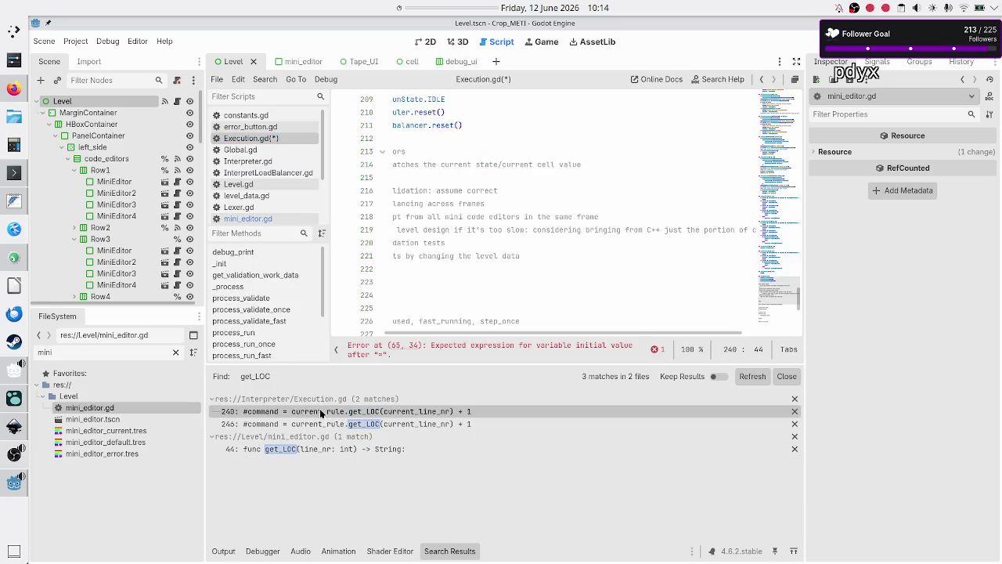
{"action": "scroll", "coordinate": [518, 223], "scroll_direction": "down", "scroll_amount": 3}
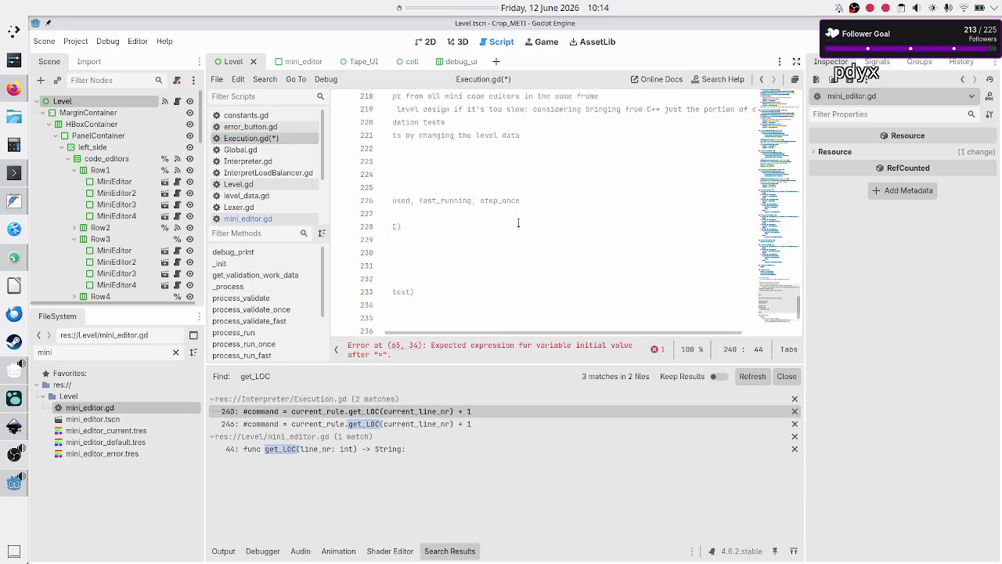
{"action": "scroll", "coordinate": [518, 223], "scroll_direction": "up", "scroll_amount": 4}
{"action": "scroll", "coordinate": [517, 223], "scroll_direction": "down", "scroll_amount": 5}
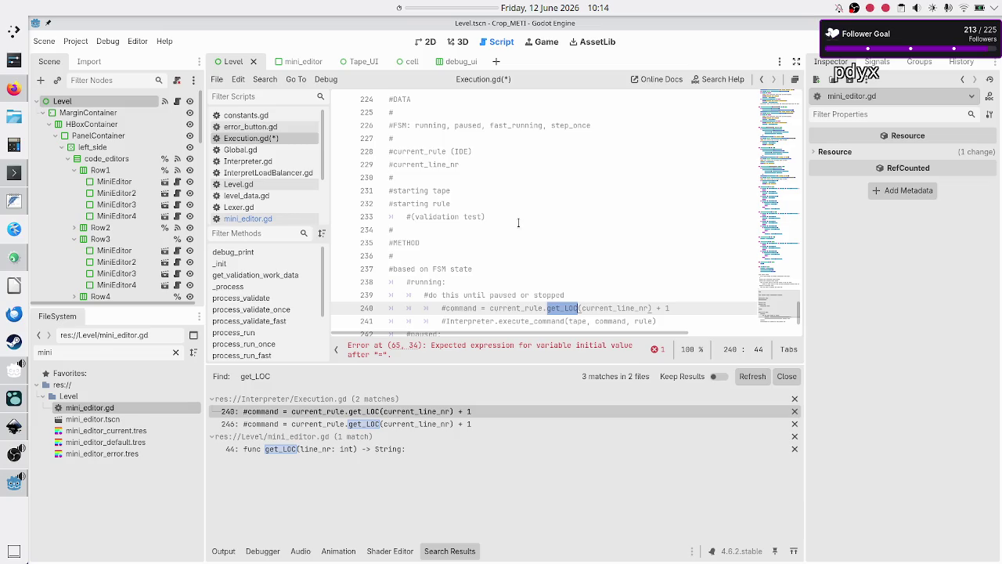
{"action": "scroll", "coordinate": [508, 182], "scroll_direction": "up", "scroll_amount": 3}
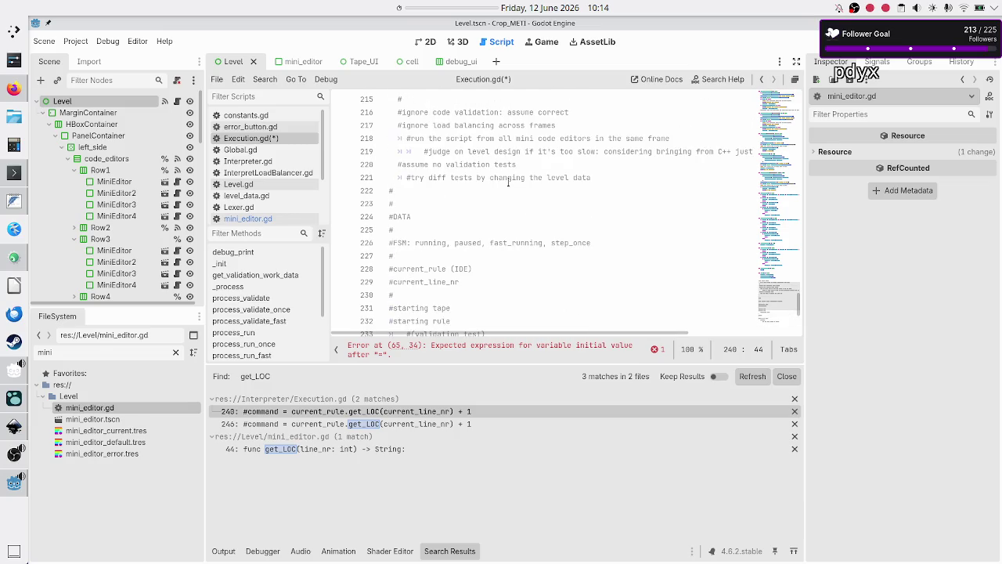
{"action": "scroll", "coordinate": [508, 182], "scroll_direction": "down", "scroll_amount": 1}
{"action": "scroll", "coordinate": [508, 182], "scroll_direction": "up", "scroll_amount": 4}
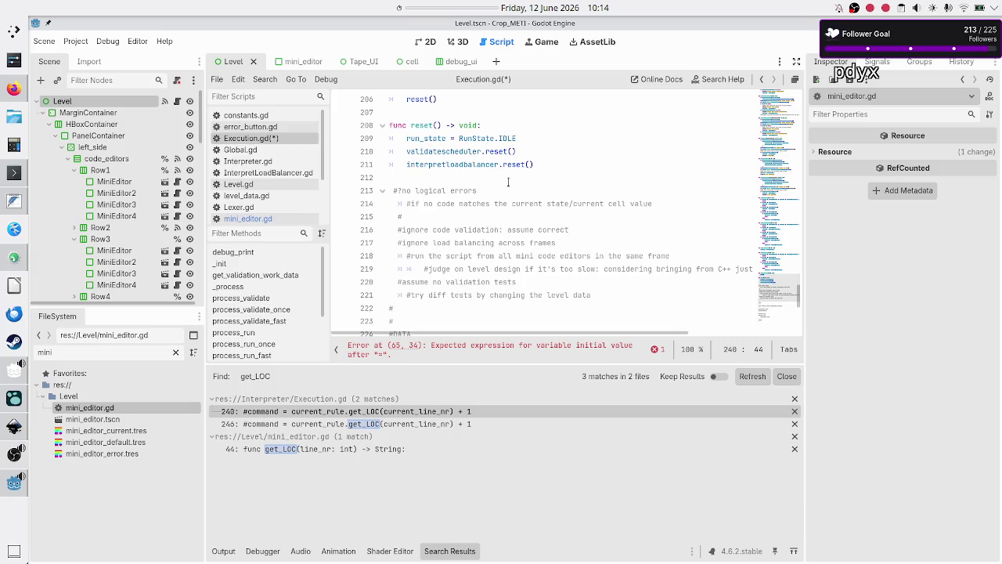
{"action": "scroll", "coordinate": [508, 182], "scroll_direction": "down", "scroll_amount": 1}
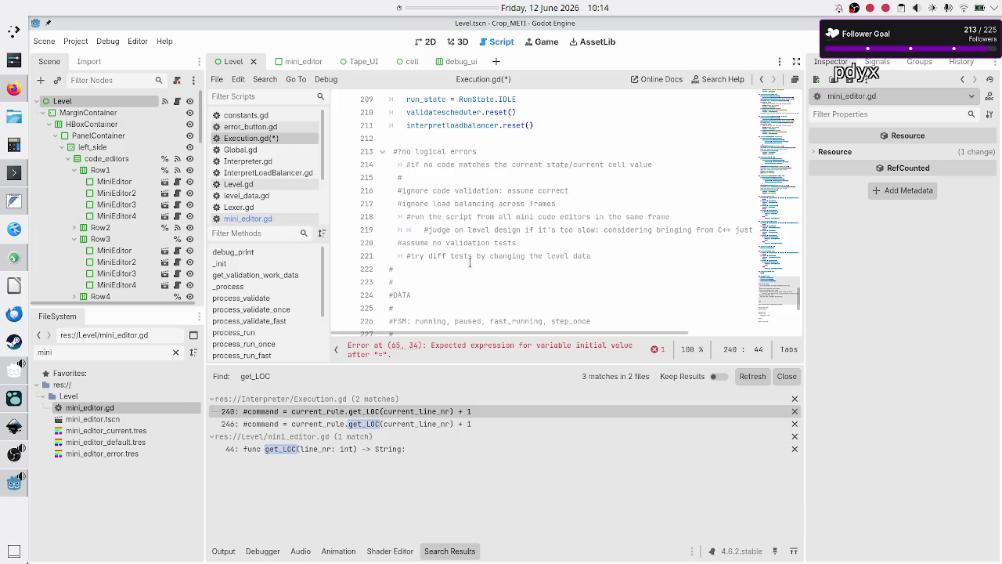
{"action": "scroll", "coordinate": [467, 274], "scroll_direction": "down", "scroll_amount": 5}
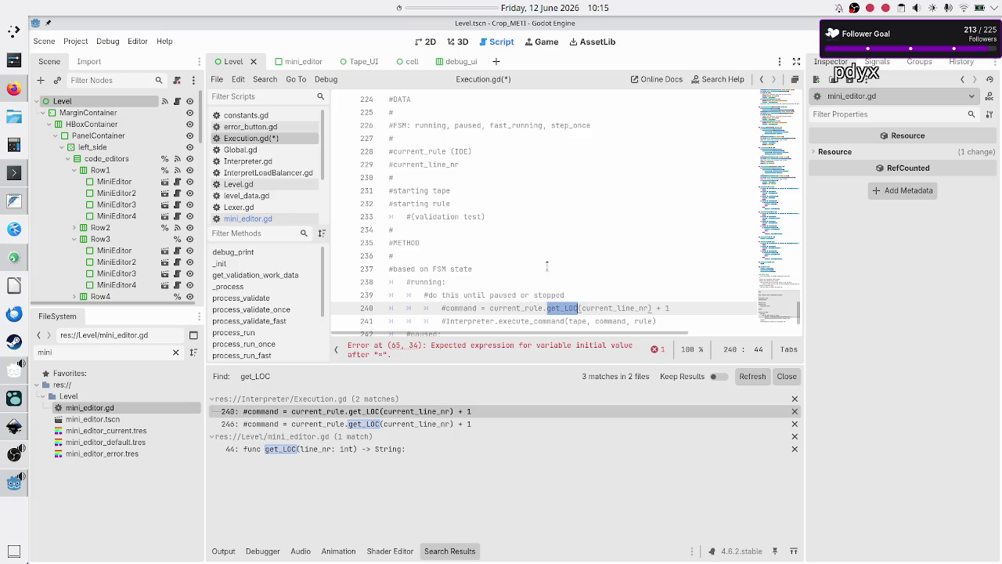
{"action": "scroll", "coordinate": [547, 266], "scroll_direction": "down", "scroll_amount": 1}
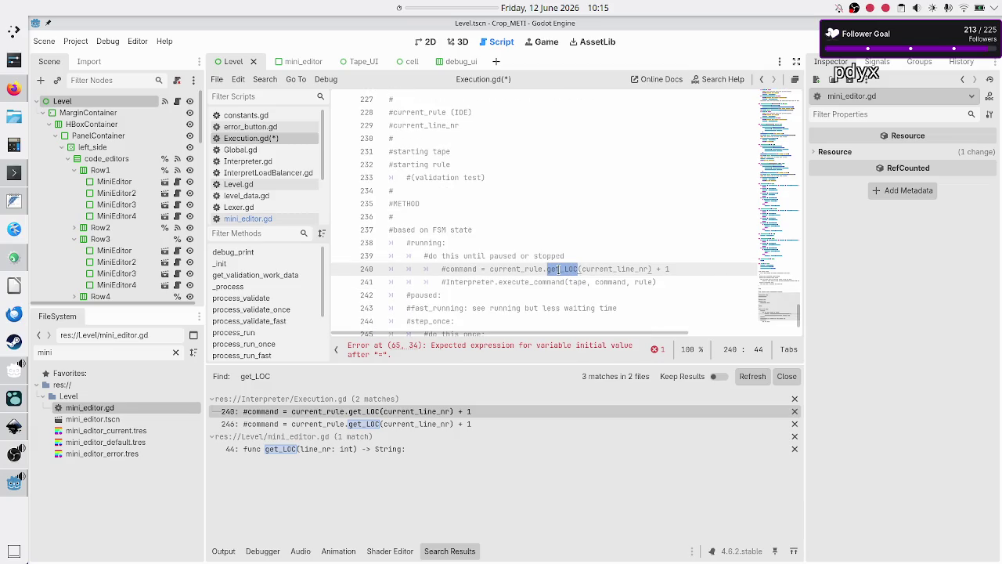
{"action": "left_click", "coordinate": [580, 258]}
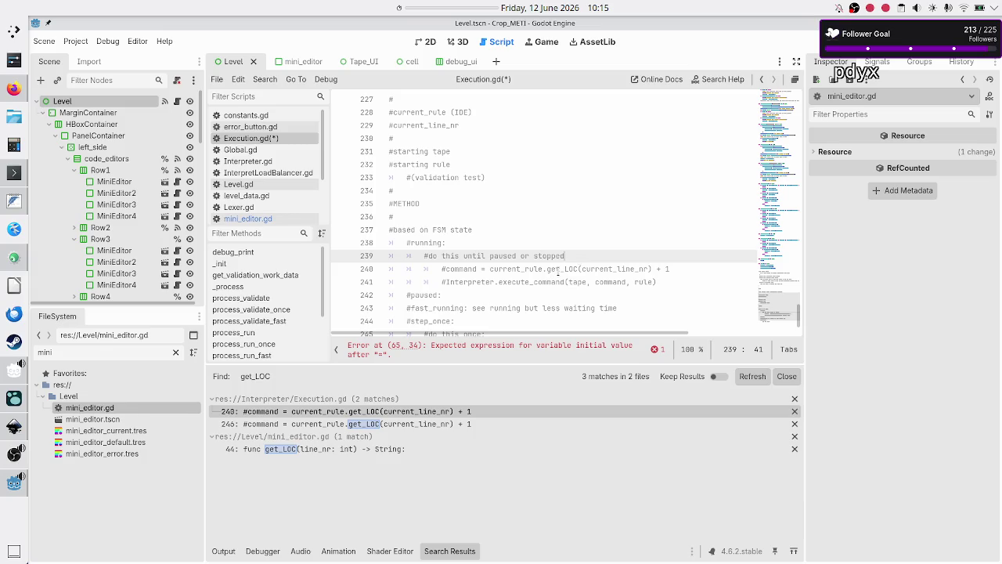
{"action": "double_click", "coordinate": [558, 269]}
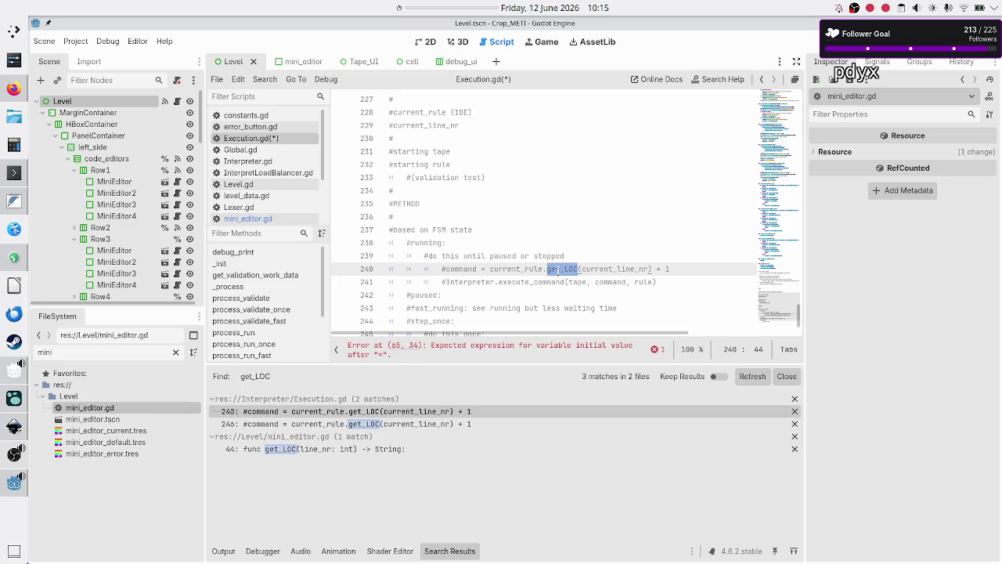
{"action": "double_click", "coordinate": [452, 268]}
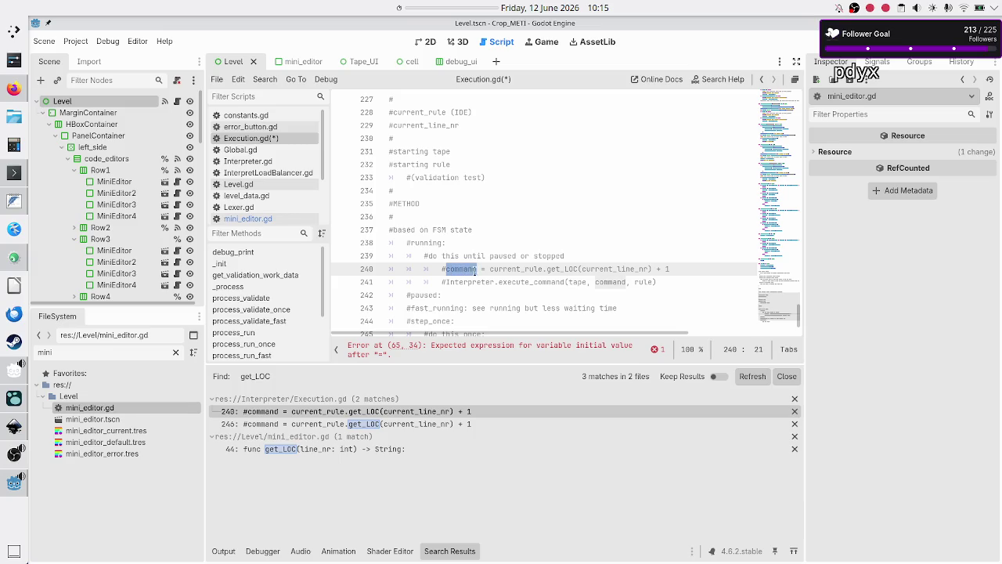
{"action": "double_click", "coordinate": [562, 268]}
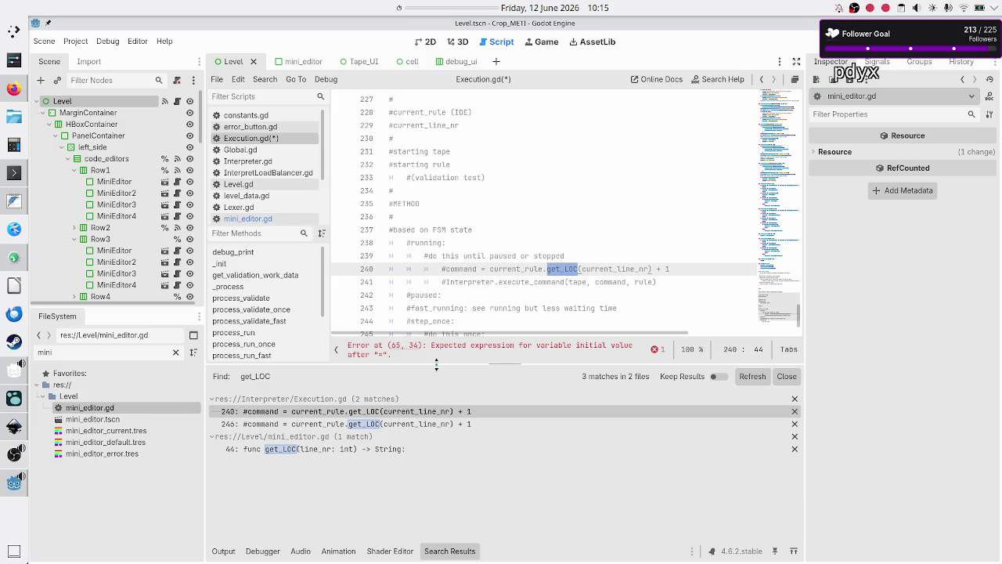
{"action": "left_click", "coordinate": [407, 423]}
{"action": "scroll", "coordinate": [524, 277], "scroll_direction": "down", "scroll_amount": 1}
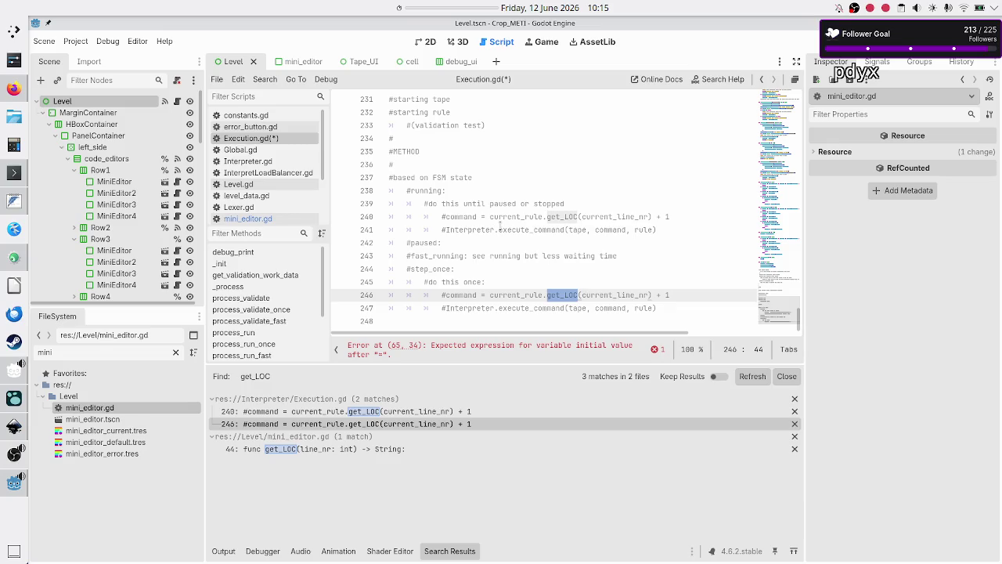
{"action": "scroll", "coordinate": [499, 226], "scroll_direction": "up", "scroll_amount": 5}
{"action": "scroll", "coordinate": [500, 225], "scroll_direction": "down", "scroll_amount": 5}
{"action": "left_click", "coordinate": [503, 242]}
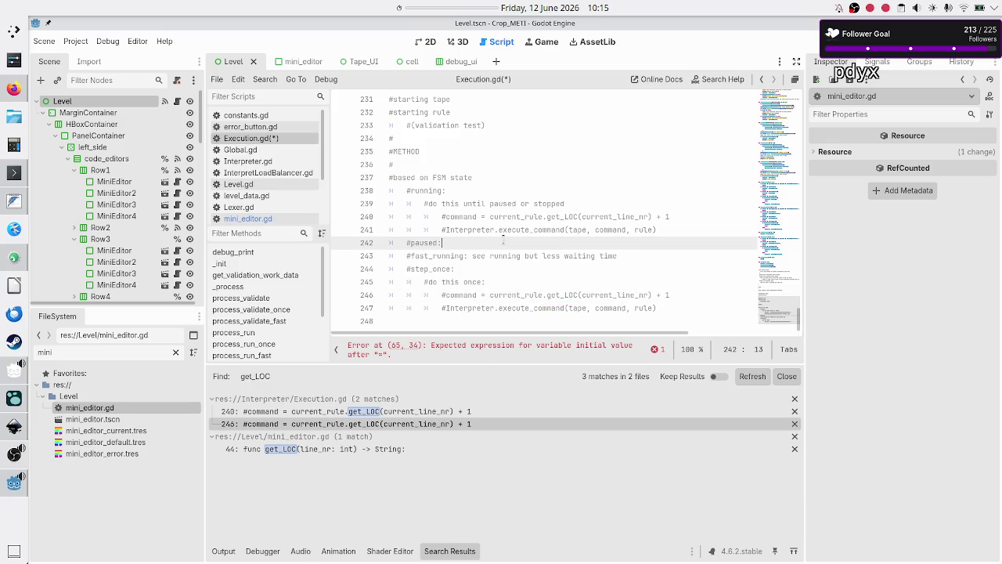
{"action": "scroll", "coordinate": [504, 242], "scroll_direction": "up", "scroll_amount": 2}
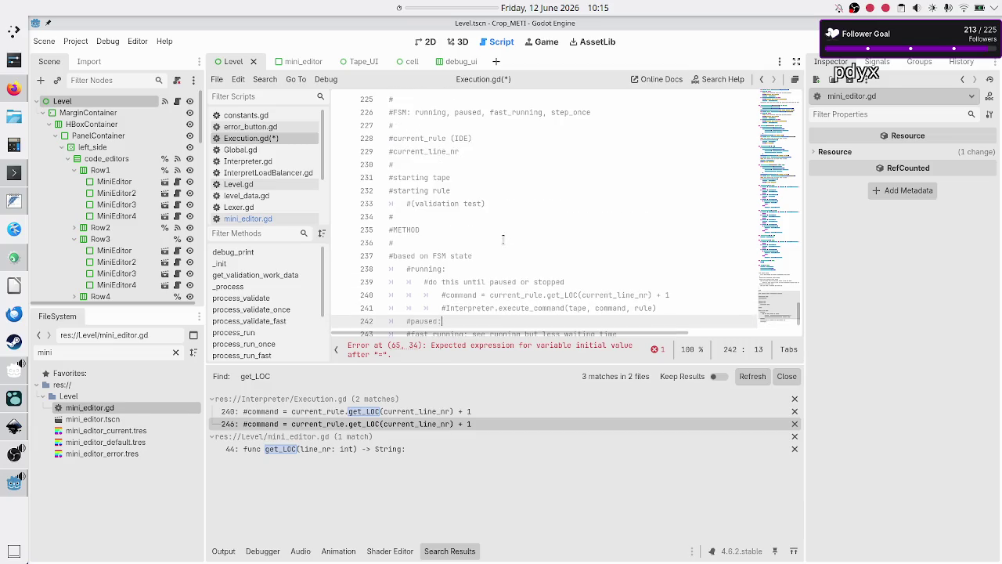
{"action": "scroll", "coordinate": [503, 239], "scroll_direction": "down", "scroll_amount": 2}
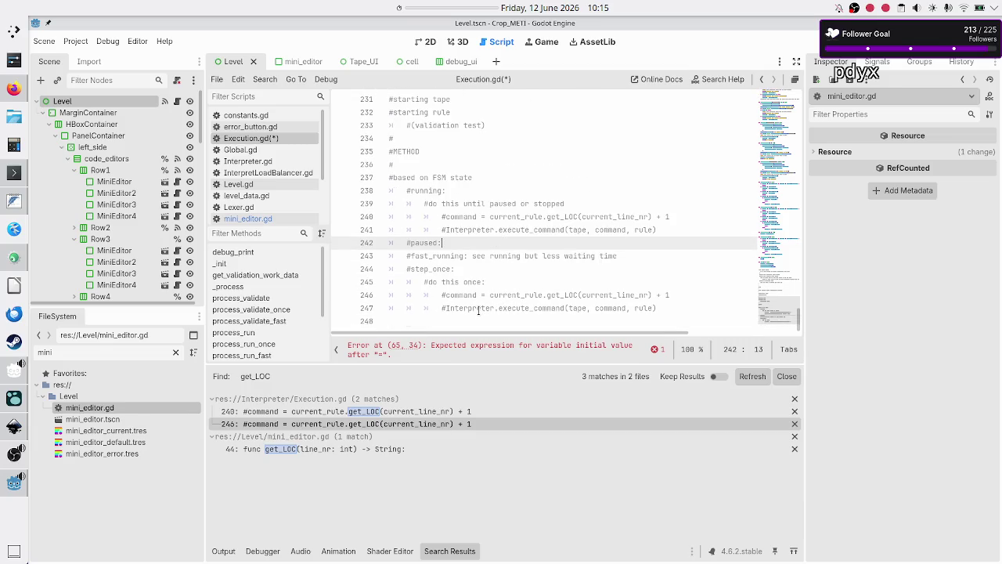
{"action": "left_click", "coordinate": [484, 319]}
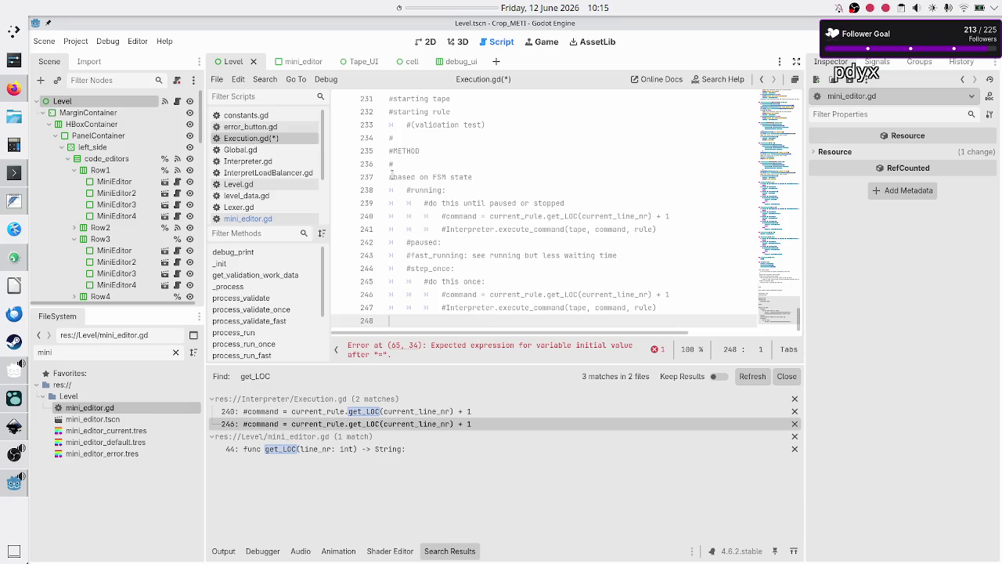
{"action": "scroll", "coordinate": [402, 204], "scroll_direction": "up", "scroll_amount": 4}
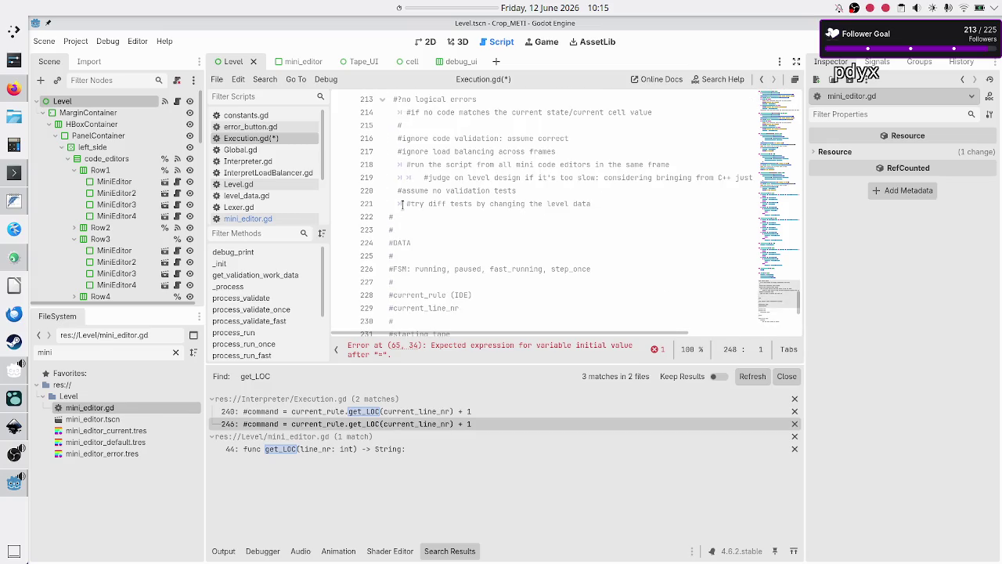
{"action": "scroll", "coordinate": [402, 205], "scroll_direction": "up", "scroll_amount": 2}
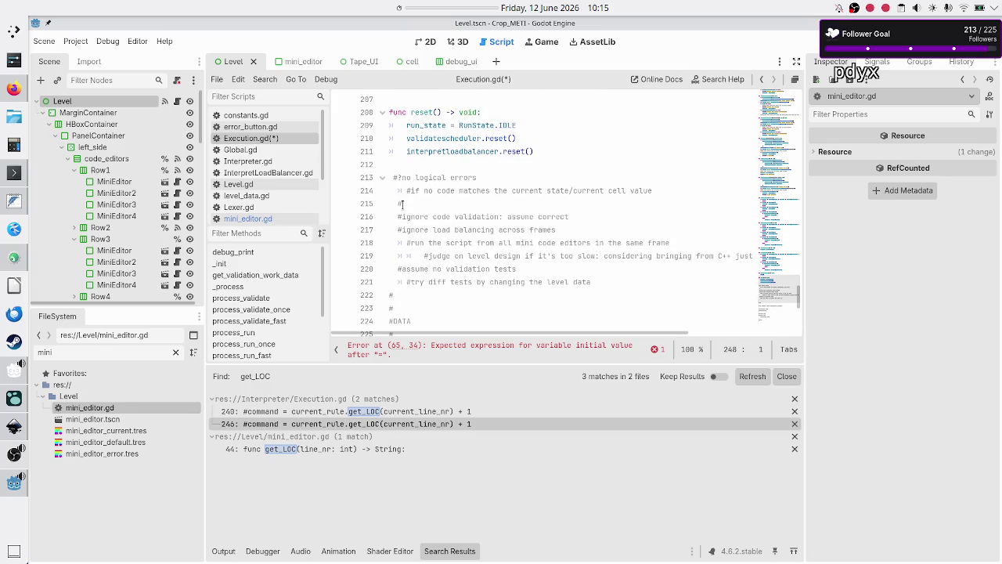
{"action": "left_click", "coordinate": [467, 162]}
{"action": "key", "text": "Down"}
{"action": "key", "text": "shift+Down"}
{"action": "key", "text": "shift+Down"}
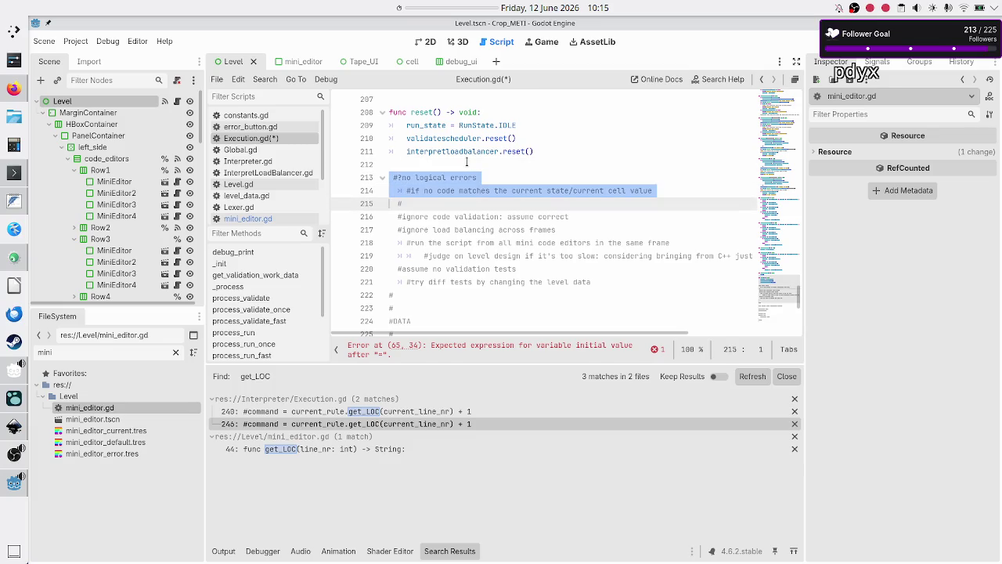
{"action": "key", "text": "shift+Down"}
{"action": "key", "text": "shift+Down"}
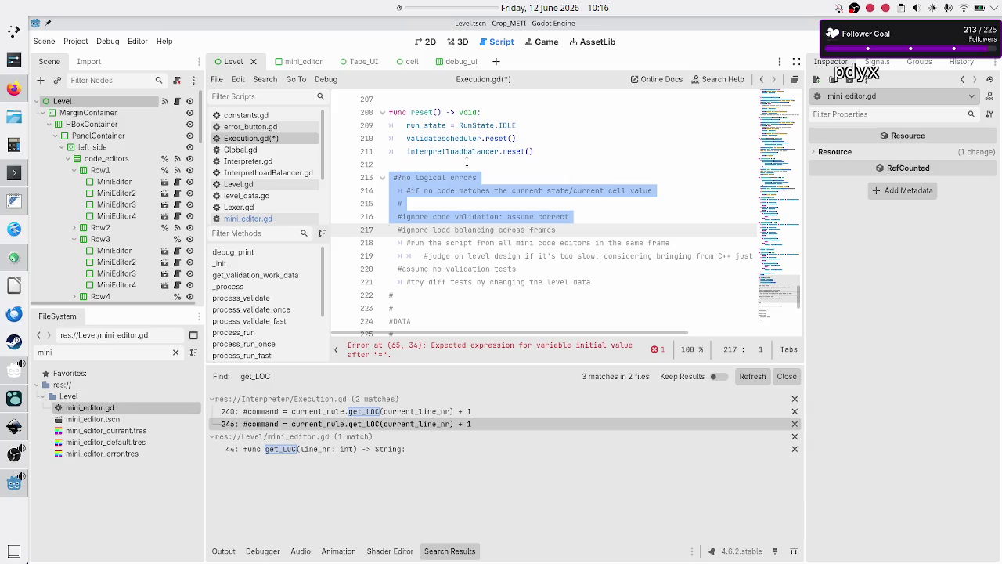
{"action": "key", "text": "Up"}
{"action": "key", "text": "shift+End"}
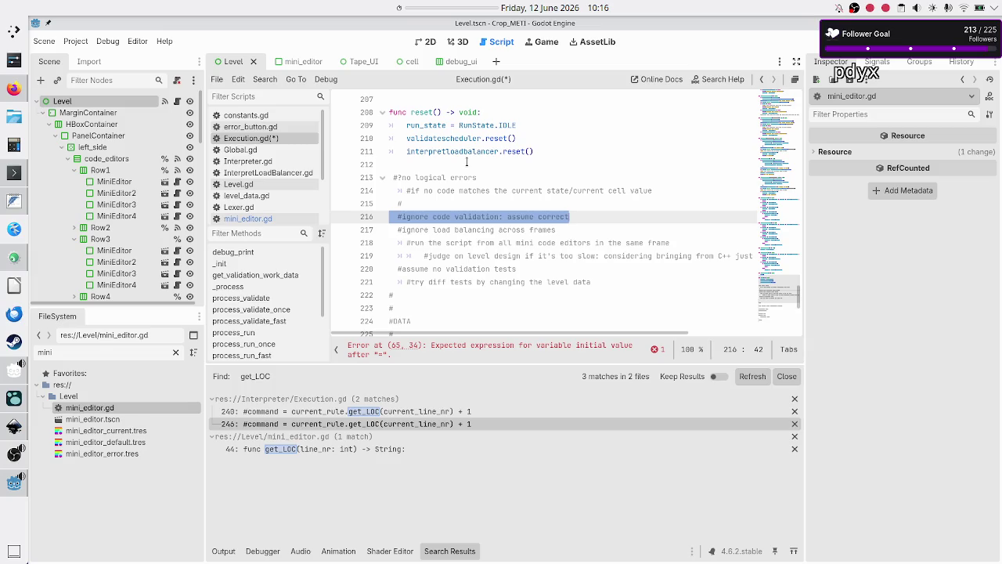
{"action": "key", "text": "End"}
{"action": "key", "text": "Up"}
{"action": "key", "text": "Down"}
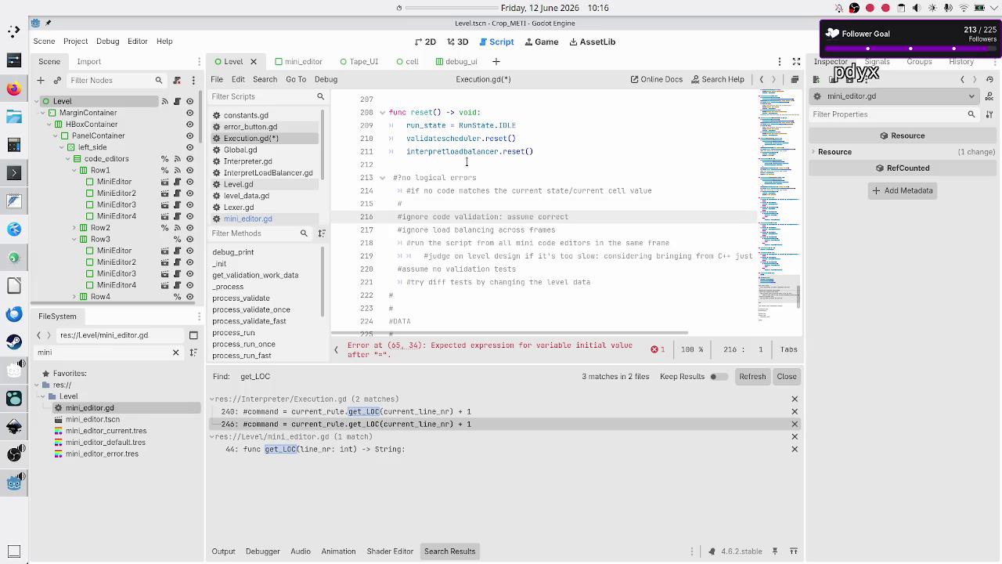
{"action": "key", "text": "Down"}
{"action": "key", "text": "shift+Down"}
{"action": "key", "text": "shift+Down"}
{"action": "key", "text": "shift+Up"}
{"action": "key", "text": "shift+Up"}
{"action": "key", "text": "shift+Down"}
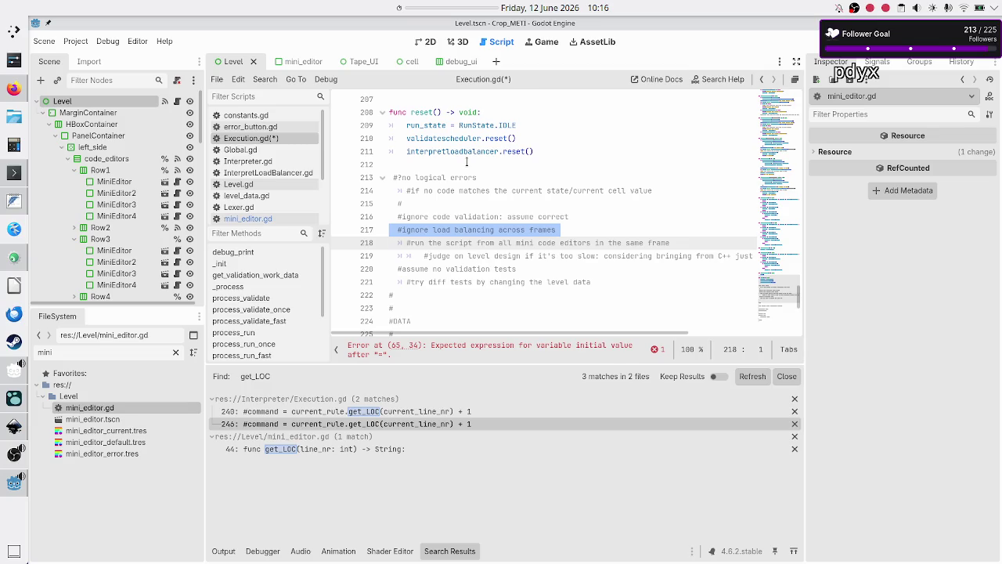
{"action": "key", "text": "Up"}
{"action": "key", "text": "shift+End"}
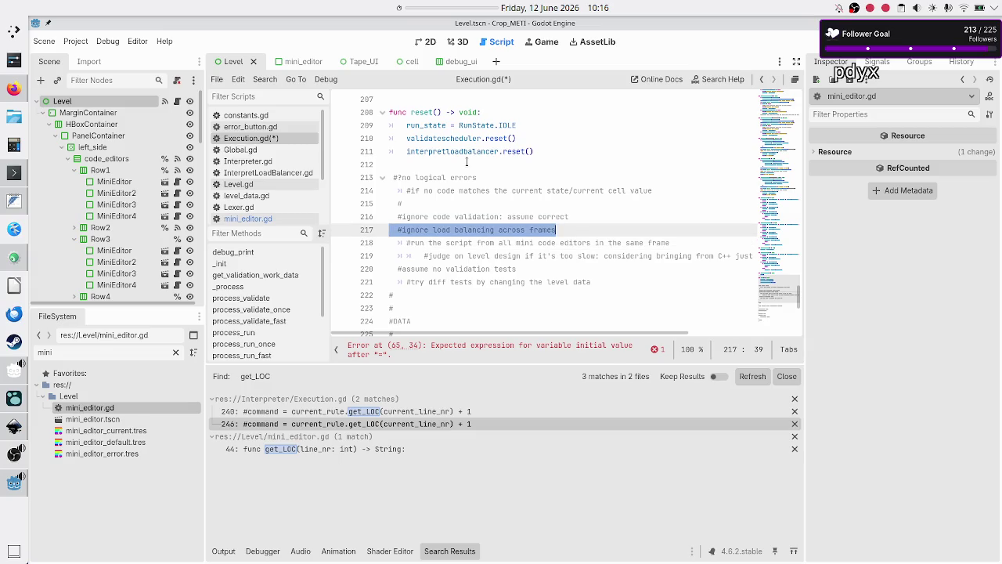
{"action": "key", "text": "Home"}
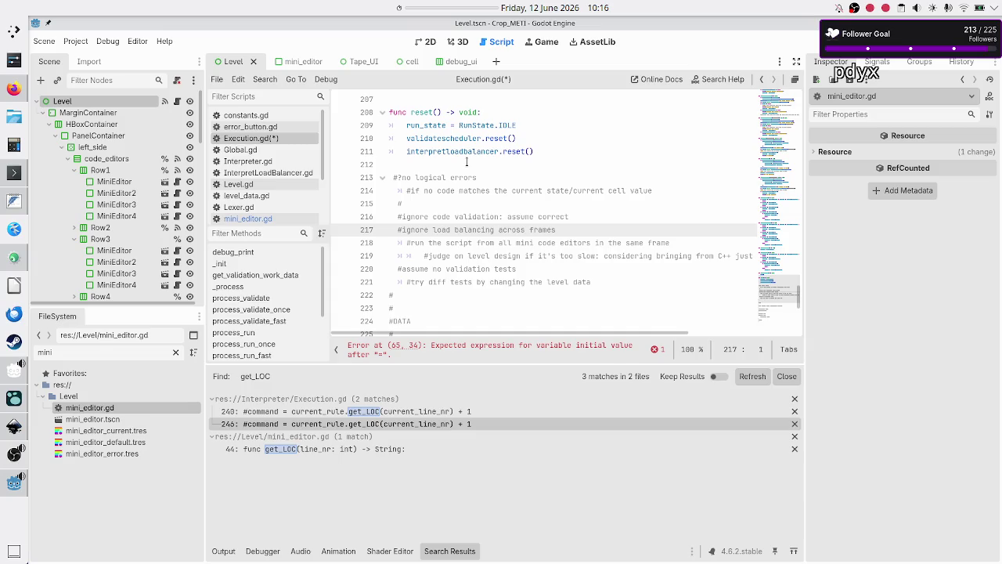
{"action": "key", "text": "Up"}
{"action": "key", "text": "Up"}
{"action": "key", "text": "Up"}
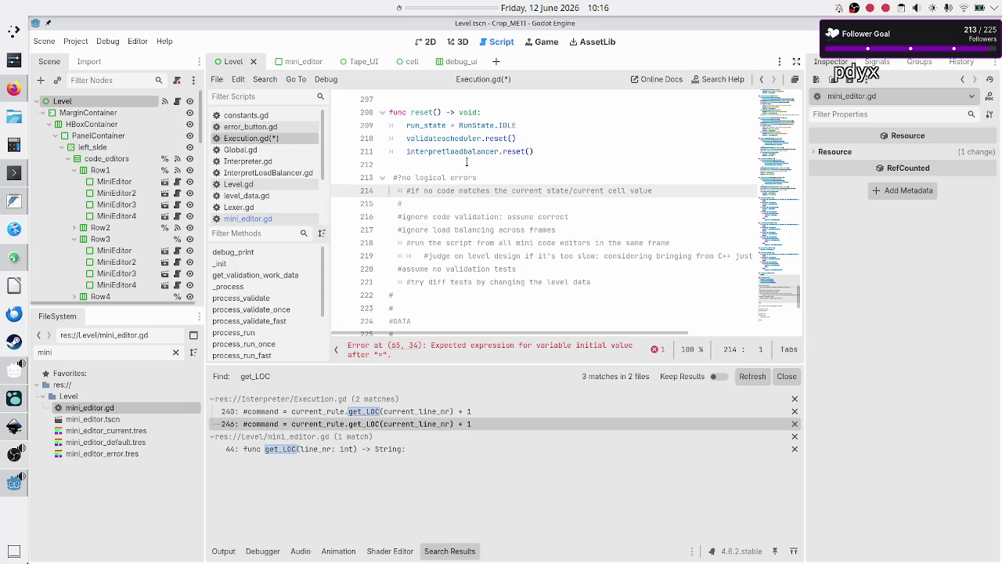
{"action": "key", "text": "shift+Down"}
{"action": "key", "text": "shift+Down"}
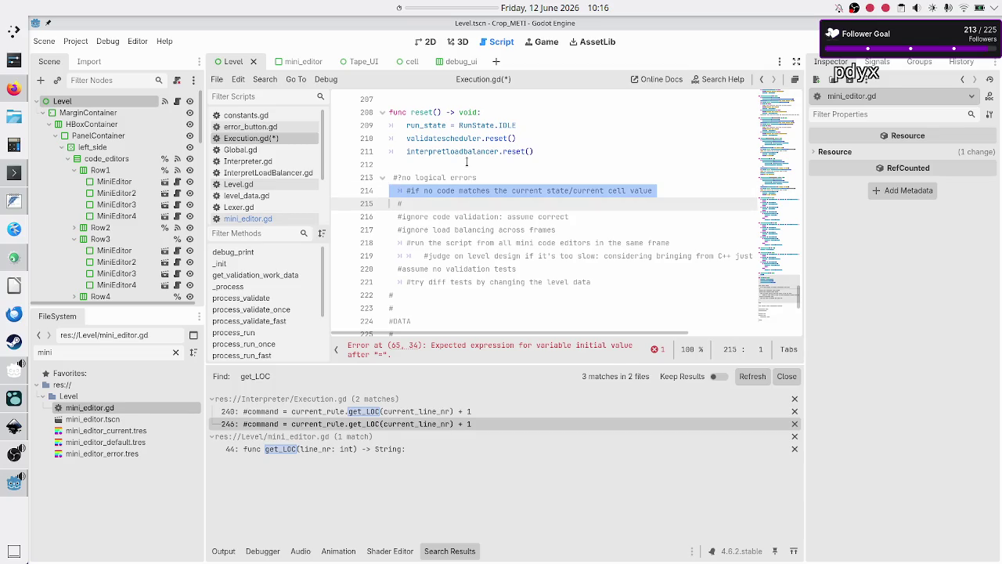
{"action": "key", "text": "Up"}
{"action": "key", "text": "Down"}
{"action": "key", "text": "Down"}
{"action": "key", "text": "Down"}
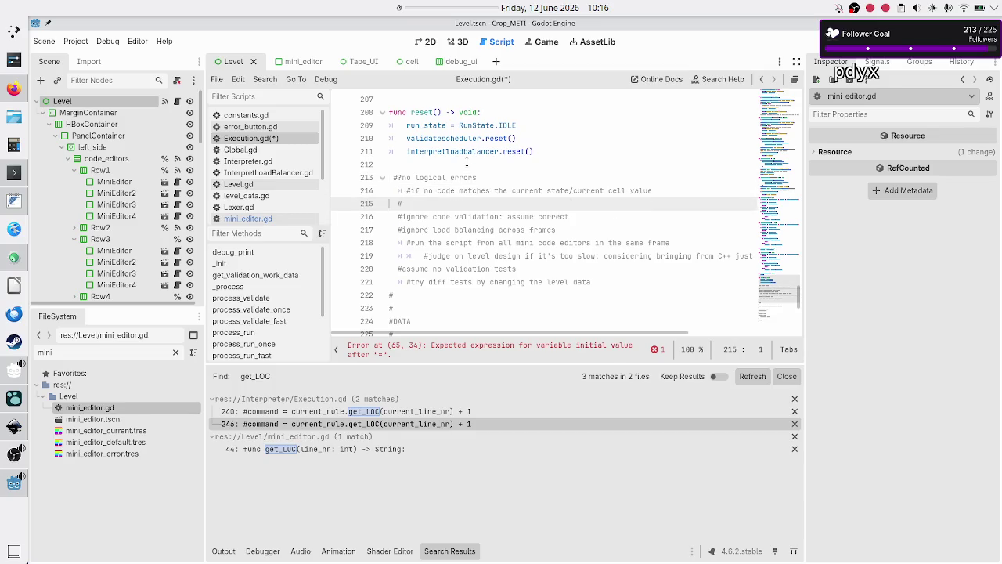
{"action": "key", "text": "Up"}
{"action": "key", "text": "shift+Down"}
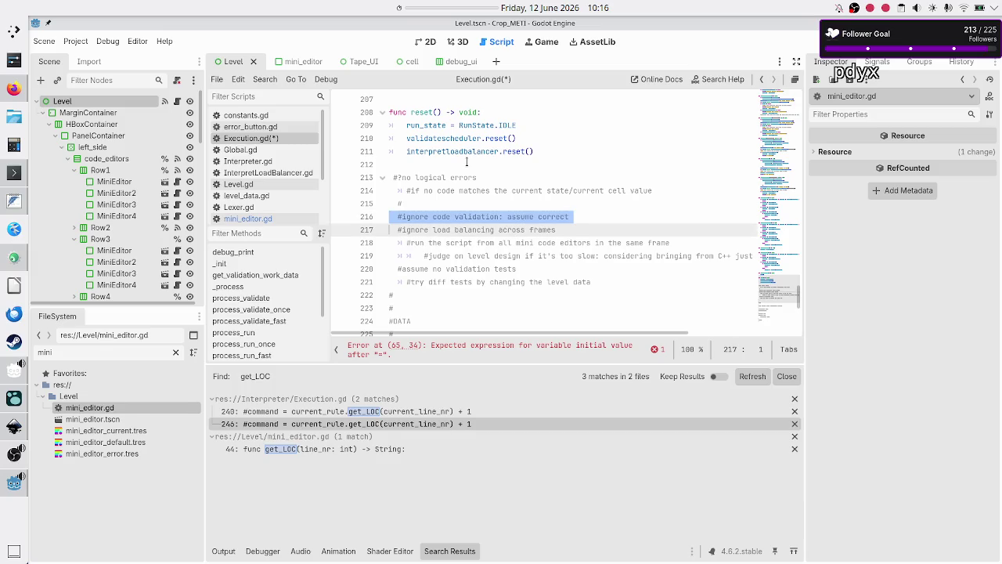
{"action": "key", "text": "Up"}
{"action": "key", "text": "Up"}
{"action": "key", "text": "Up"}
{"action": "key", "text": "shift+Down"}
{"action": "key", "text": "shift+Down"}
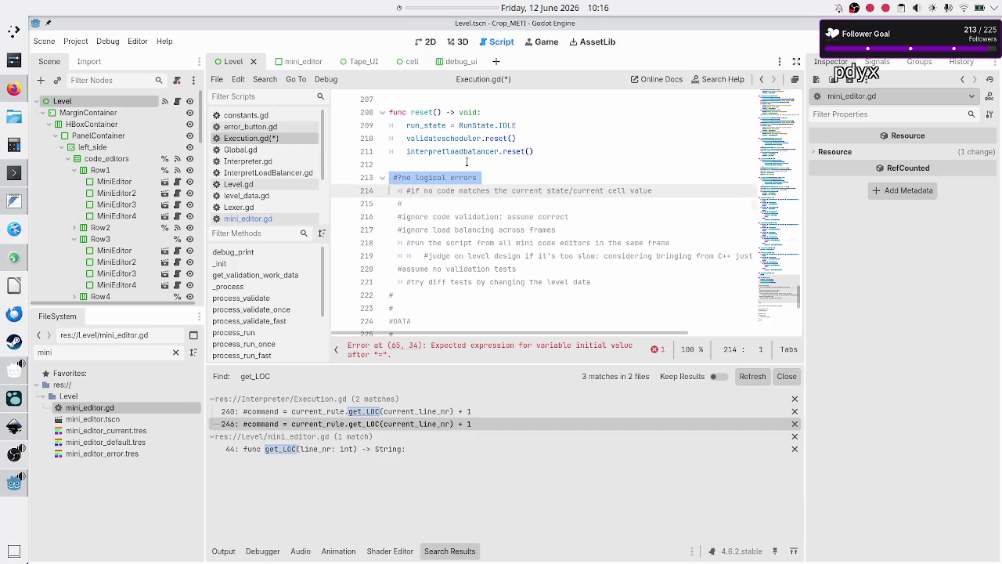
{"action": "key", "text": "Down"}
{"action": "key", "text": "Down"}
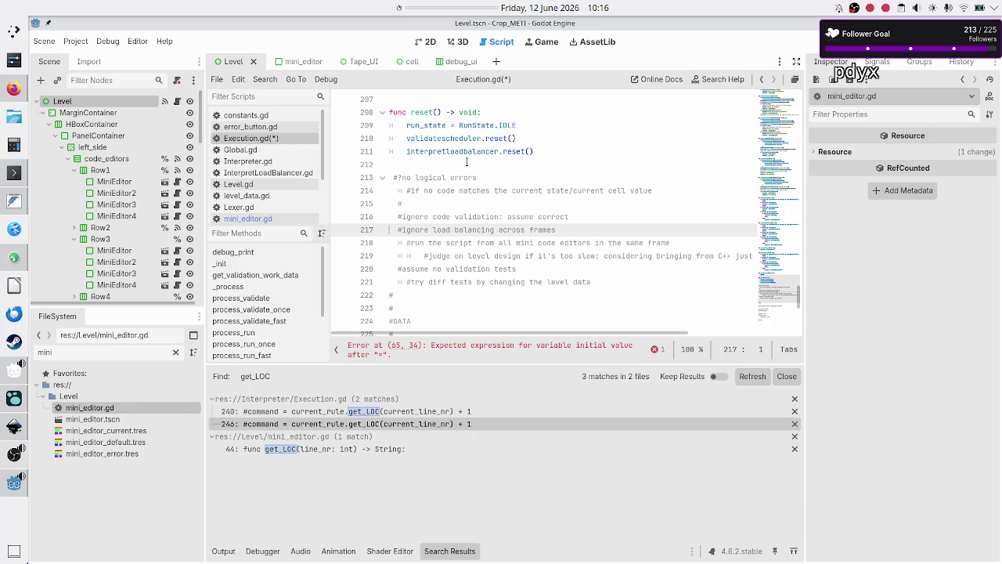
{"action": "key", "text": "Down"}
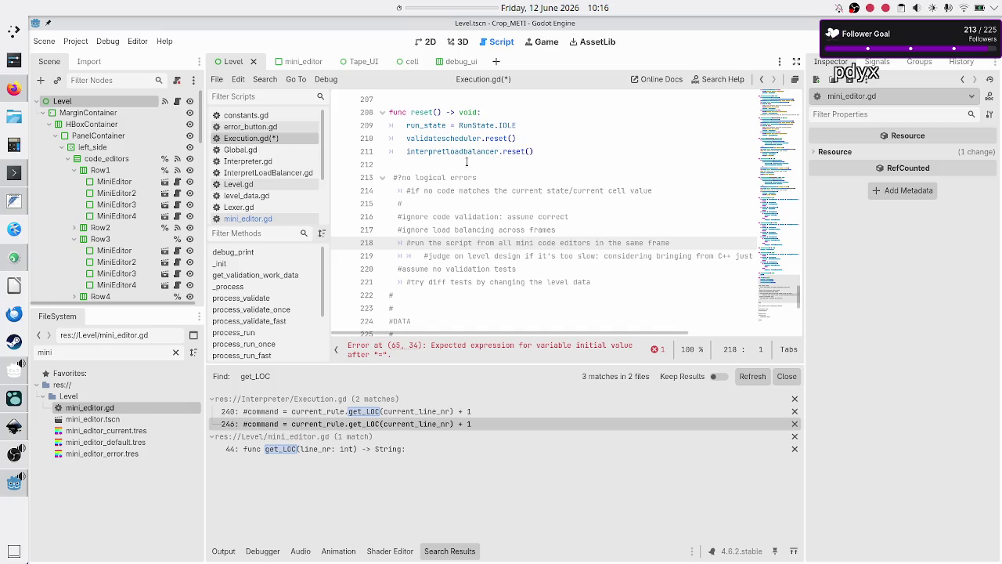
{"action": "key", "text": "shift+End"}
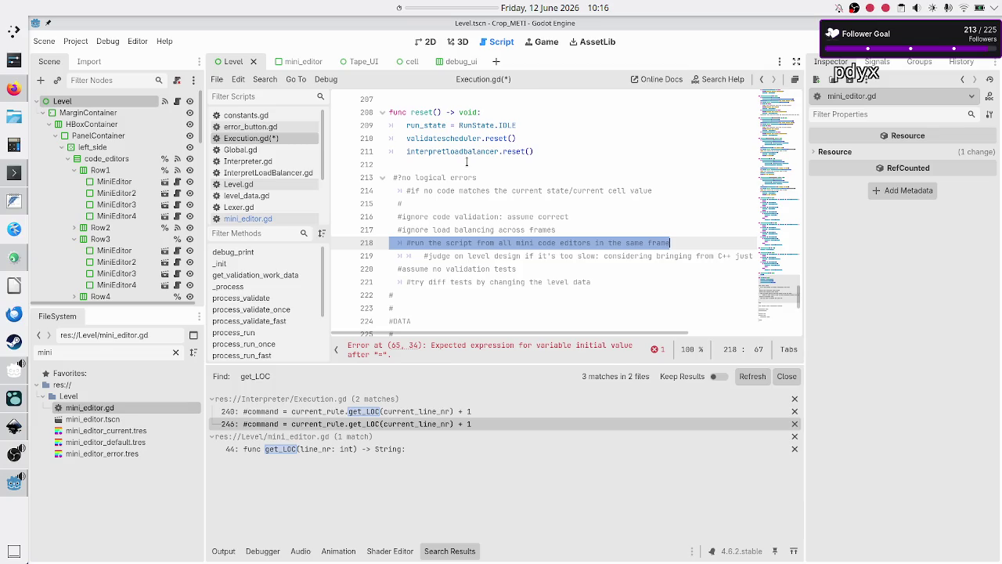
{"action": "double_click", "coordinate": [457, 243]}
{"action": "double_click", "coordinate": [505, 243]}
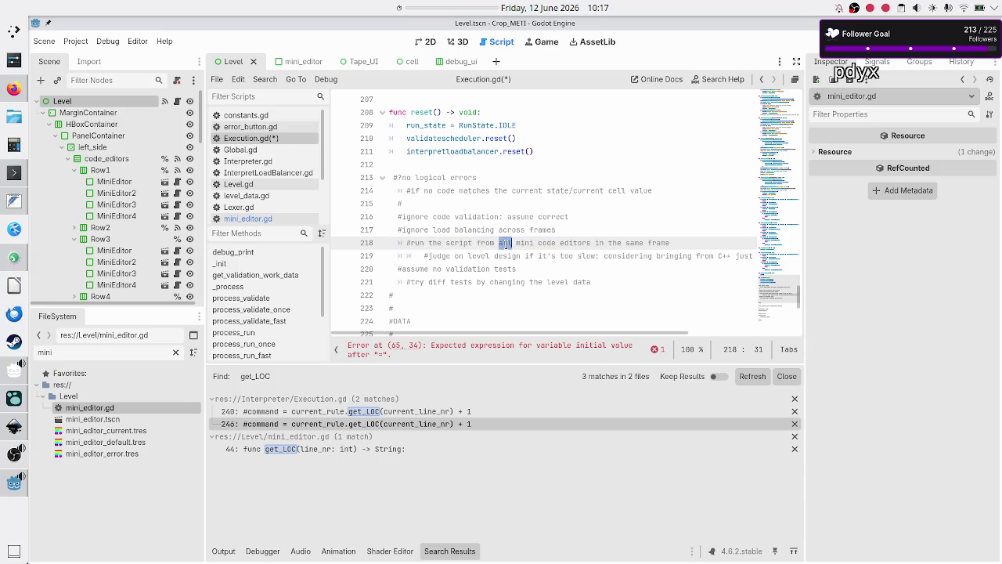
{"action": "left_click", "coordinate": [677, 244]}
{"action": "key", "text": "Home"}
{"action": "key", "text": "Home"}
{"action": "key", "text": "Down"}
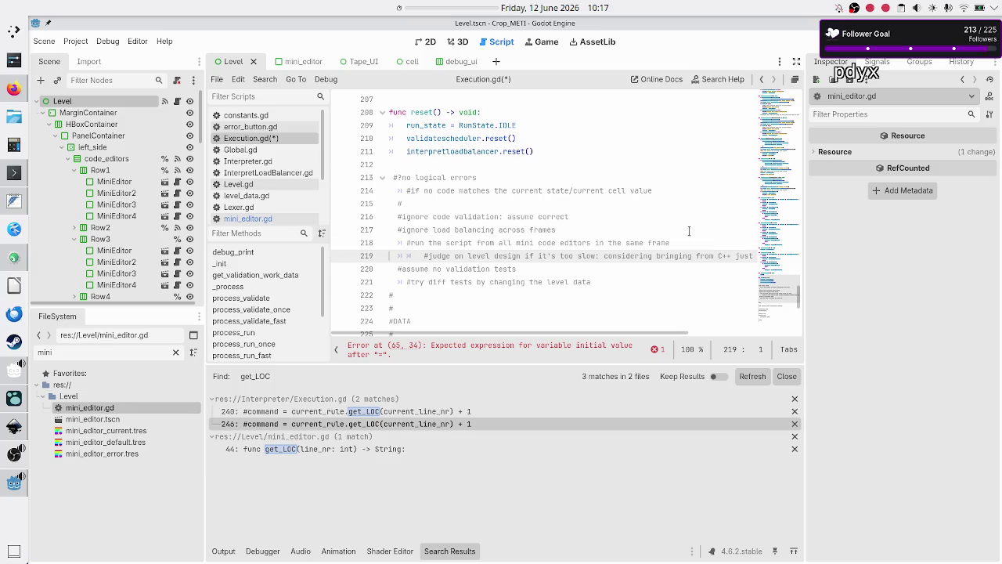
{"action": "key", "text": "shift+End"}
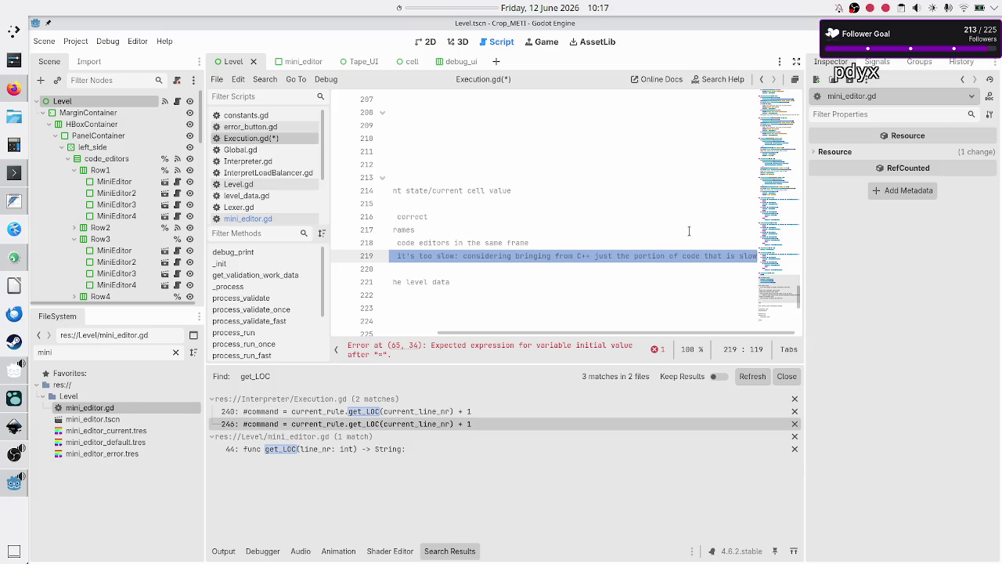
{"action": "scroll", "coordinate": [607, 267], "scroll_direction": "left", "scroll_amount": 5}
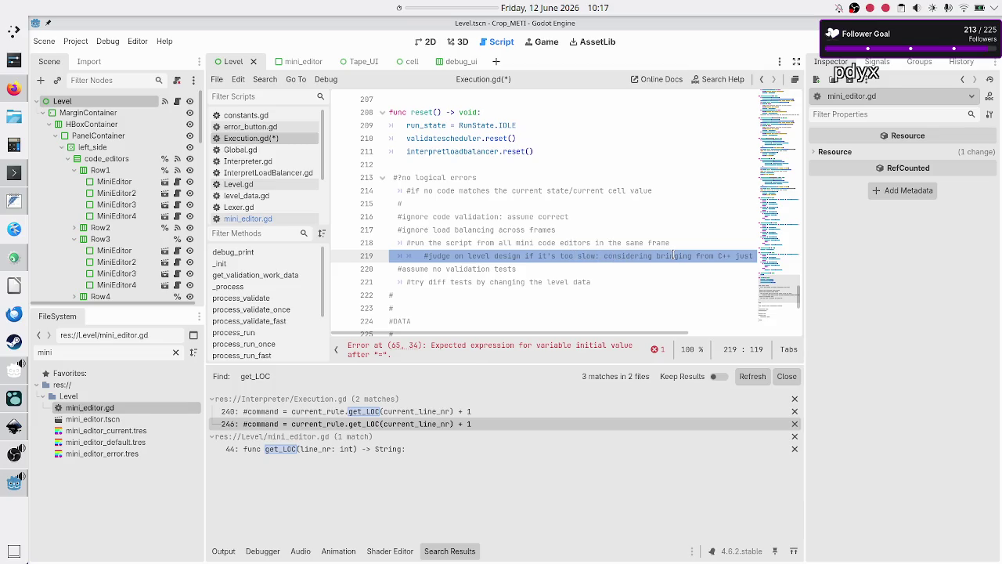
{"action": "scroll", "coordinate": [672, 255], "scroll_direction": "right", "scroll_amount": 3}
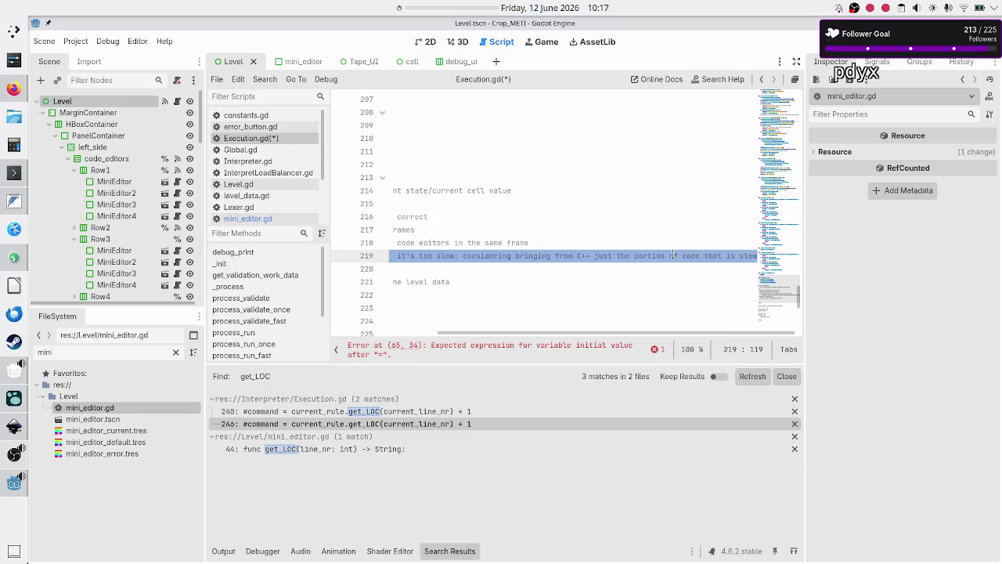
{"action": "scroll", "coordinate": [673, 255], "scroll_direction": "left", "scroll_amount": 3}
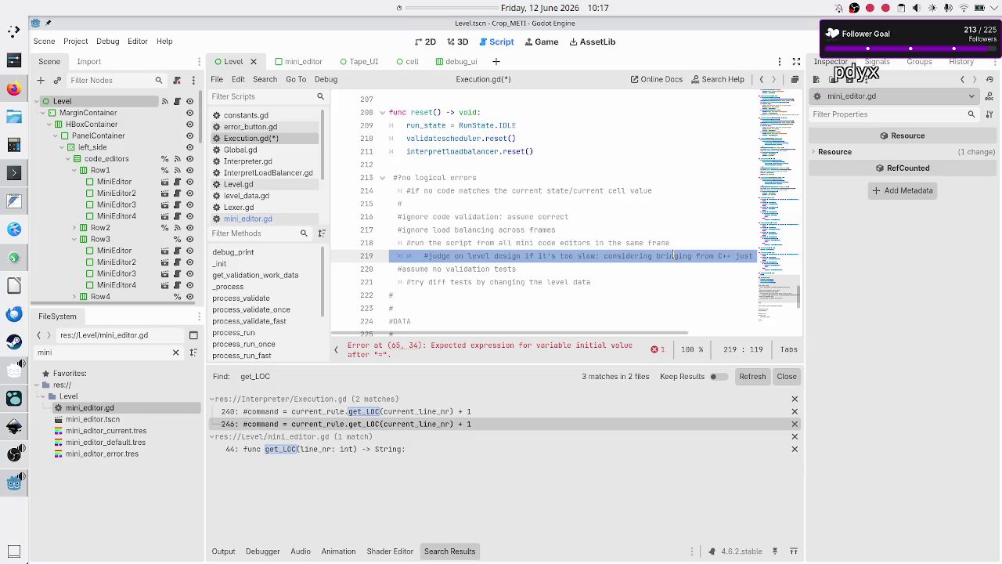
{"action": "left_click_drag", "start_coordinate": [514, 243], "coordinate": [559, 243]}
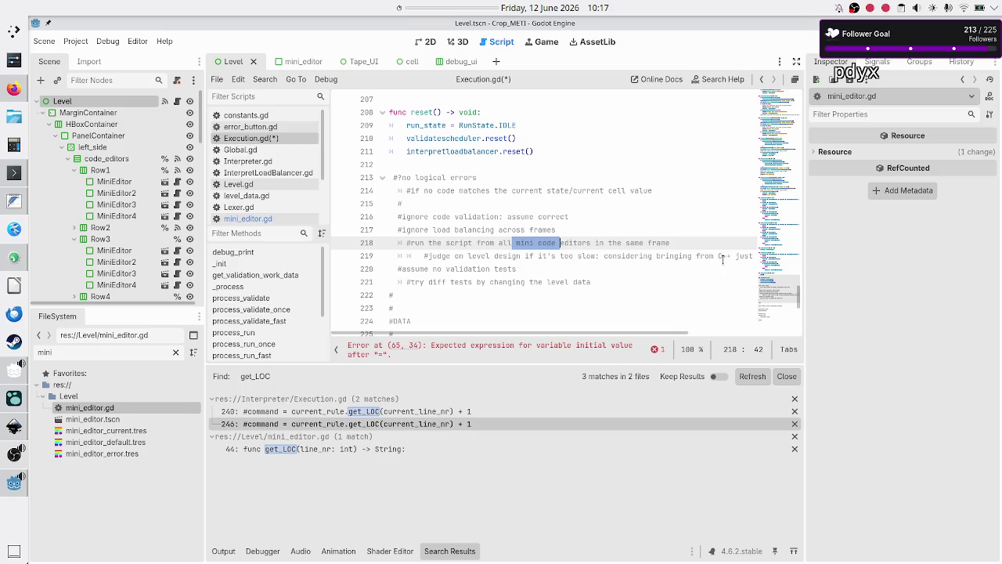
{"action": "double_click", "coordinate": [564, 243]}
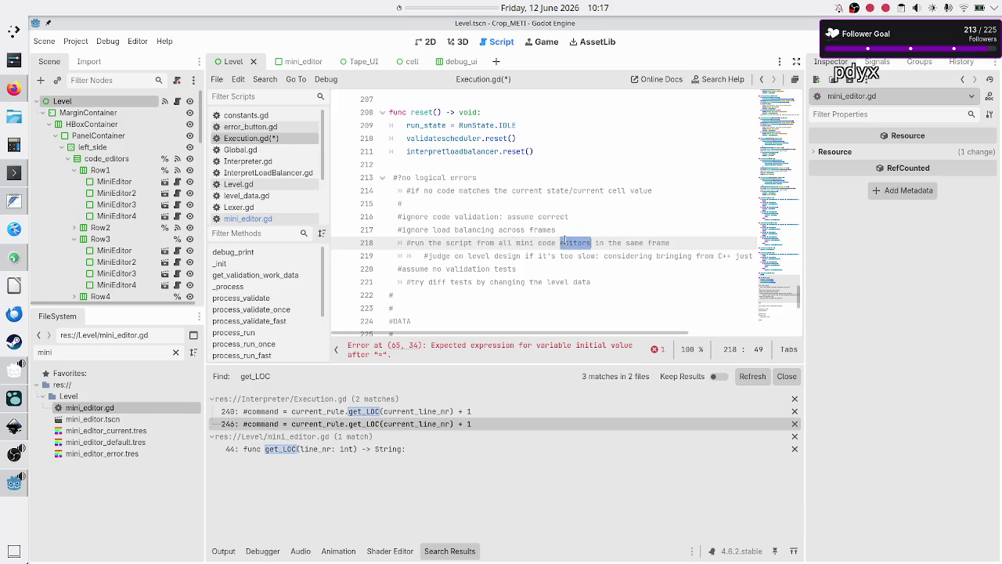
{"action": "left_click_drag", "start_coordinate": [618, 256], "coordinate": [736, 257]}
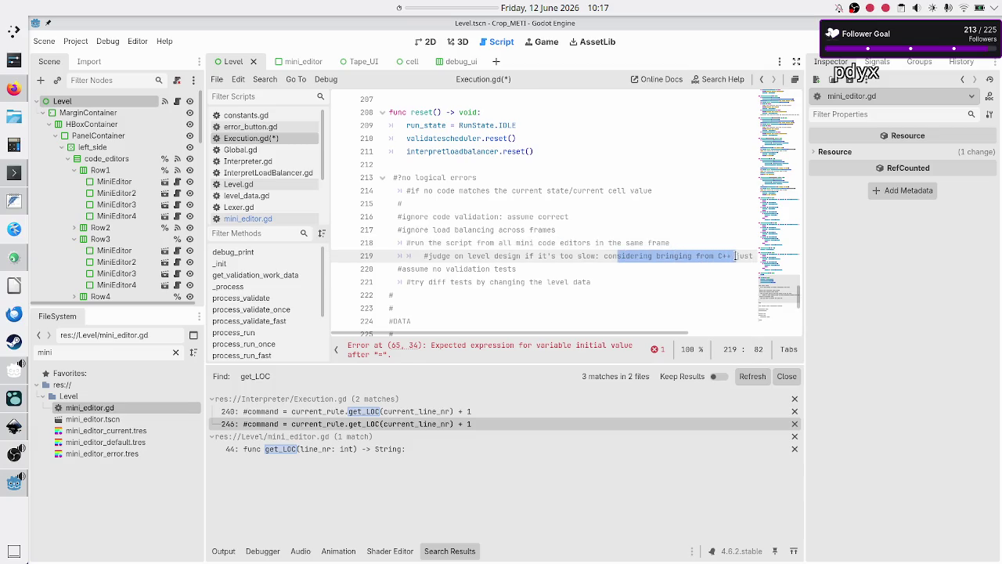
{"action": "left_click", "coordinate": [704, 242]}
{"action": "key", "text": "Up"}
{"action": "key", "text": "Home"}
{"action": "key", "text": "shift+Down"}
{"action": "key", "text": "shift+Down"}
{"action": "key", "text": "shift+Down"}
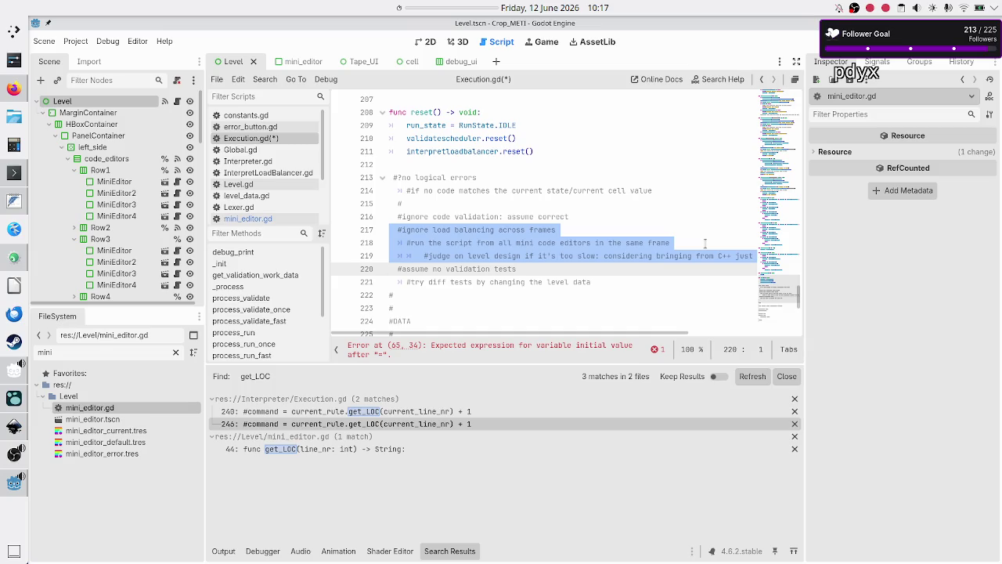
Step: Try selections around lines 216–219 to find where the planning comments start
{"action": "key", "text": "Up"}
{"action": "key", "text": "Up"}
{"action": "key", "text": "Up"}
{"action": "key", "text": "Down"}
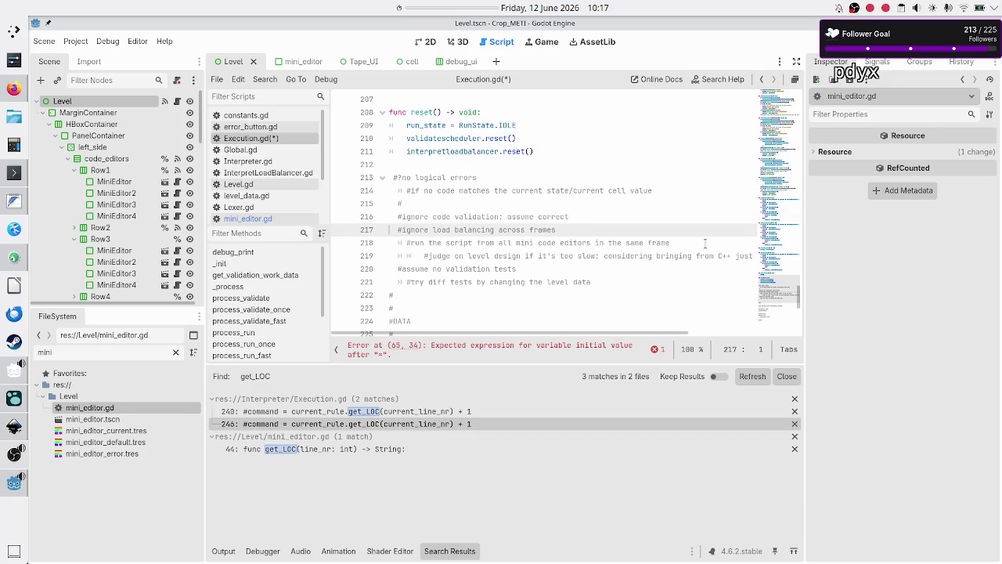
{"action": "key", "text": "shift+Down"}
{"action": "key", "text": "shift+Down"}
{"action": "key", "text": "shift+Down"}
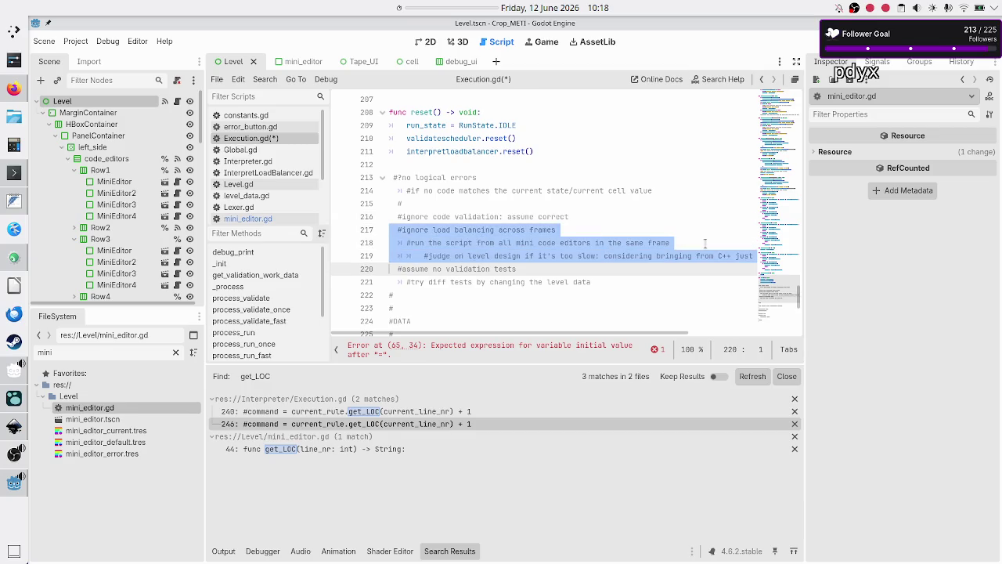
{"action": "key", "text": "Up"}
{"action": "key", "text": "Up"}
{"action": "key", "text": "Up"}
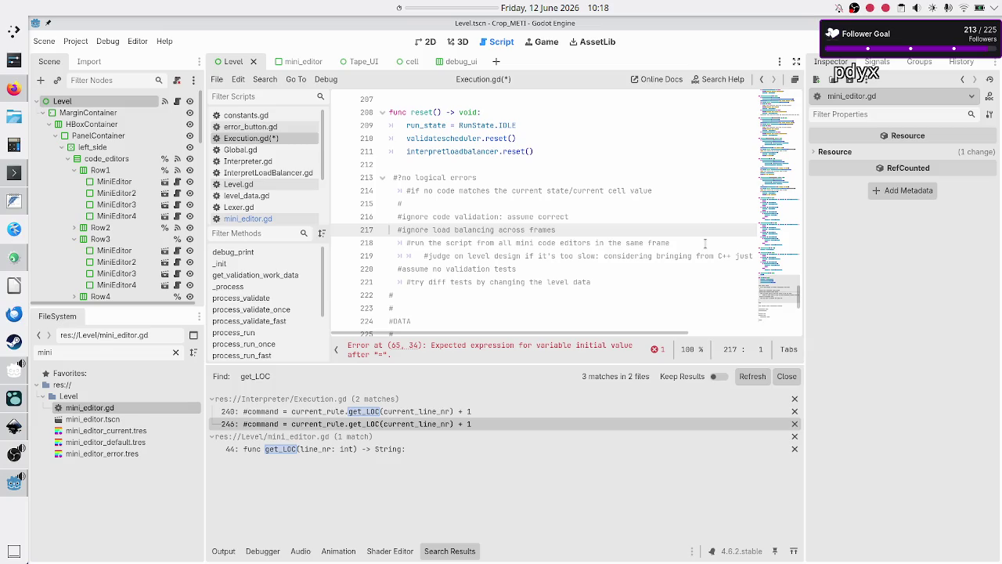
{"action": "key", "text": "Up"}
{"action": "key", "text": "Down"}
{"action": "key", "text": "Up"}
{"action": "key", "text": "Down"}
{"action": "key", "text": "Up"}
{"action": "key", "text": "Down"}
{"action": "key", "text": "Up"}
{"action": "key", "text": "Down"}
{"action": "key", "text": "Down"}
{"action": "key", "text": "Down"}
{"action": "key", "text": "Down"}
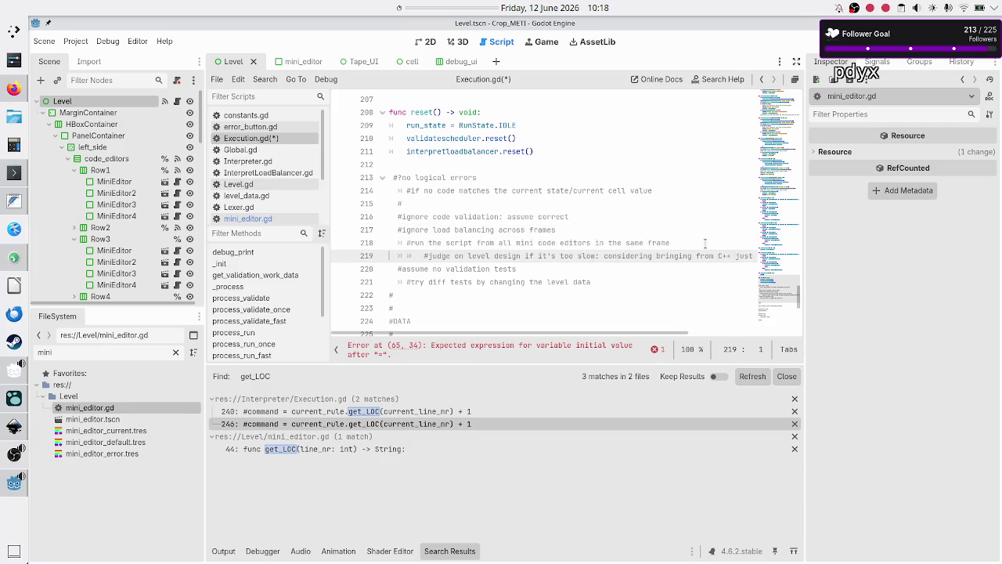
{"action": "key", "text": "Up"}
{"action": "key", "text": "Up"}
{"action": "key", "text": "Up"}
{"action": "key", "text": "Up"}
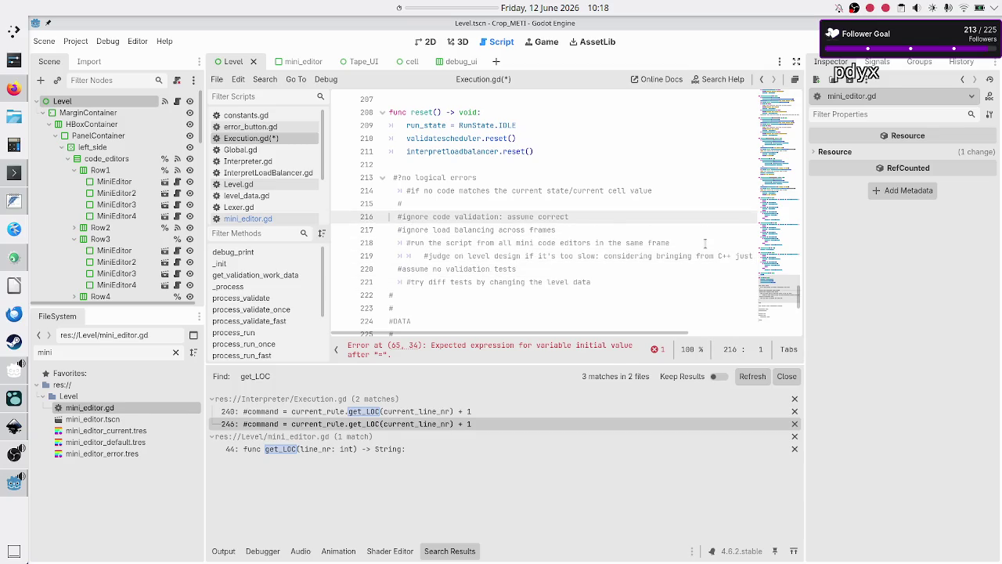
{"action": "key", "text": "Down"}
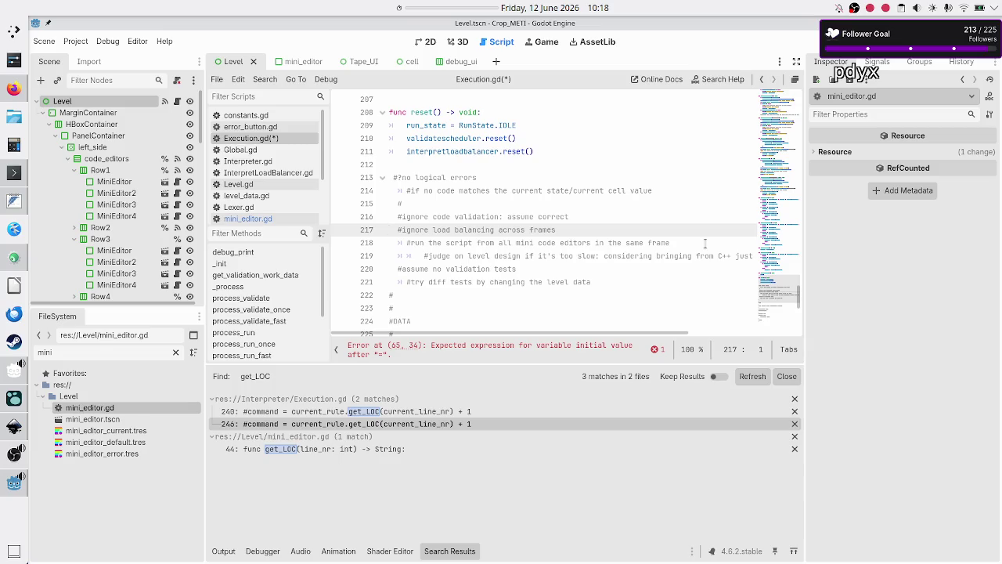
{"action": "key", "text": "Up"}
{"action": "key", "text": "Down"}
{"action": "key", "text": "shift+Down"}
{"action": "key", "text": "shift+Down"}
{"action": "key", "text": "shift+Down"}
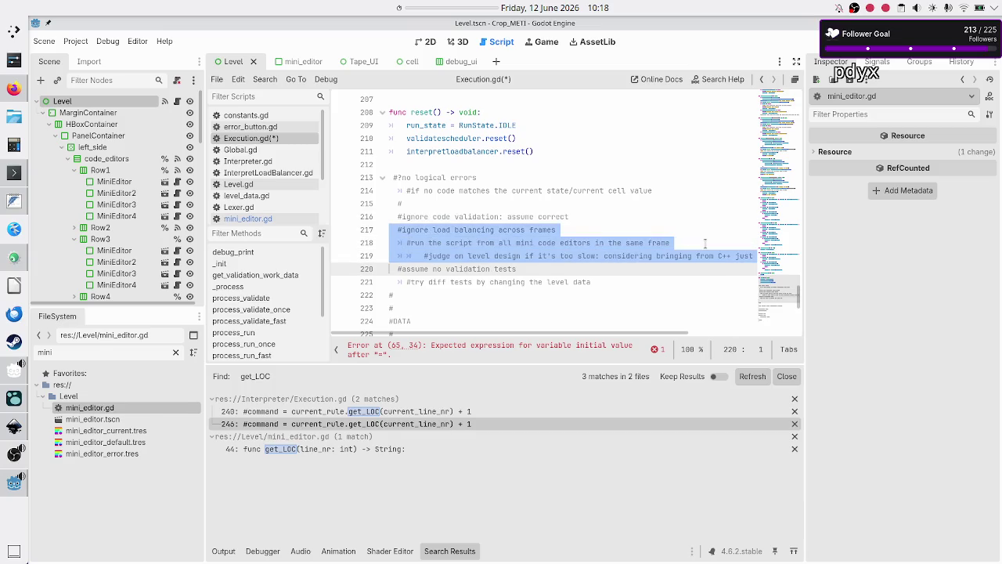
{"action": "key", "text": "Up"}
{"action": "key", "text": "Up"}
{"action": "key", "text": "Up"}
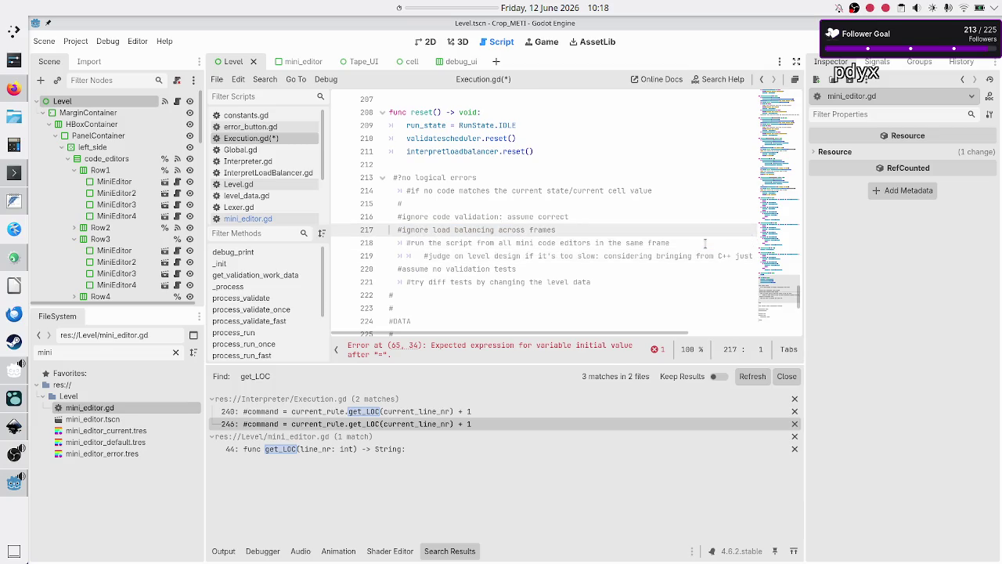
{"action": "key", "text": "shift+Down"}
{"action": "key", "text": "shift+Down"}
{"action": "key", "text": "shift+Down"}
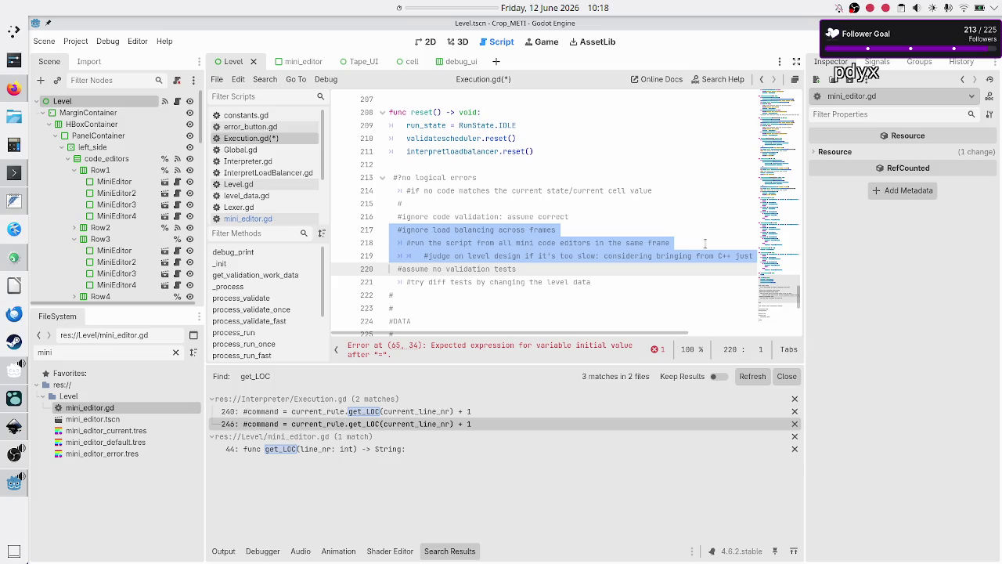
{"action": "key", "text": "Up"}
{"action": "key", "text": "Up"}
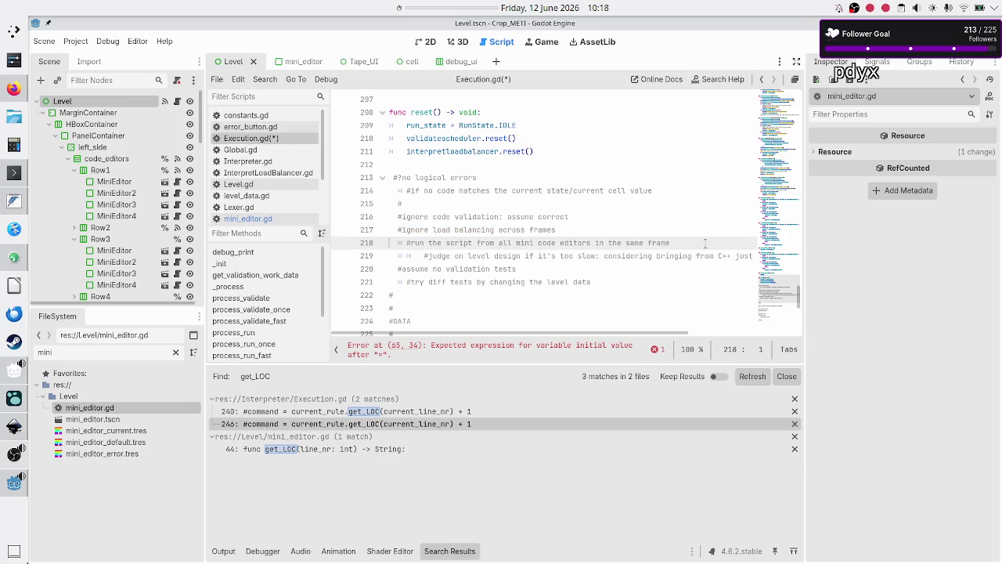
{"action": "key", "text": "Up"}
{"action": "key", "text": "shift+Down"}
{"action": "key", "text": "shift+Down"}
{"action": "key", "text": "shift+Down"}
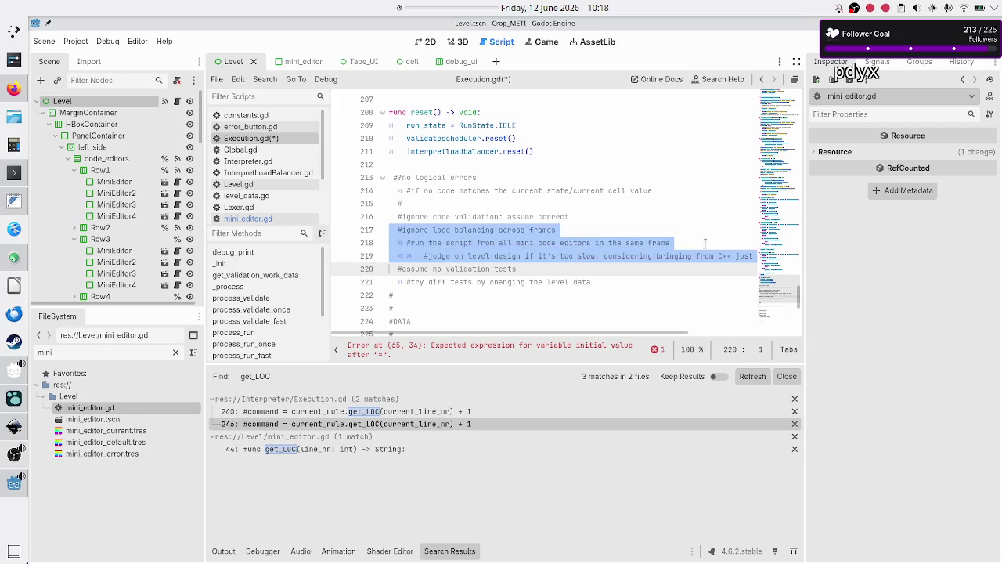
{"action": "key", "text": "Up"}
{"action": "key", "text": "Up"}
{"action": "key", "text": "Up"}
{"action": "key", "text": "shift+Down"}
{"action": "key", "text": "shift+Down"}
{"action": "key", "text": "shift+Down"}
{"action": "key", "text": "Up"}
{"action": "key", "text": "Up"}
{"action": "key", "text": "Up"}
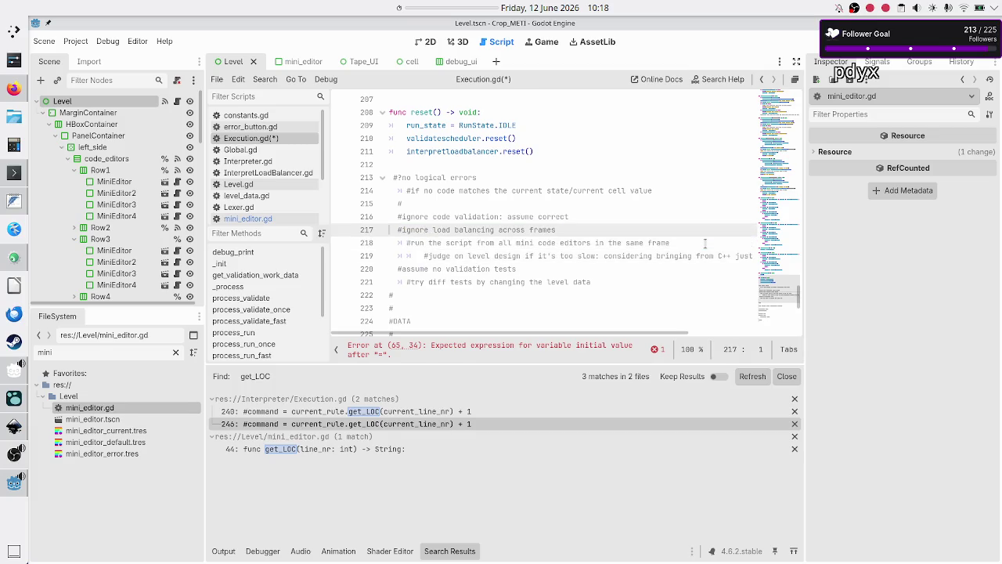
{"action": "key", "text": "Down"}
{"action": "key", "text": "Up"}
{"action": "key", "text": "Left"}
{"action": "key", "text": "Right"}
{"action": "key", "text": "Left"}
{"action": "key", "text": "Right"}
{"action": "key", "text": "Left"}
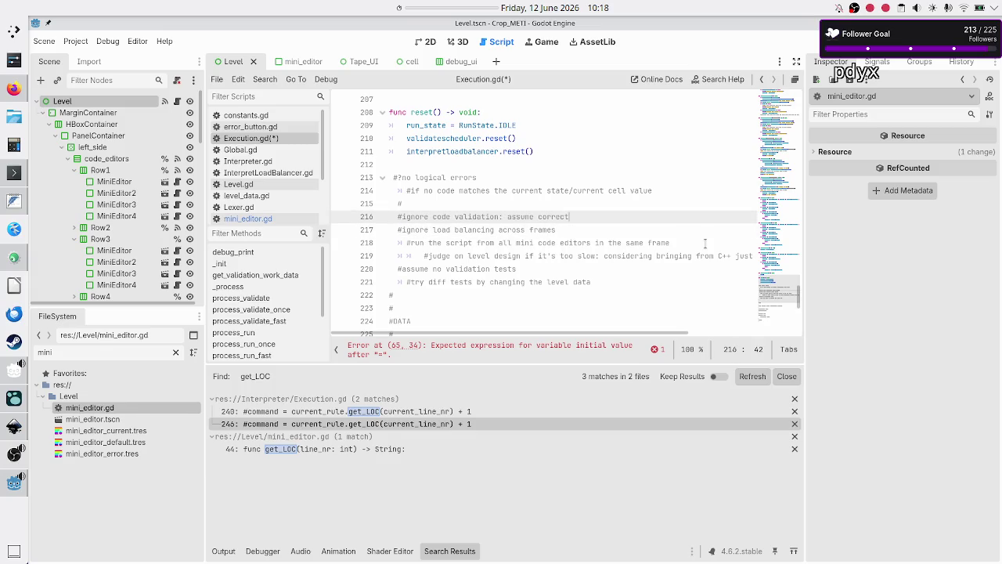
{"action": "key", "text": "Right"}
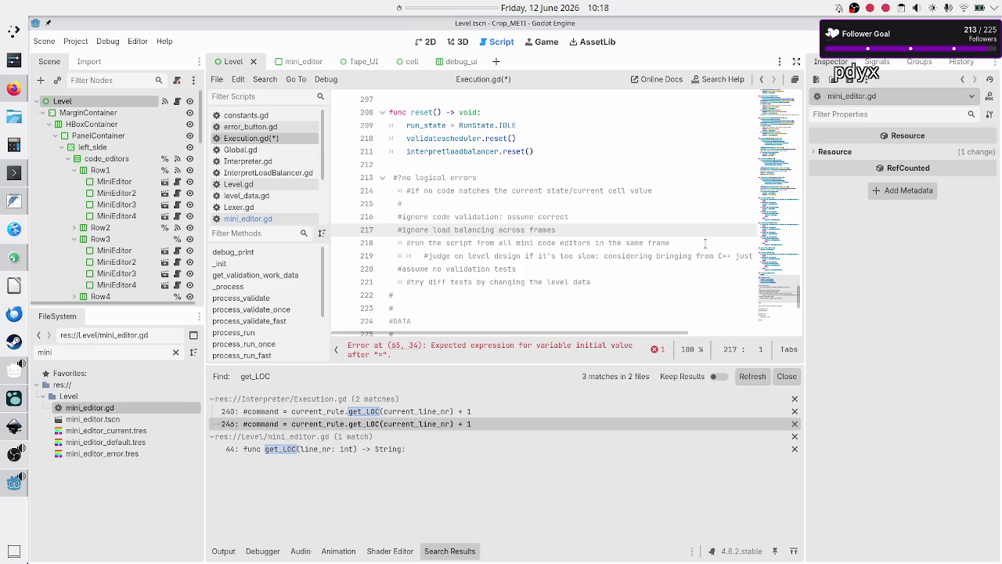
Step: Select the planning comments from line 220 down through line 245
{"action": "key", "text": "shift+Down"}
{"action": "key", "text": "shift+Down"}
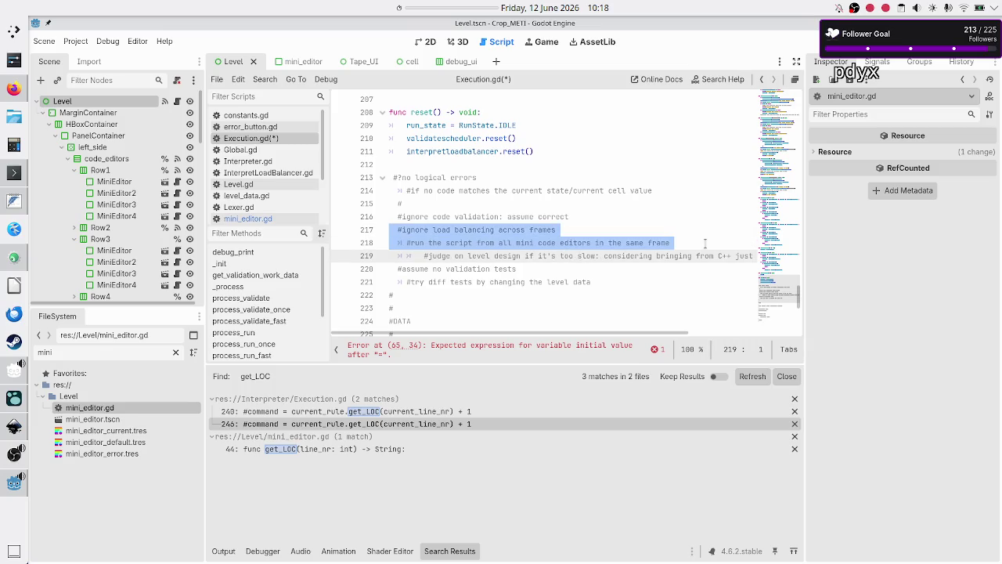
{"action": "key", "text": "Down"}
{"action": "key", "text": "shift+Down"}
{"action": "key", "text": "Up"}
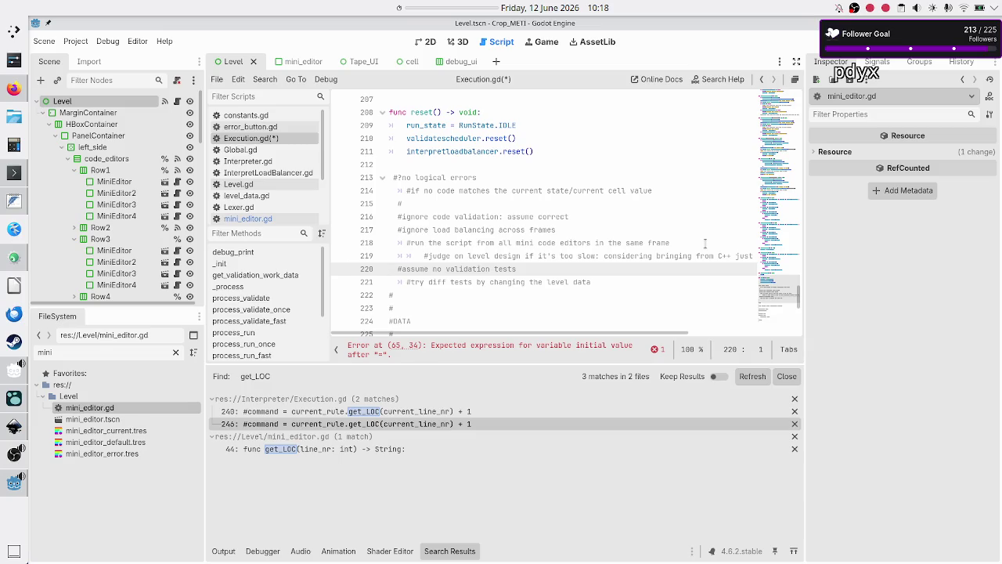
{"action": "key", "text": "shift+Down"}
{"action": "key", "text": "shift+Down"}
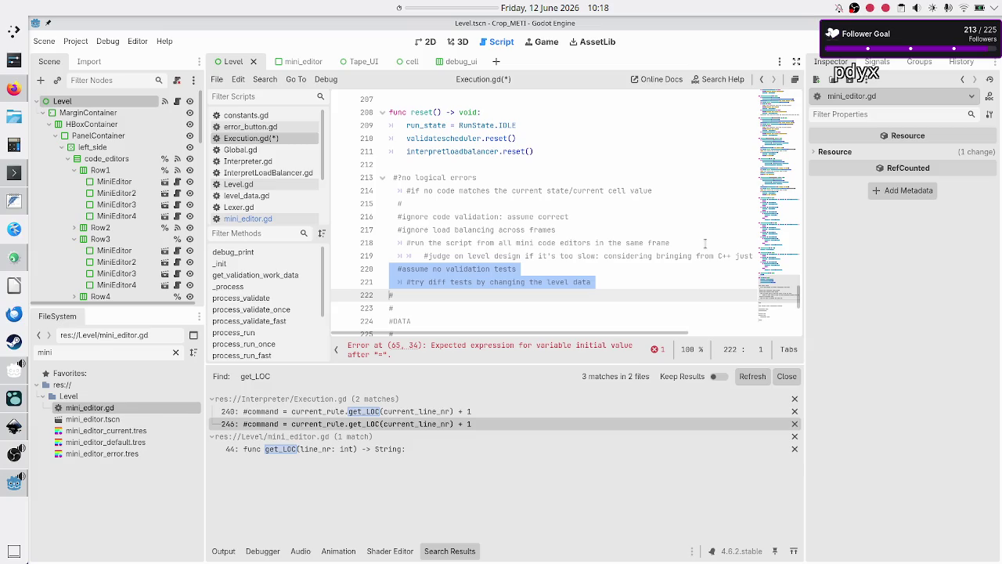
{"action": "key", "text": "shift+Down"}
{"action": "key", "text": "shift+Down"}
{"action": "key", "text": "shift+Down"}
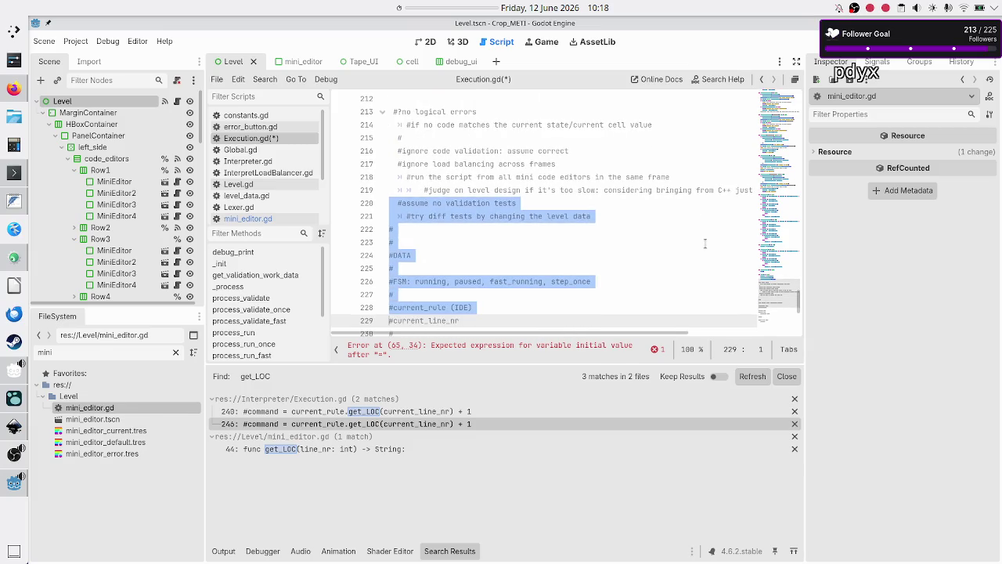
{"action": "key", "text": "shift+Down"}
{"action": "key", "text": "shift+Down"}
{"action": "key", "text": "shift+Down"}
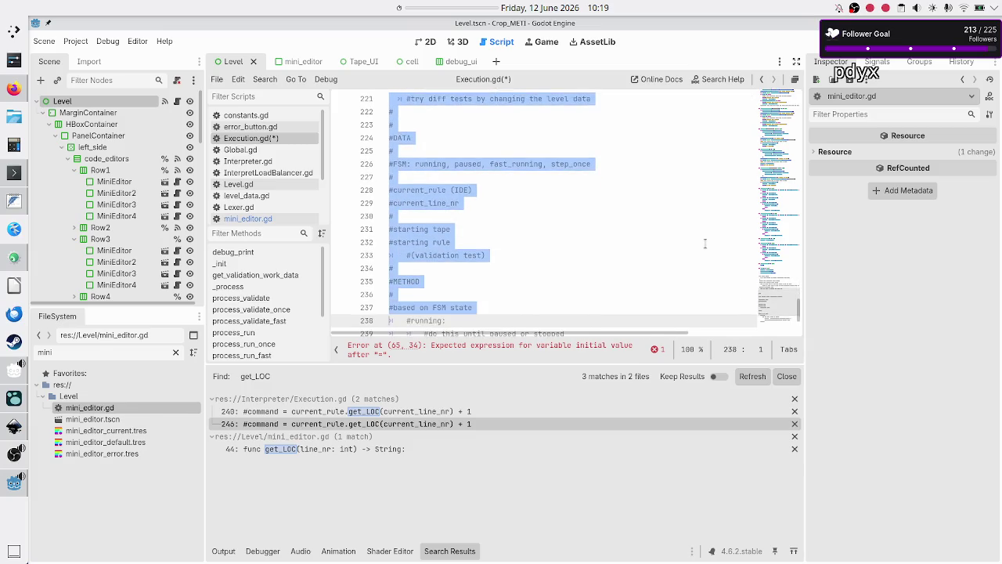
{"action": "key", "text": "shift+Down"}
{"action": "key", "text": "shift+Down"}
{"action": "key", "text": "shift+Down"}
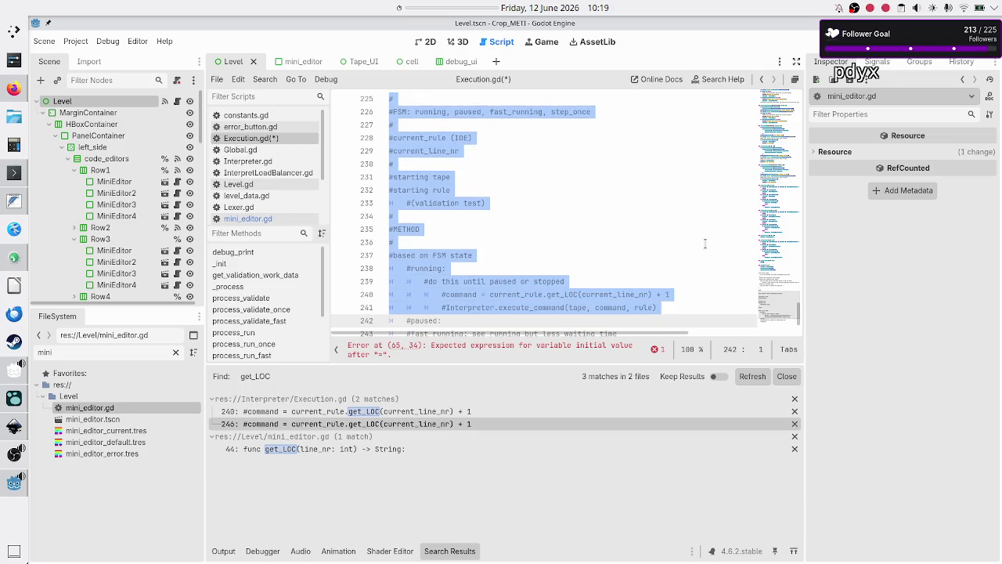
{"action": "key", "text": "shift+Down"}
{"action": "key", "text": "shift+Down"}
{"action": "key", "text": "shift+Down"}
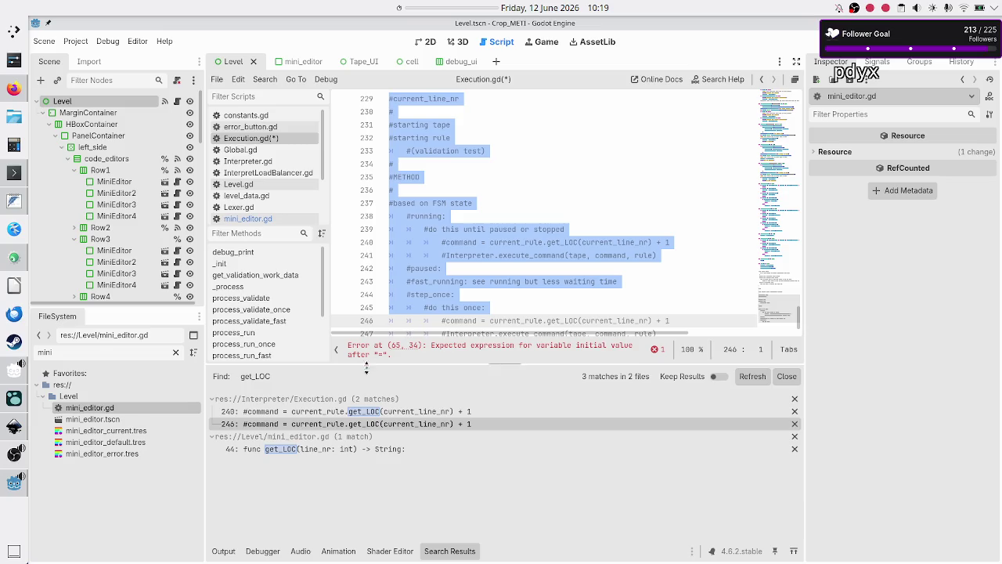
{"action": "left_click", "coordinate": [15, 399]}
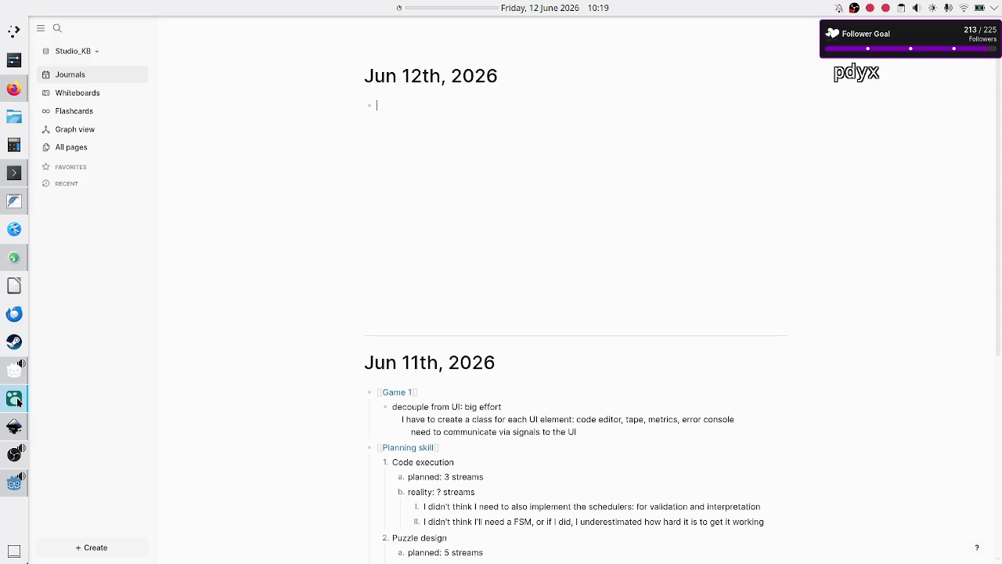
Step: In Logseq, find Jun 11th's Planning skill note and select the line about needing an FSM
{"action": "scroll", "coordinate": [411, 412], "scroll_direction": "down", "scroll_amount": 5}
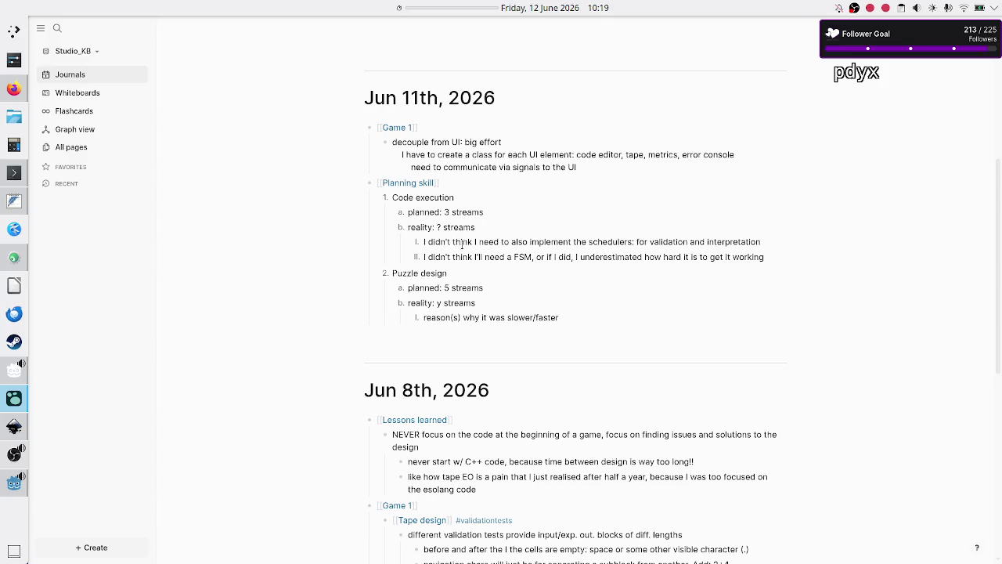
{"action": "left_click_drag", "start_coordinate": [628, 252], "coordinate": [756, 257]}
{"action": "triple_click", "coordinate": [756, 256]}
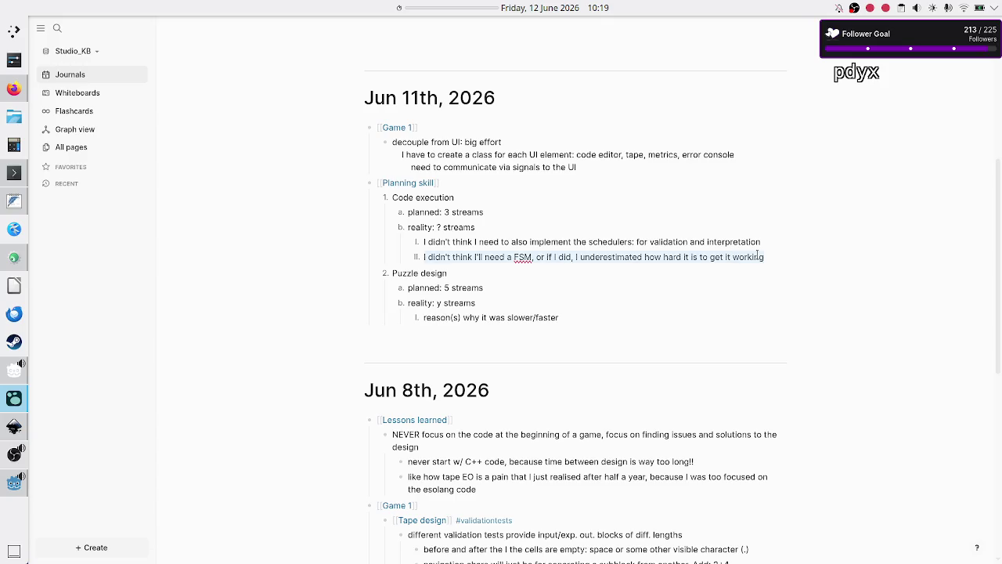
{"action": "key", "text": "alt+Tab"}
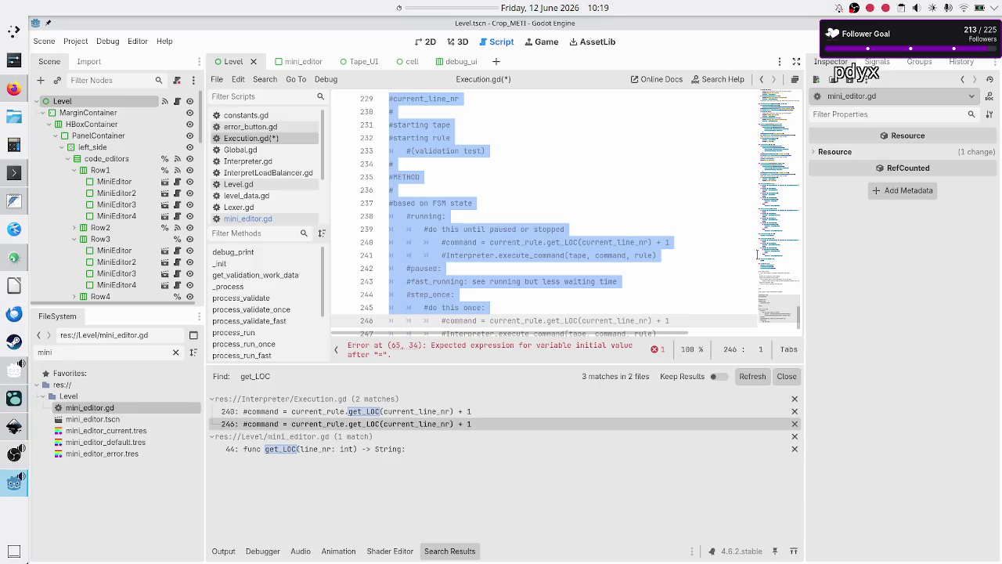
{"action": "scroll", "coordinate": [558, 226], "scroll_direction": "down", "scroll_amount": 2}
{"action": "key", "text": "alt+Tab"}
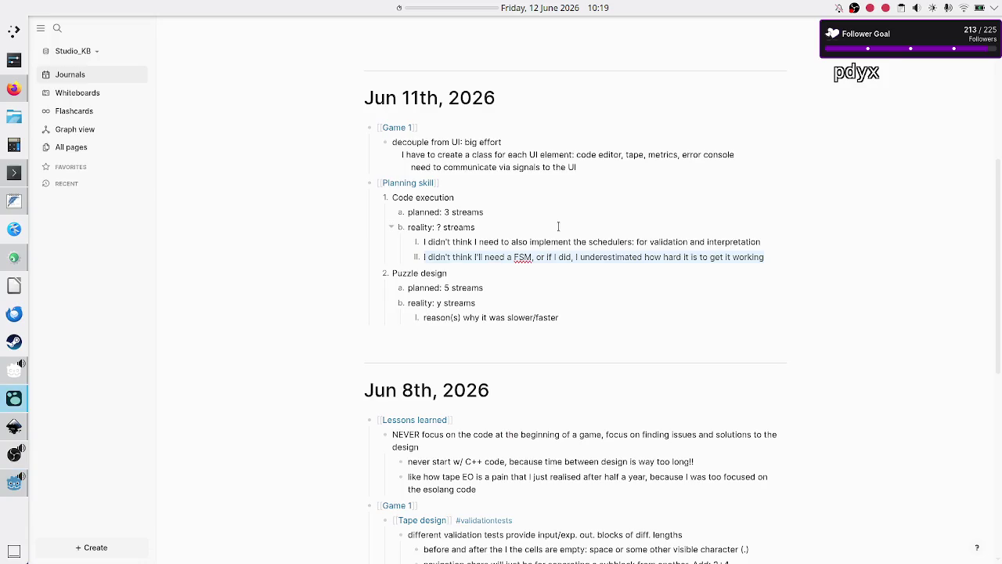
{"action": "key", "text": "alt+Tab"}
Step: Scroll up through Execution.gd to review process_validate and the other process functions
{"action": "scroll", "coordinate": [530, 151], "scroll_direction": "up", "scroll_amount": 5}
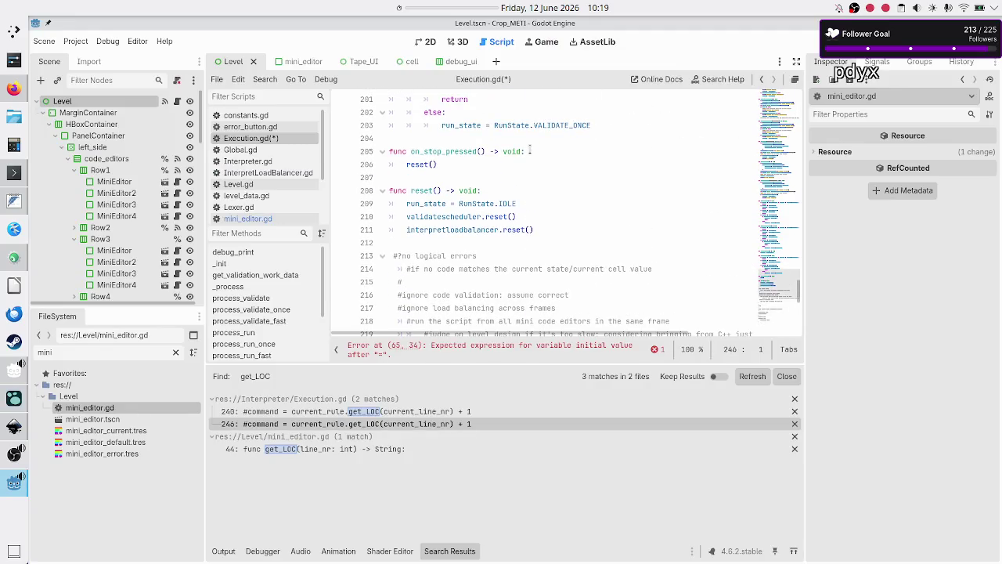
{"action": "scroll", "coordinate": [530, 150], "scroll_direction": "up", "scroll_amount": 5}
{"action": "scroll", "coordinate": [530, 148], "scroll_direction": "up", "scroll_amount": 9}
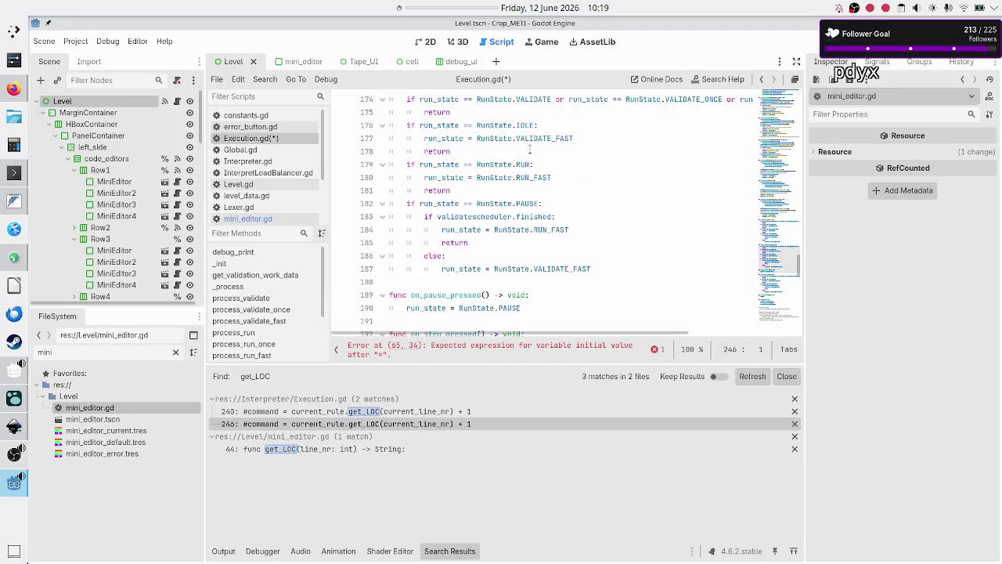
{"action": "scroll", "coordinate": [530, 148], "scroll_direction": "up", "scroll_amount": 8}
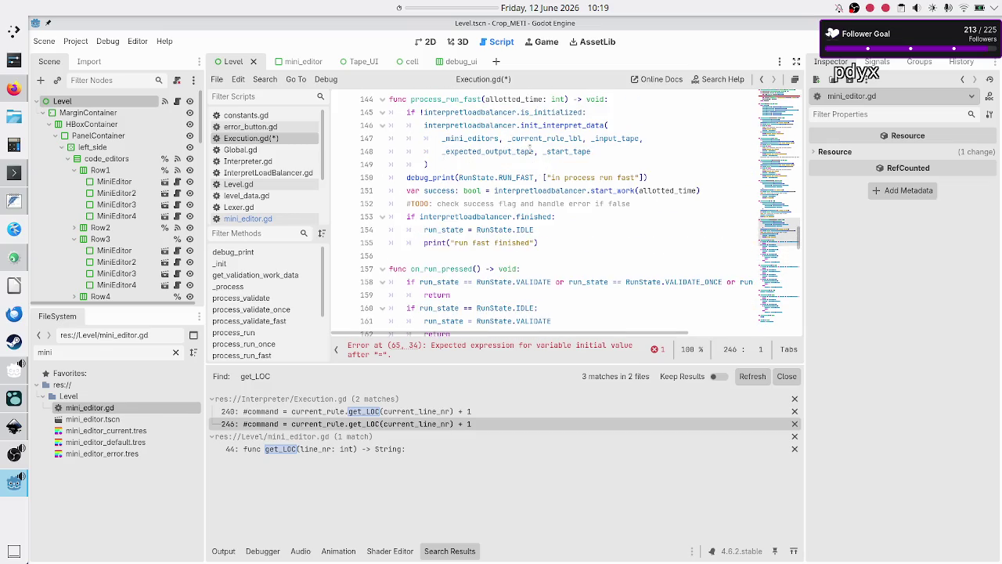
{"action": "scroll", "coordinate": [530, 148], "scroll_direction": "up", "scroll_amount": 10}
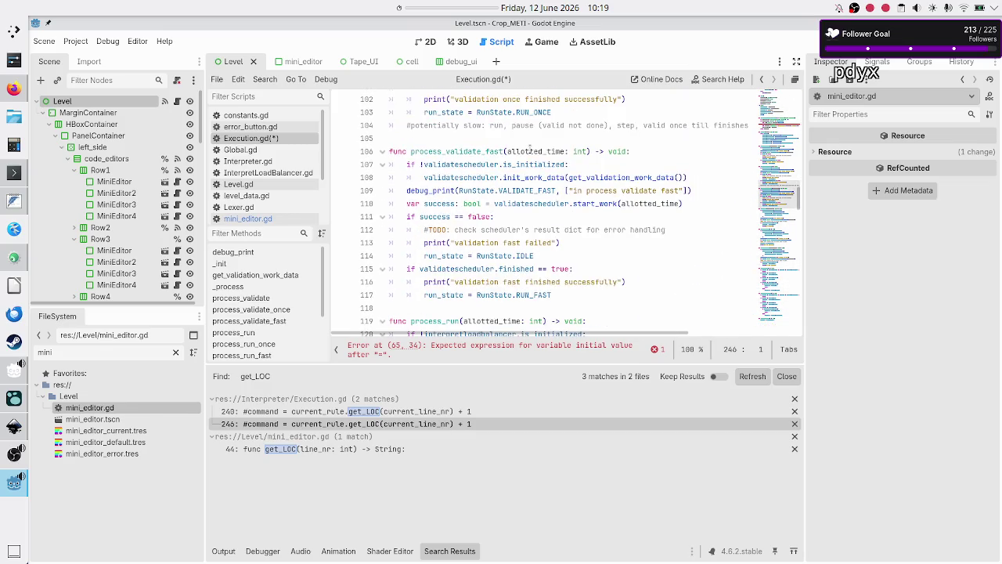
{"action": "scroll", "coordinate": [530, 148], "scroll_direction": "up", "scroll_amount": 1}
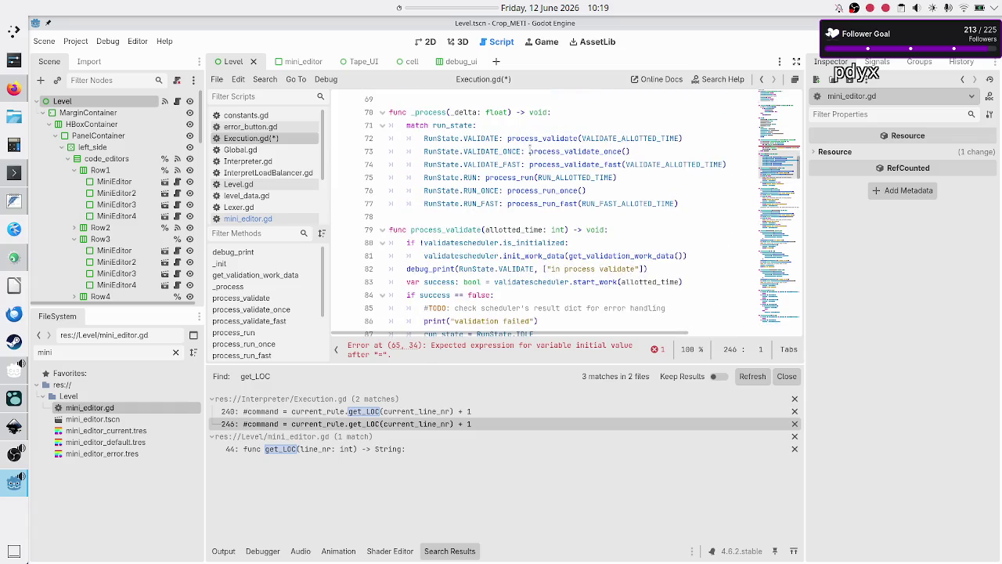
{"action": "scroll", "coordinate": [530, 268], "scroll_direction": "down", "scroll_amount": 20}
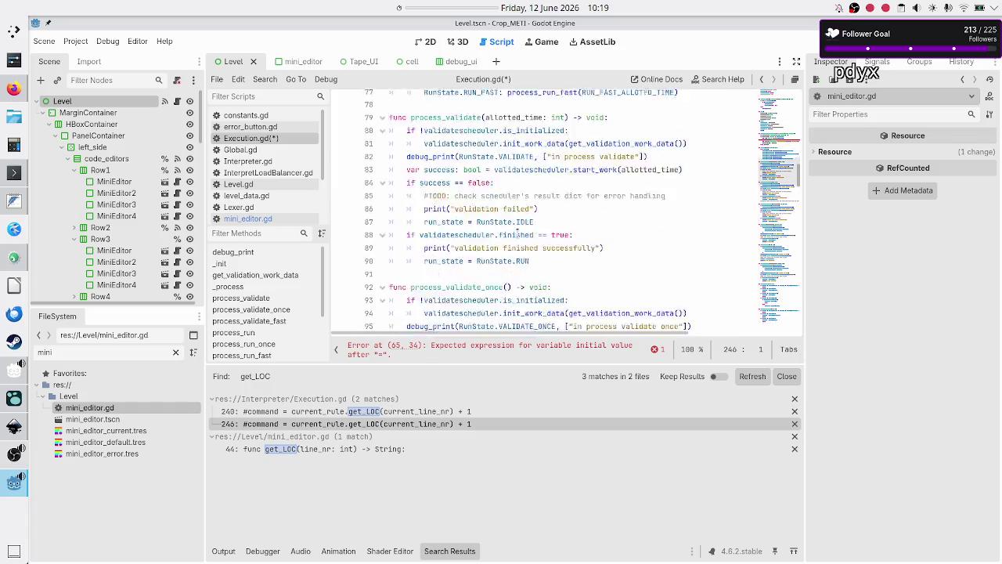
Step: Delete everything from the 'no logical errors' comment to the end of the file
{"action": "scroll", "coordinate": [517, 232], "scroll_direction": "down", "scroll_amount": 7}
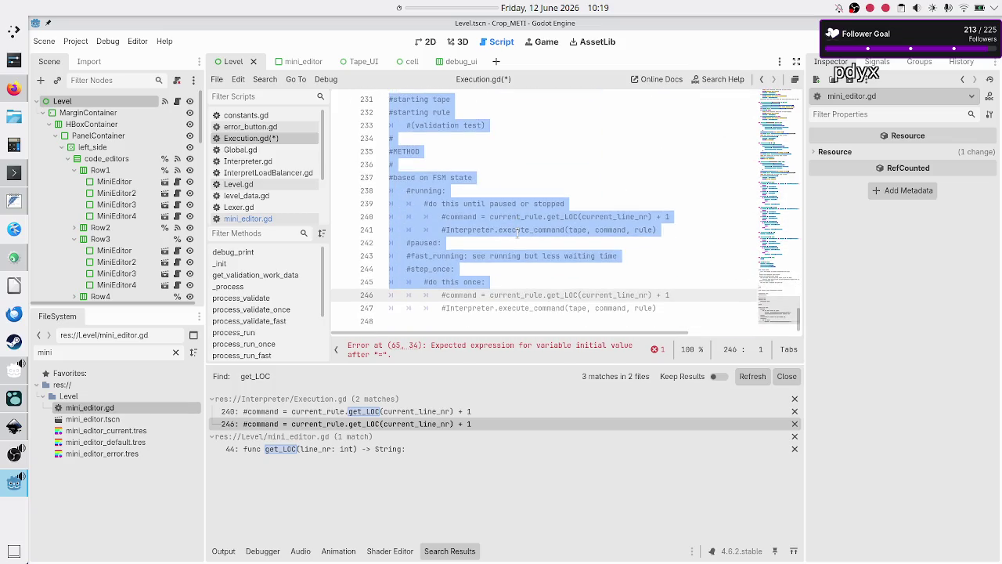
{"action": "scroll", "coordinate": [516, 232], "scroll_direction": "up", "scroll_amount": 3}
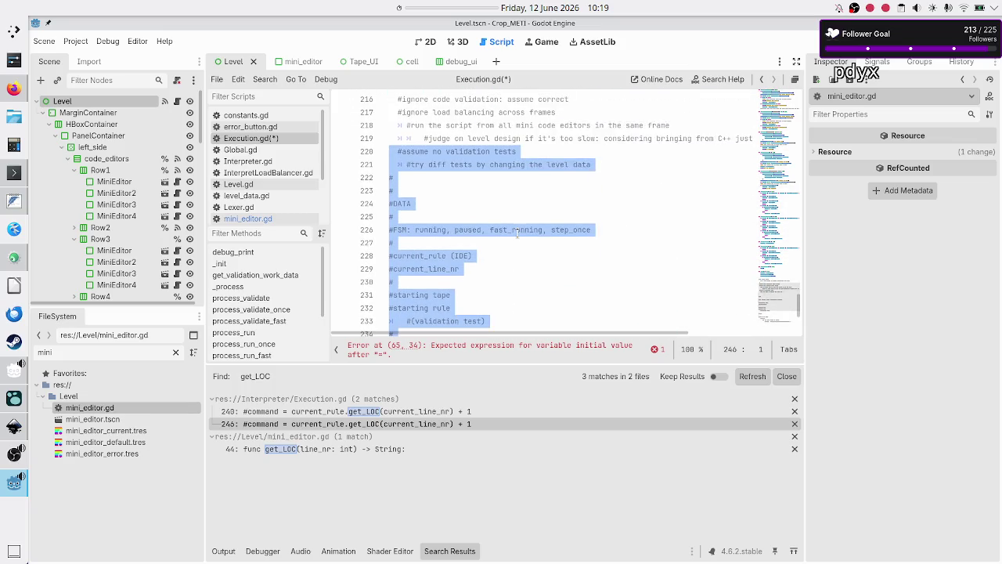
{"action": "scroll", "coordinate": [507, 170], "scroll_direction": "down", "scroll_amount": 5}
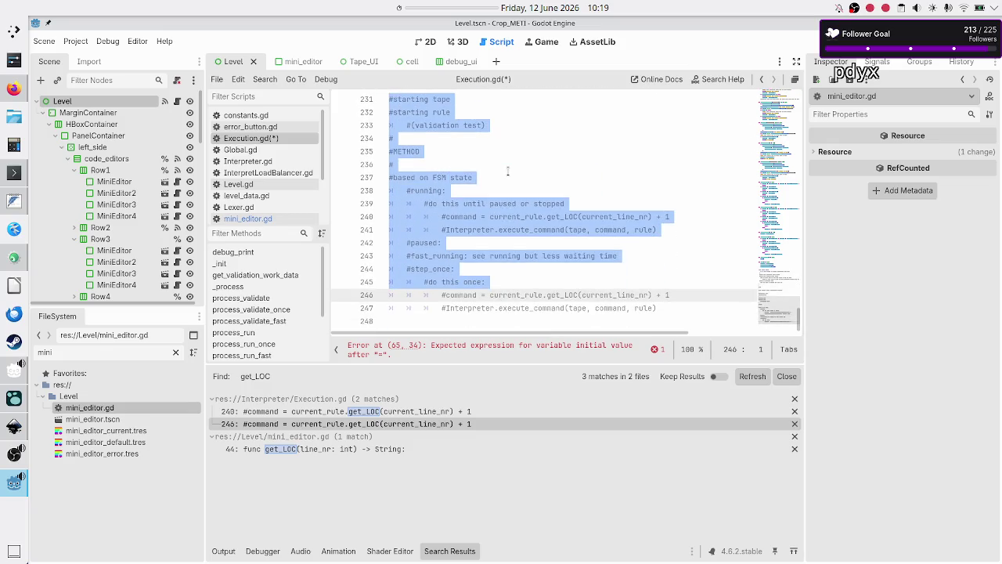
{"action": "scroll", "coordinate": [507, 171], "scroll_direction": "up", "scroll_amount": 4}
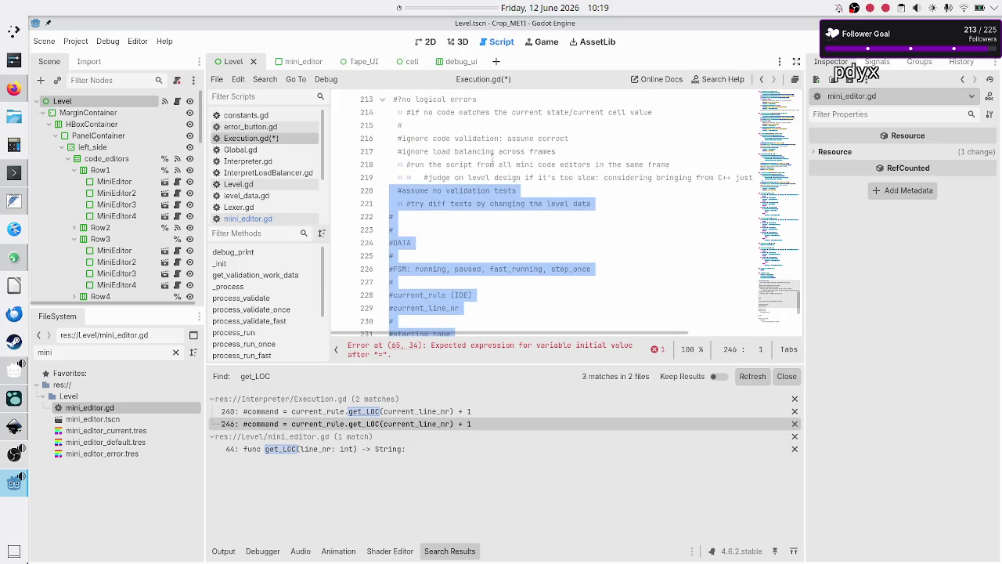
{"action": "scroll", "coordinate": [491, 158], "scroll_direction": "down", "scroll_amount": 4}
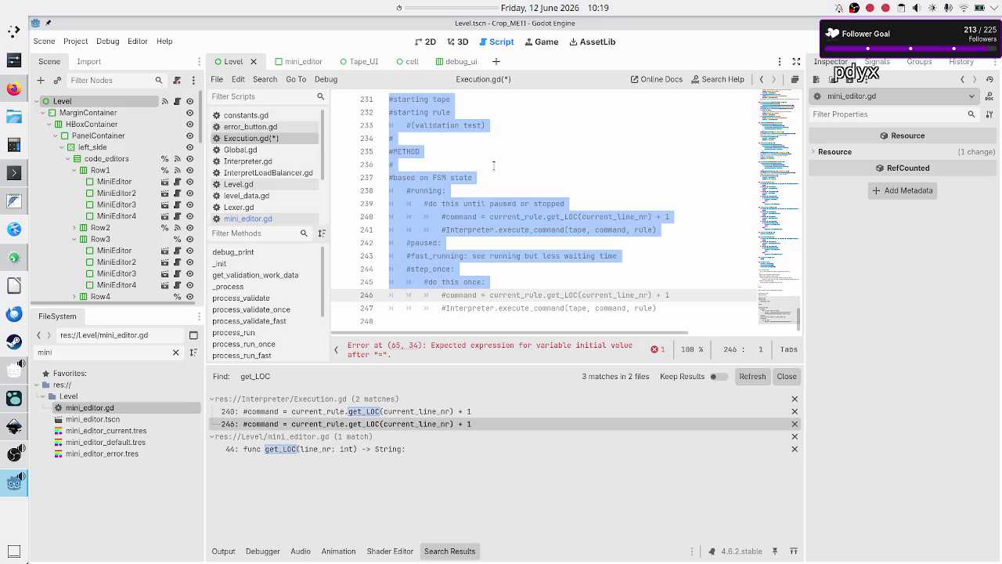
{"action": "scroll", "coordinate": [507, 255], "scroll_direction": "up", "scroll_amount": 5}
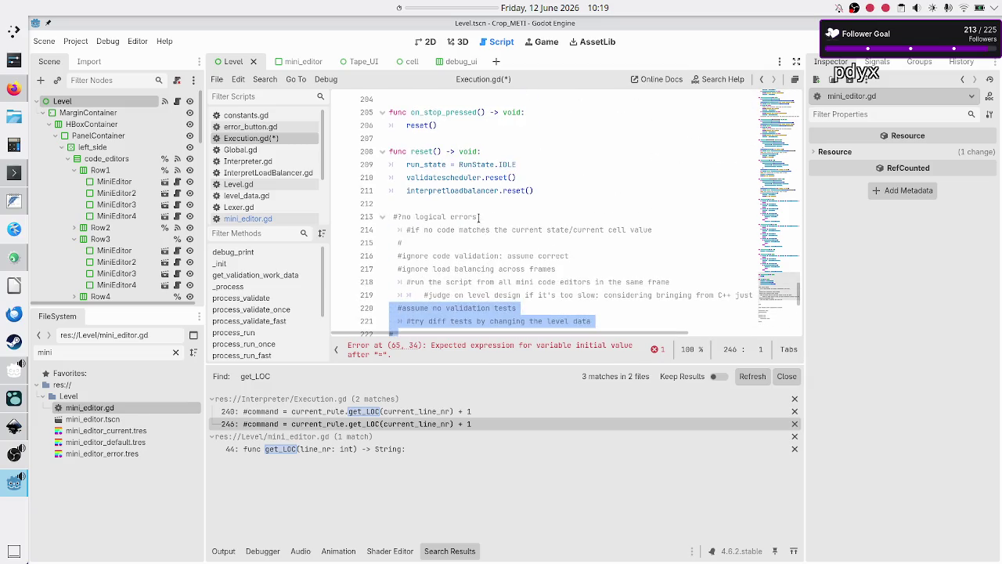
{"action": "left_click", "coordinate": [480, 208]}
{"action": "key", "text": "Down"}
{"action": "key", "text": "shift+Down"}
{"action": "key", "text": "shift+Down"}
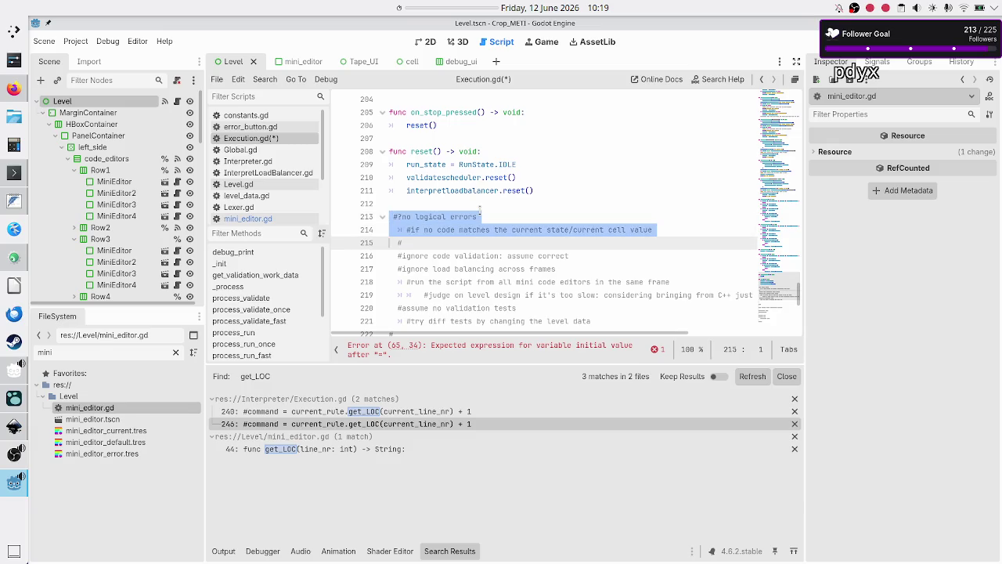
{"action": "key", "text": "shift+Down"}
{"action": "key", "text": "shift+Down"}
{"action": "key", "text": "shift+Down"}
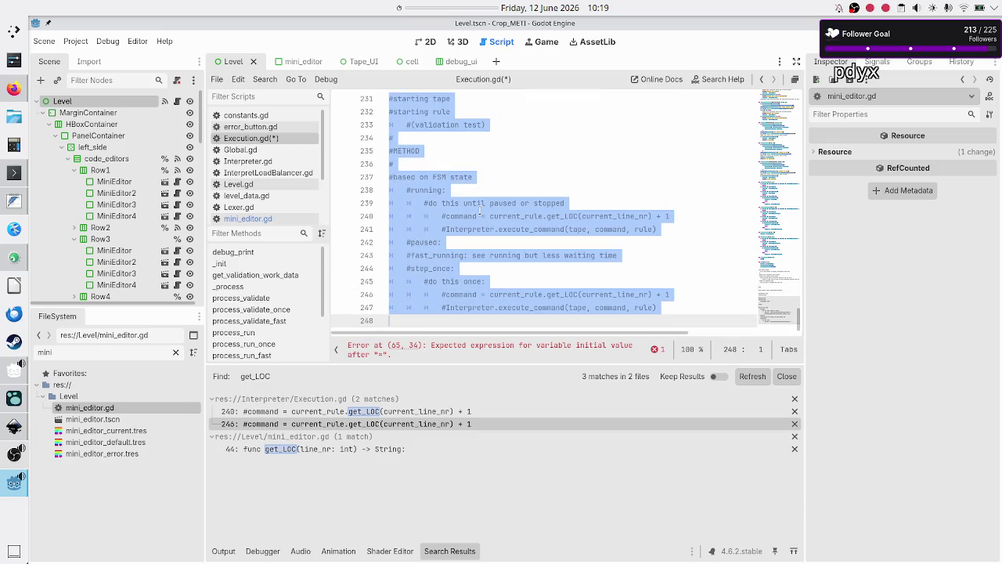
{"action": "key", "text": "Delete"}
Step: Remove the leftover empty last line and save Execution.gd
{"action": "scroll", "coordinate": [479, 188], "scroll_direction": "up", "scroll_amount": 6}
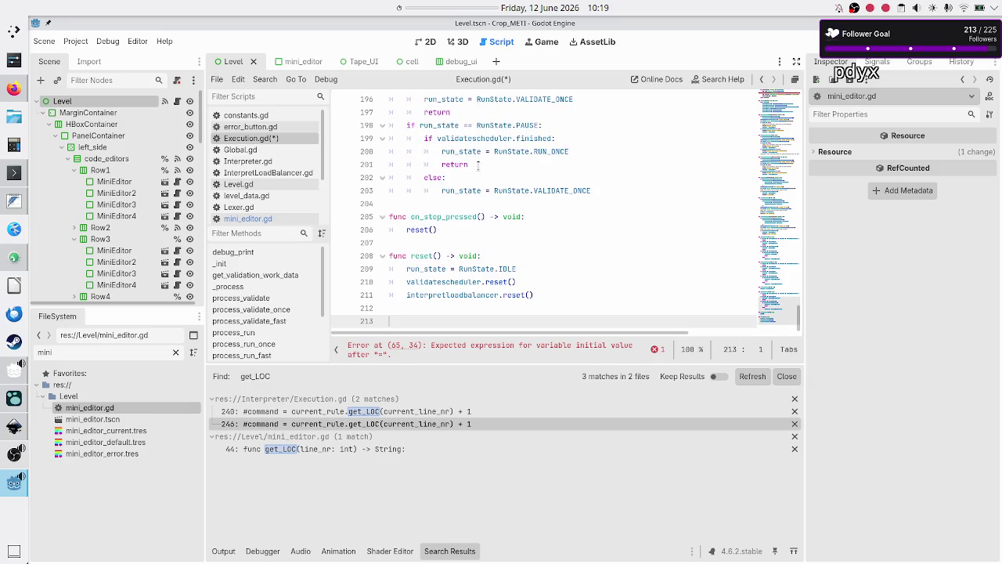
{"action": "key", "text": "BackSpace"}
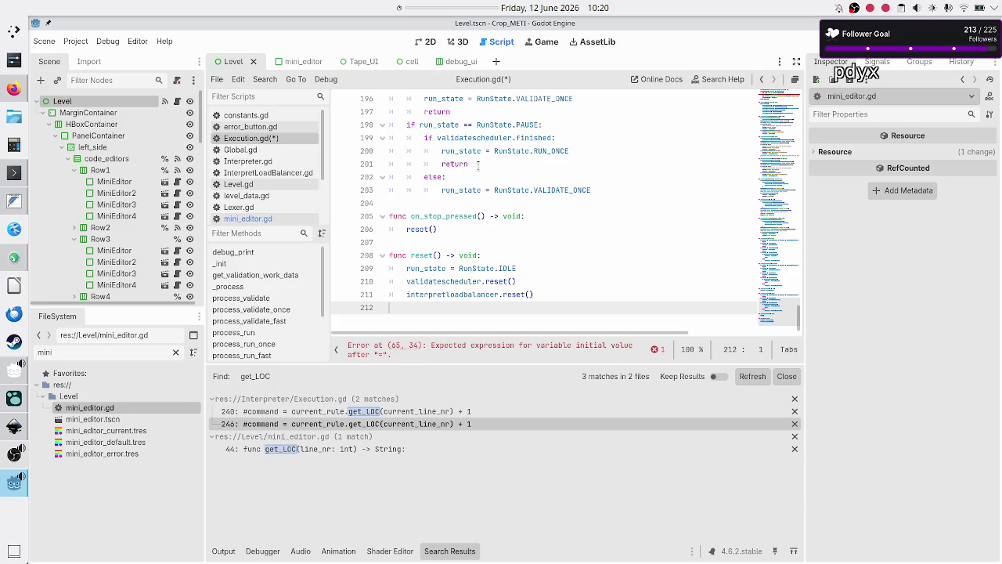
{"action": "key", "text": "ctrl+s"}
{"action": "mouse_move", "coordinate": [474, 268]}
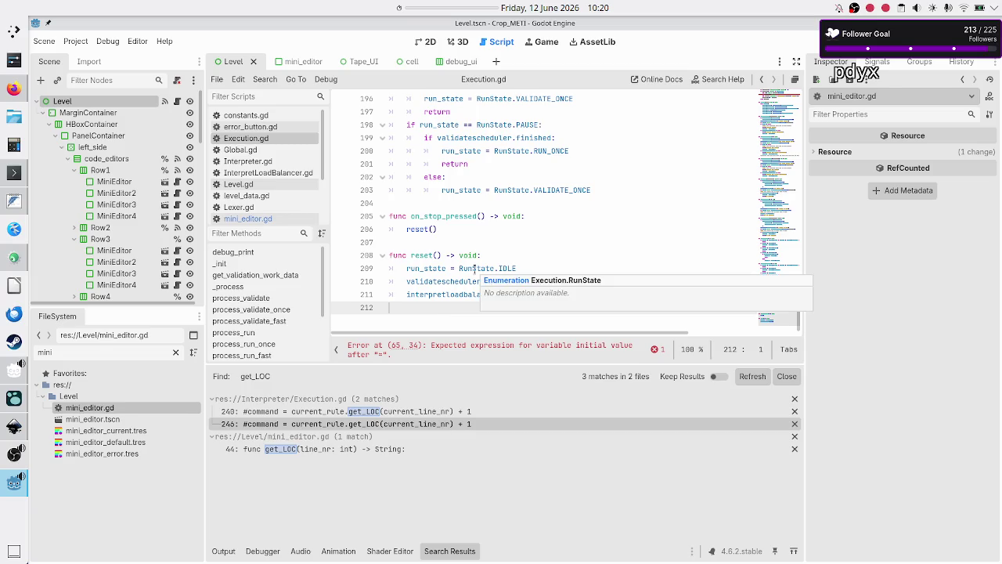
Step: Delete the get_LOC function (lines 44–46) from mini_editor.gd and return to Execution.gd
{"action": "left_click", "coordinate": [252, 218]}
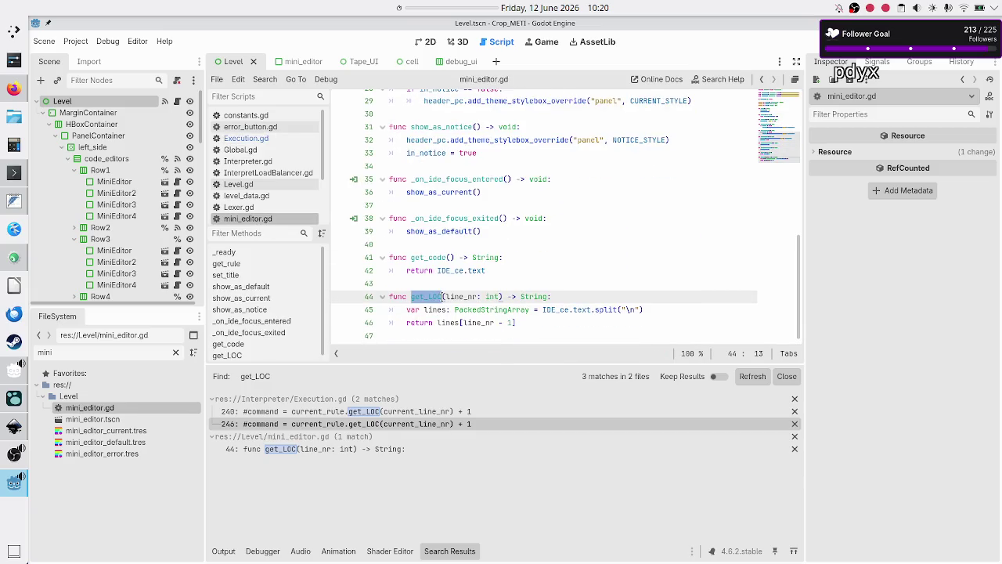
{"action": "key", "text": "Home"}
{"action": "key", "text": "shift+Down"}
{"action": "key", "text": "shift+Down"}
{"action": "key", "text": "shift+Down"}
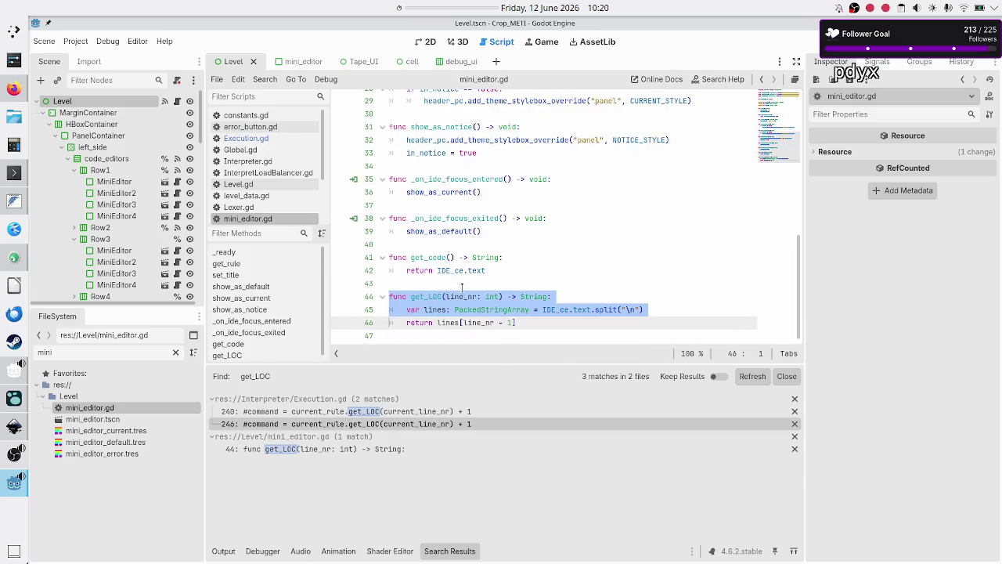
{"action": "key", "text": "Delete"}
{"action": "key", "text": "BackSpace"}
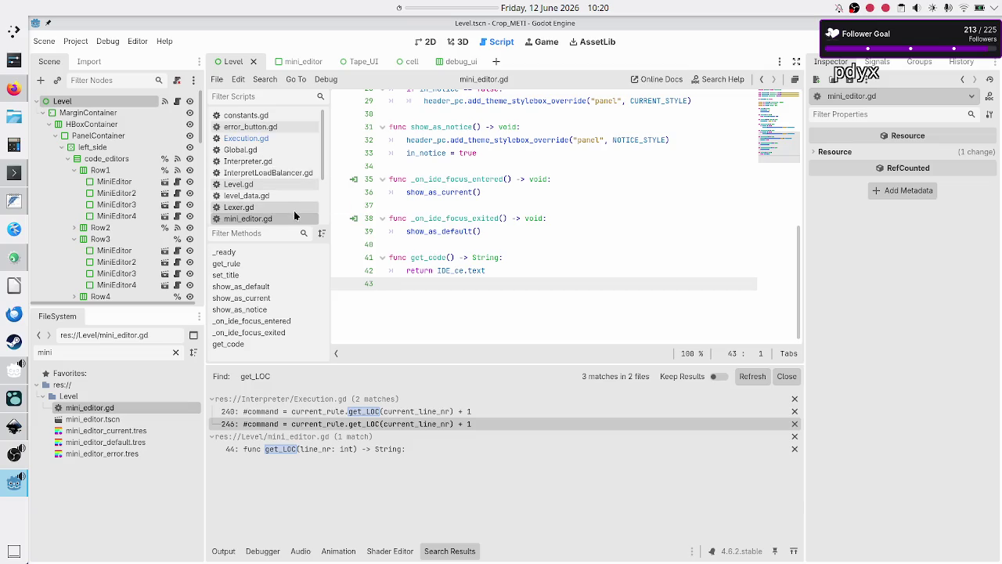
{"action": "key", "text": "alt+Left"}
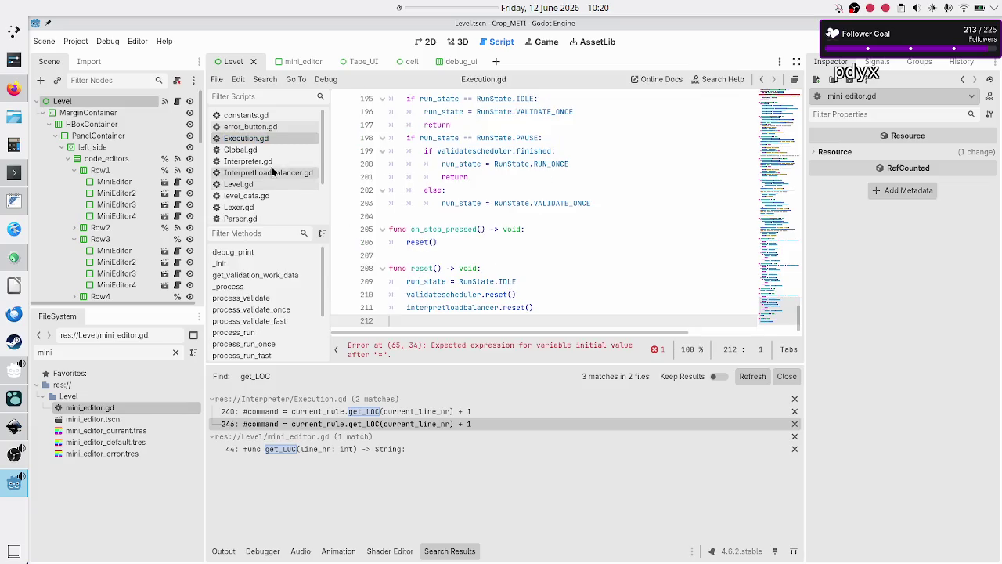
Step: Cut the mini_editor.get_rule() call out of the rule declaration on line 64
{"action": "scroll", "coordinate": [414, 220], "scroll_direction": "up", "scroll_amount": 20}
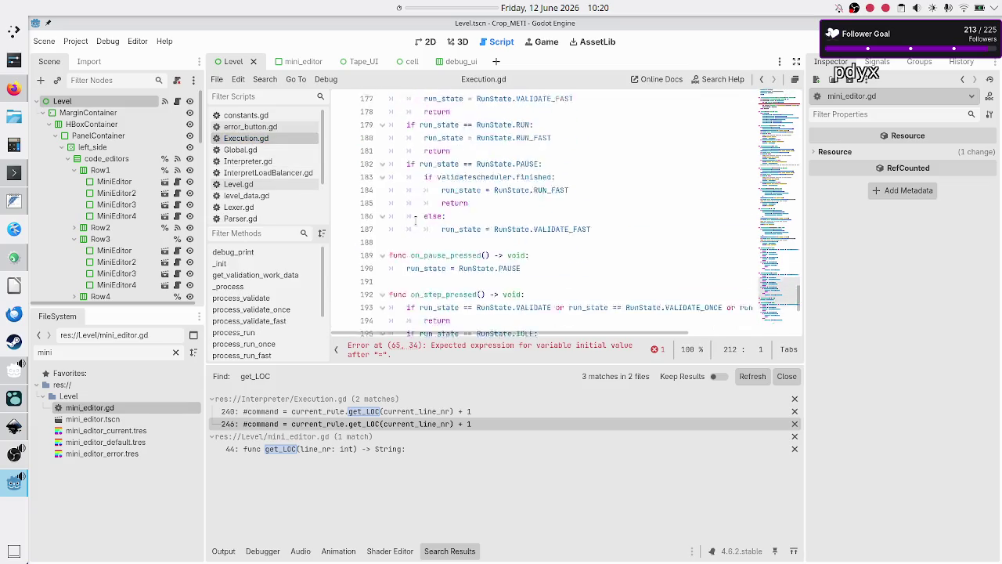
{"action": "scroll", "coordinate": [413, 220], "scroll_direction": "up", "scroll_amount": 12}
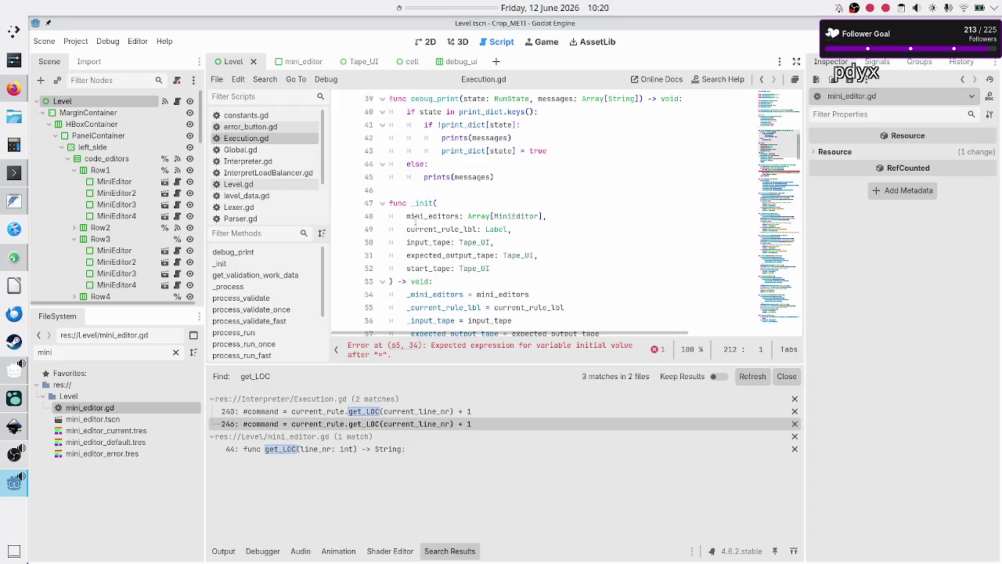
{"action": "scroll", "coordinate": [413, 221], "scroll_direction": "down", "scroll_amount": 3}
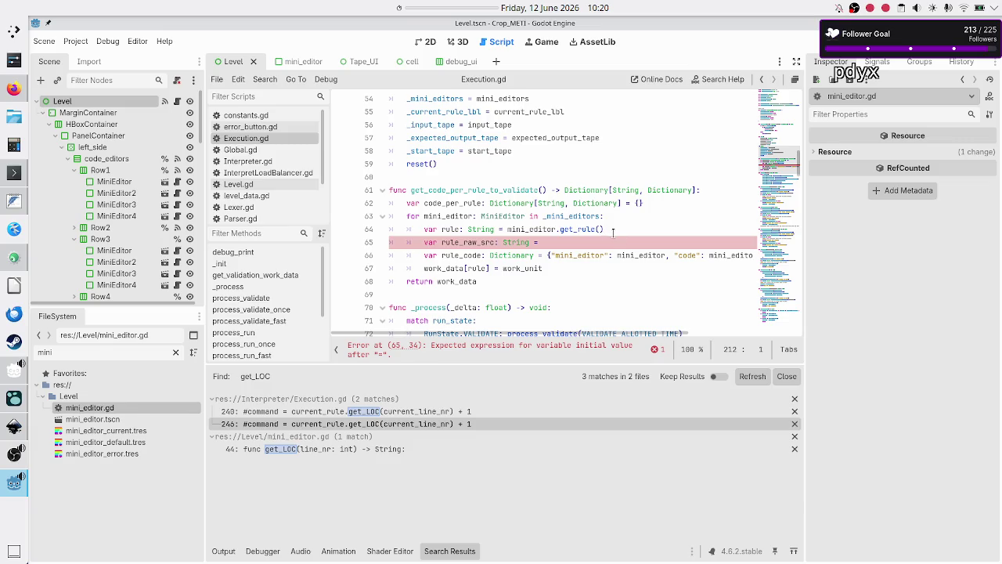
{"action": "left_click", "coordinate": [614, 231]}
{"action": "key", "text": "Home"}
{"action": "key", "text": "Home"}
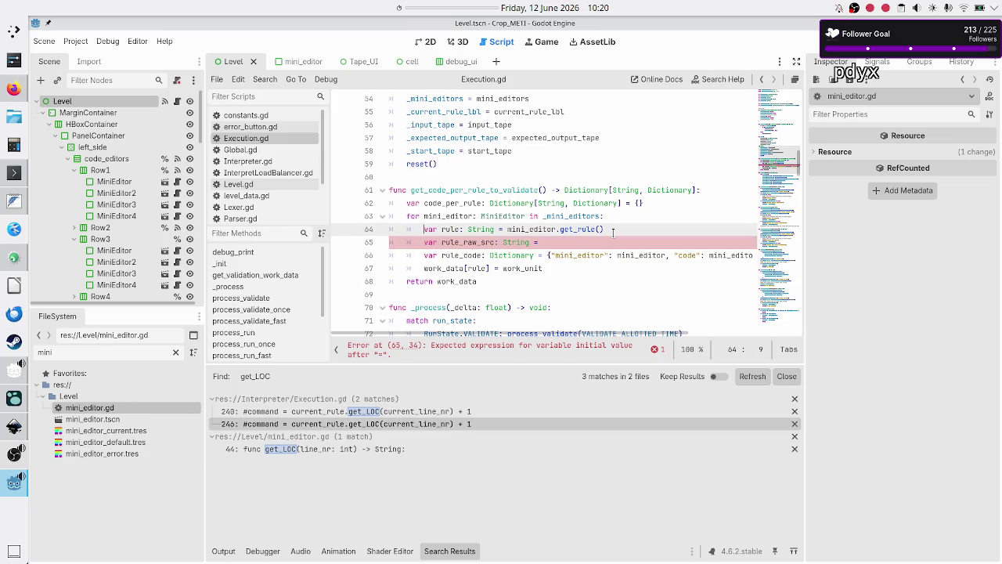
{"action": "key", "text": "shift+Right"}
{"action": "key", "text": "shift+Right"}
{"action": "key", "text": "shift+Right"}
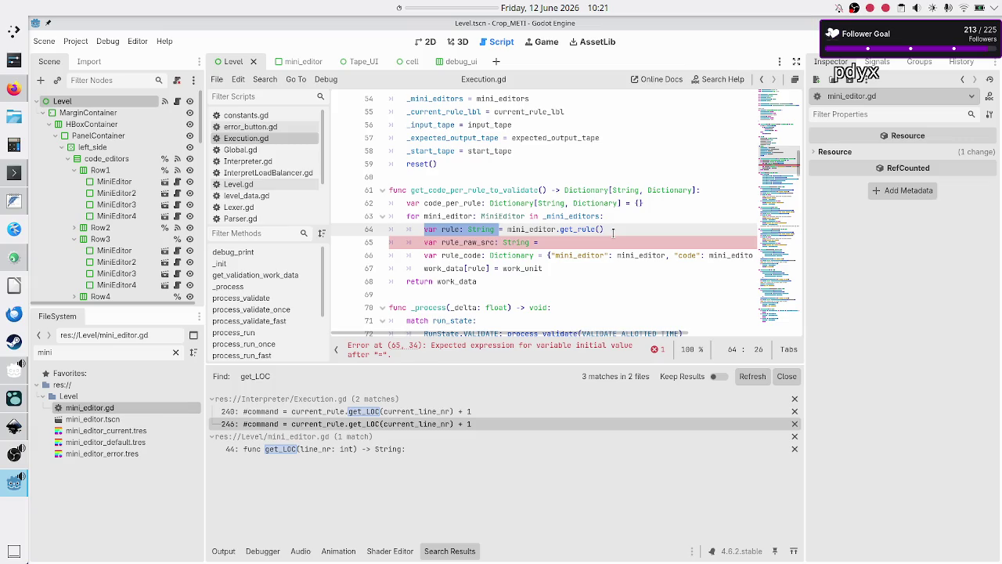
{"action": "key", "text": "Left"}
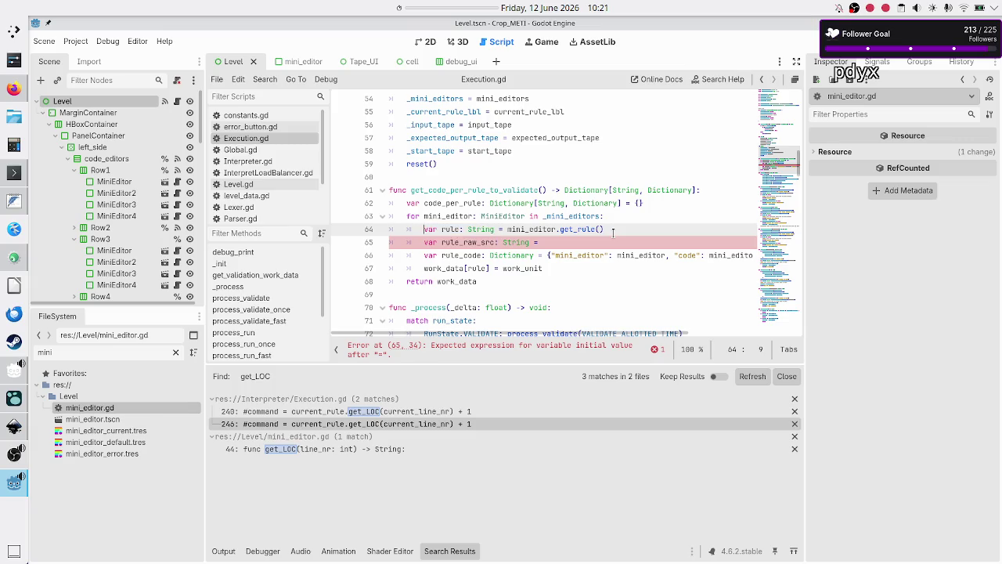
{"action": "key", "text": "shift+Down"}
{"action": "left_click", "coordinate": [613, 232]}
{"action": "key", "text": "shift+Left"}
{"action": "key", "text": "shift+Left"}
{"action": "key", "text": "shift+Left"}
{"action": "key", "text": "ctrl+x"}
Step: Delete lines 64–65, the leftover rule and rule_raw_src declarations
{"action": "key", "text": "Up"}
{"action": "key", "text": "End"}
{"action": "key", "text": "Down"}
{"action": "key", "text": "Home"}
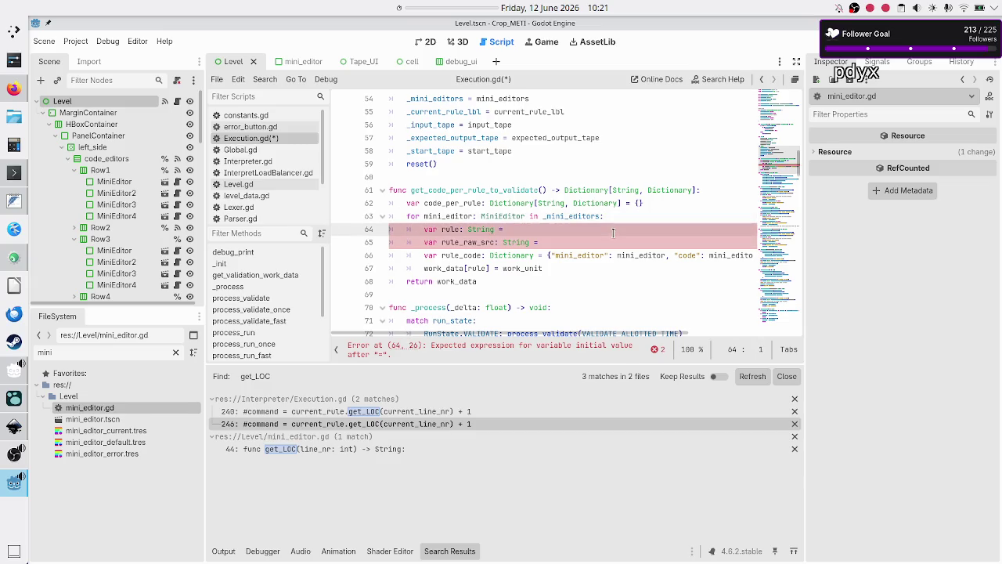
{"action": "key", "text": "shift+Down"}
{"action": "key", "text": "shift+End"}
{"action": "key", "text": "BackSpace"}
{"action": "key", "text": "BackSpace"}
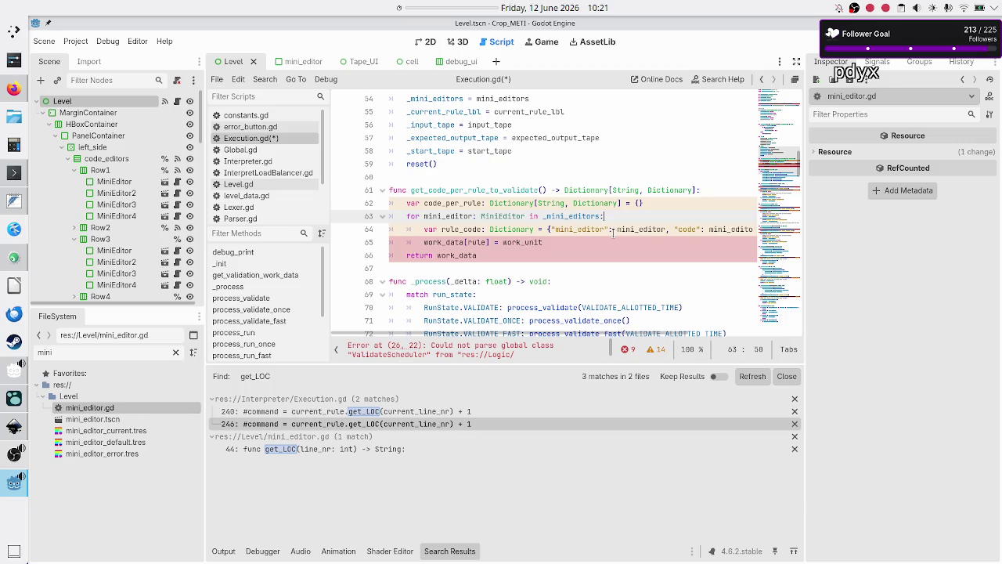
Step: On line 65, replace the work_data assignment target with code_per_rule[rule]
{"action": "key", "text": "Down"}
{"action": "key", "text": "Home"}
{"action": "key", "text": "ctrl+Right"}
{"action": "key", "text": "ctrl+Right"}
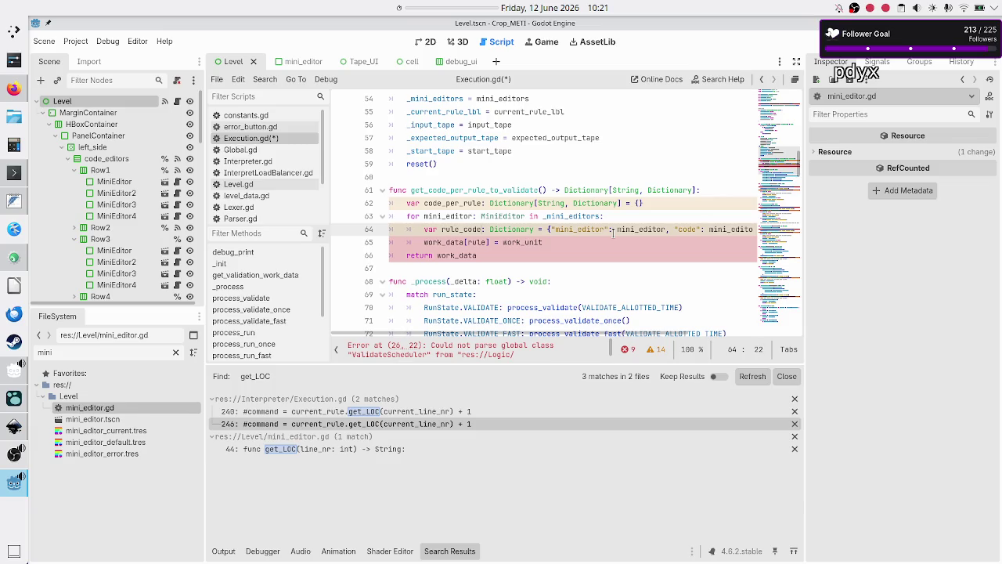
{"action": "key", "text": "Right"}
{"action": "key", "text": "Right"}
{"action": "key", "text": "Right"}
{"action": "key", "text": "ctrl+Right"}
{"action": "key", "text": "Right"}
{"action": "key", "text": "Down"}
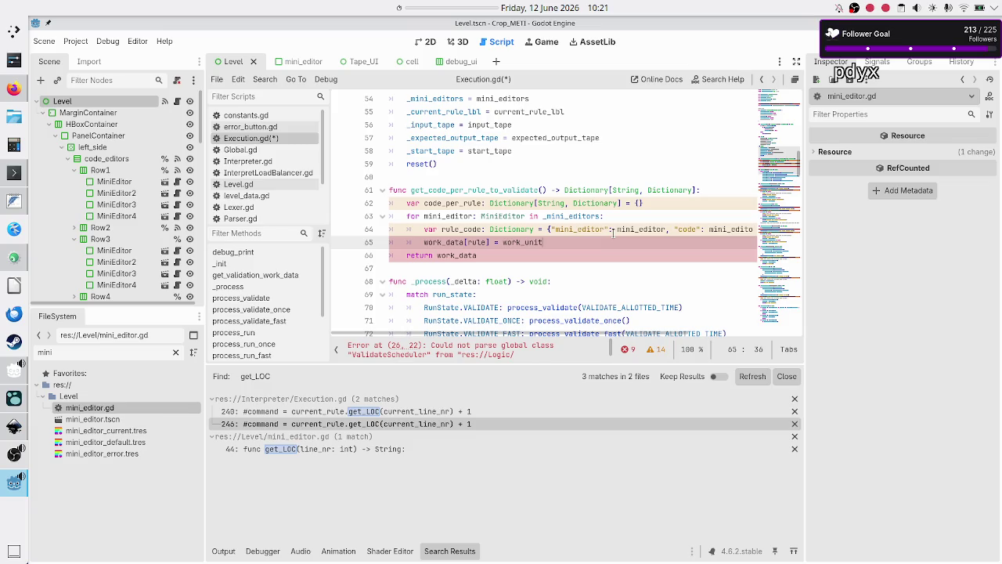
{"action": "key", "text": "ctrl+Left"}
{"action": "key", "text": "ctrl+Left"}
{"action": "key", "text": "ctrl+Left"}
{"action": "key", "text": "BackSpace"}
{"action": "key", "text": "BackSpace"}
{"action": "key", "text": "BackSpace"}
{"action": "type", "text": "code_per"}
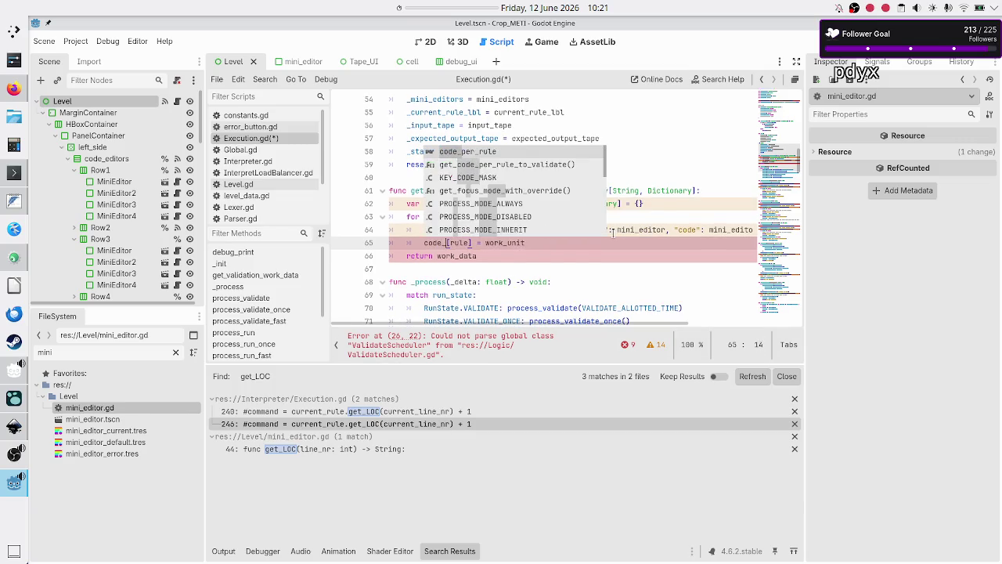
{"action": "type", "text": "_rule"}
{"action": "key", "text": "Right"}
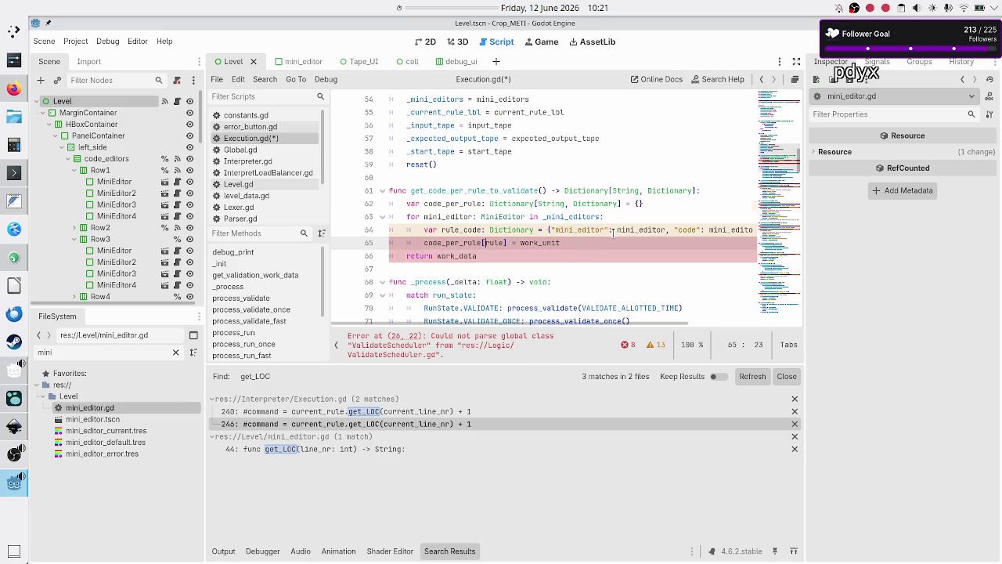
Step: Replace work_unit with rule_code so line 65 reads code_per_rule[rule] = rule_code
{"action": "key", "text": "Right"}
{"action": "key", "text": "Right"}
{"action": "key", "text": "BackSpace"}
{"action": "key", "text": "BackSpace"}
{"action": "key", "text": "BackSpace"}
{"action": "type", "text": "rule_"}
{"action": "type", "text": "code"}
{"action": "key", "text": "Home"}
{"action": "key", "text": "Home"}
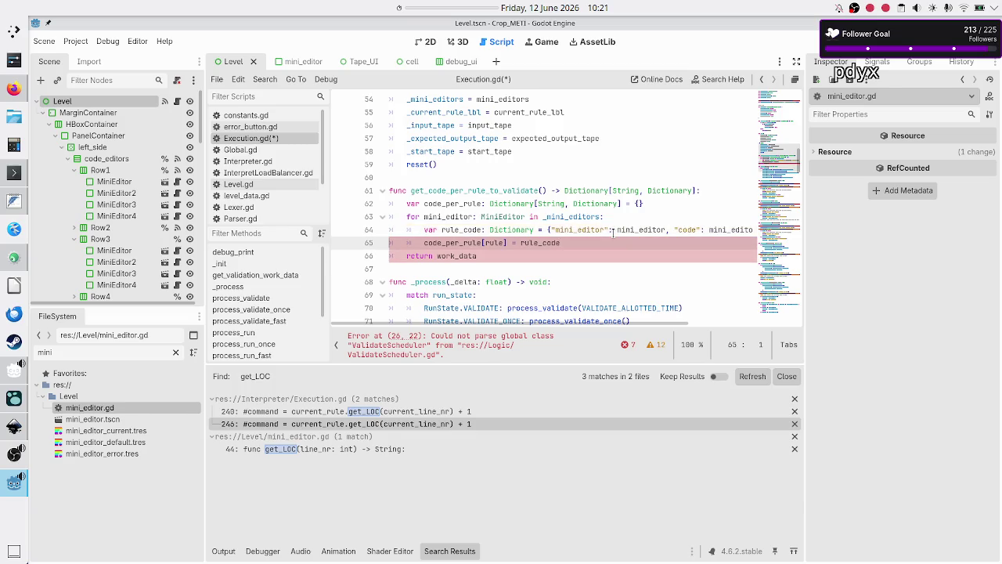
{"action": "key", "text": "shift+End"}
{"action": "key", "text": "Left"}
{"action": "key", "text": "Down"}
{"action": "key", "text": "Up"}
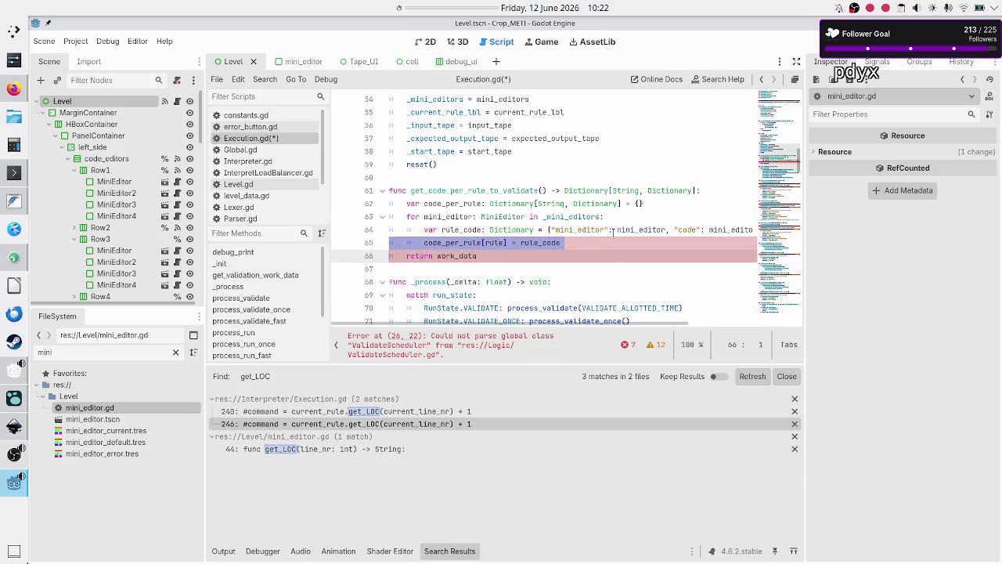
{"action": "key", "text": "Down"}
{"action": "key", "text": "End"}
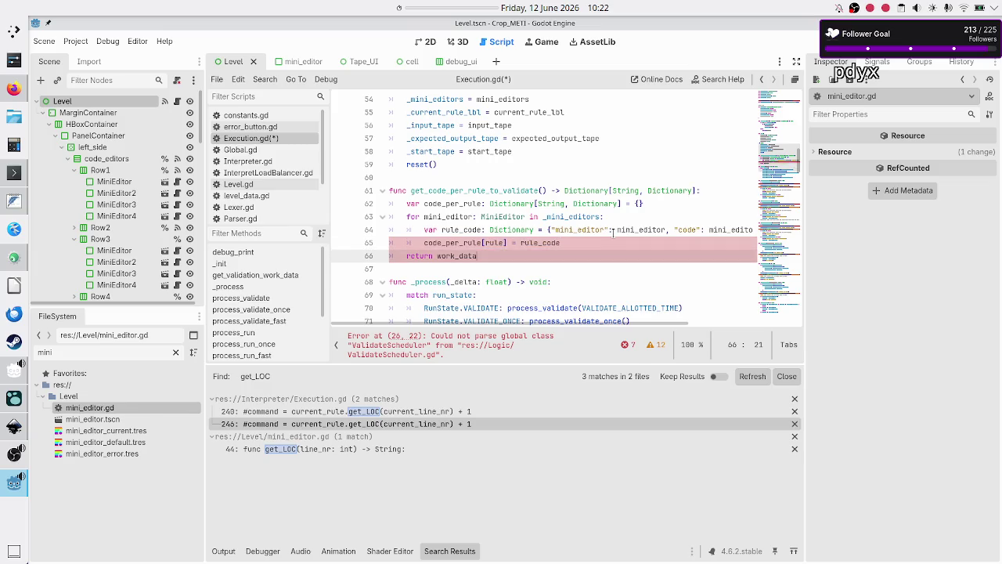
Step: Make the function return code_per_rule instead of work_data
{"action": "key", "text": "ctrl+BackSpace"}
{"action": "type", "text": "code_"}
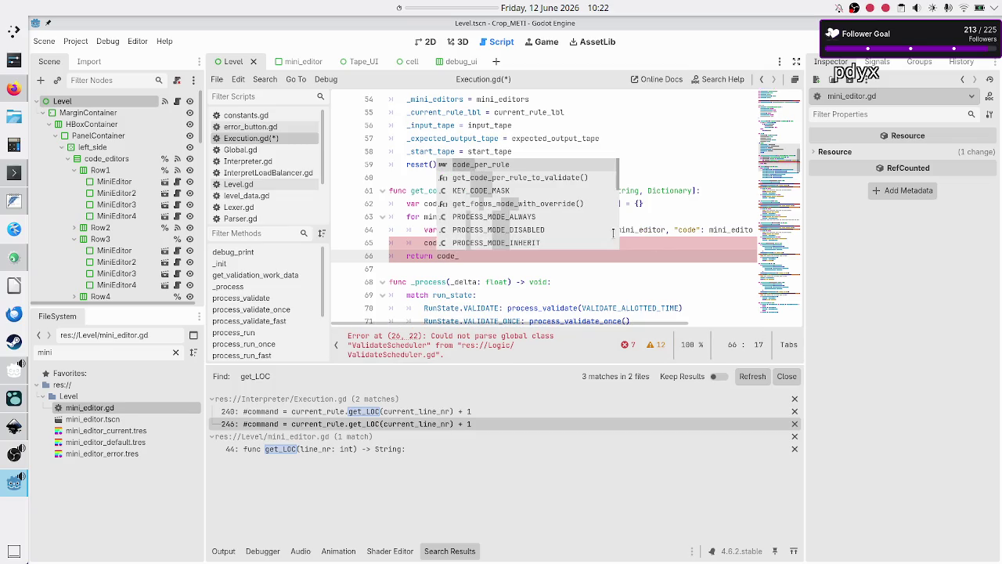
{"action": "key", "text": "Return"}
{"action": "key", "text": "Down"}
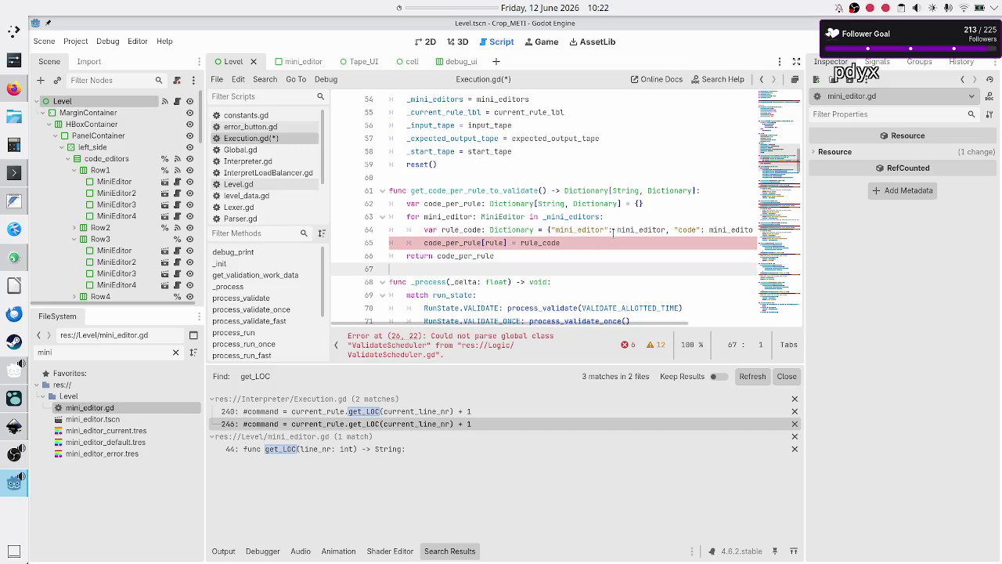
{"action": "key", "text": "Up"}
{"action": "key", "text": "Up"}
{"action": "key", "text": "Home"}
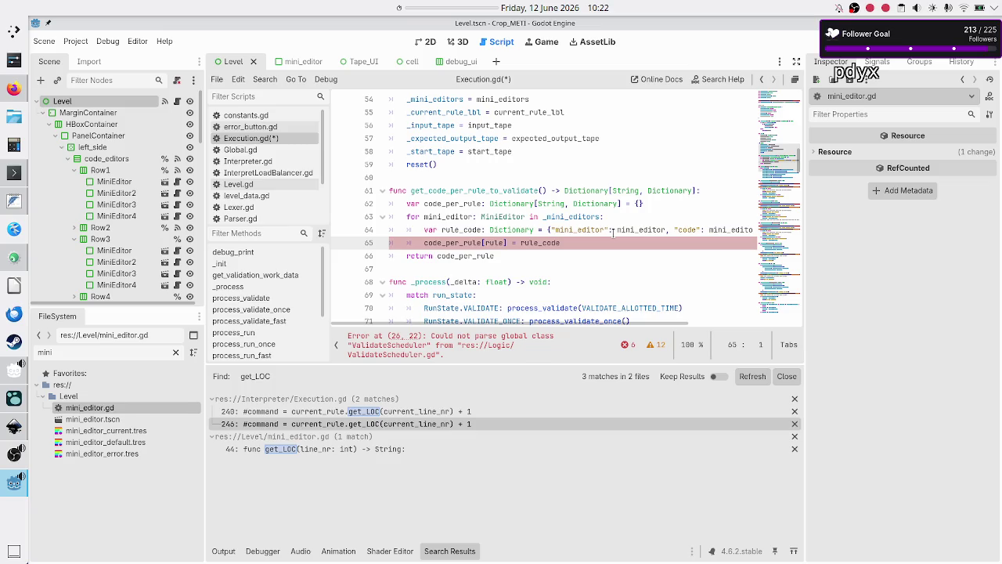
Step: Break line 64's rule_code dictionary after the opening brace so its entries sit on their own line
{"action": "key", "text": "Up"}
{"action": "key", "text": "shift+Down"}
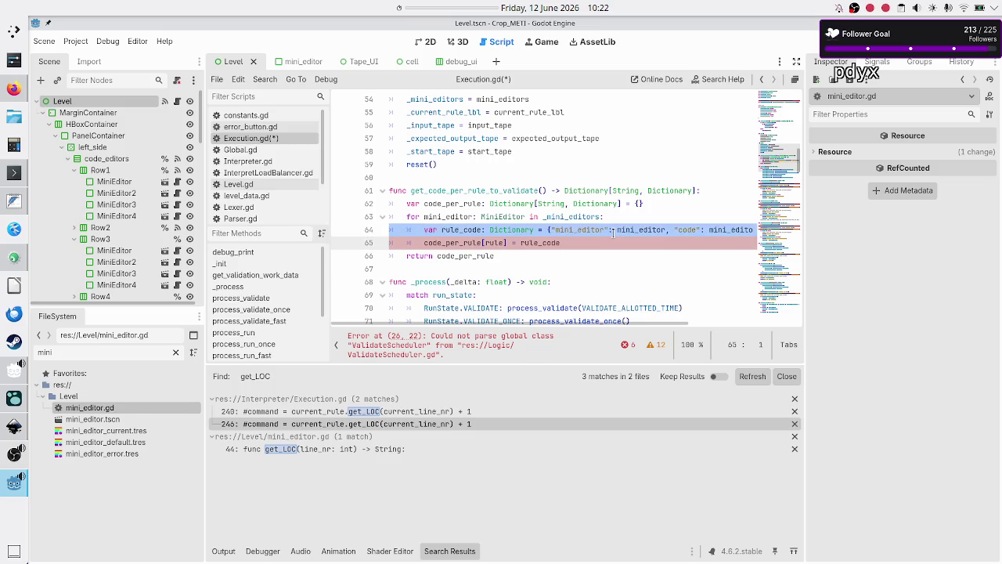
{"action": "key", "text": "Up"}
{"action": "key", "text": "Up"}
{"action": "key", "text": "Up"}
{"action": "key", "text": "Down"}
{"action": "key", "text": "Down"}
{"action": "key", "text": "Down"}
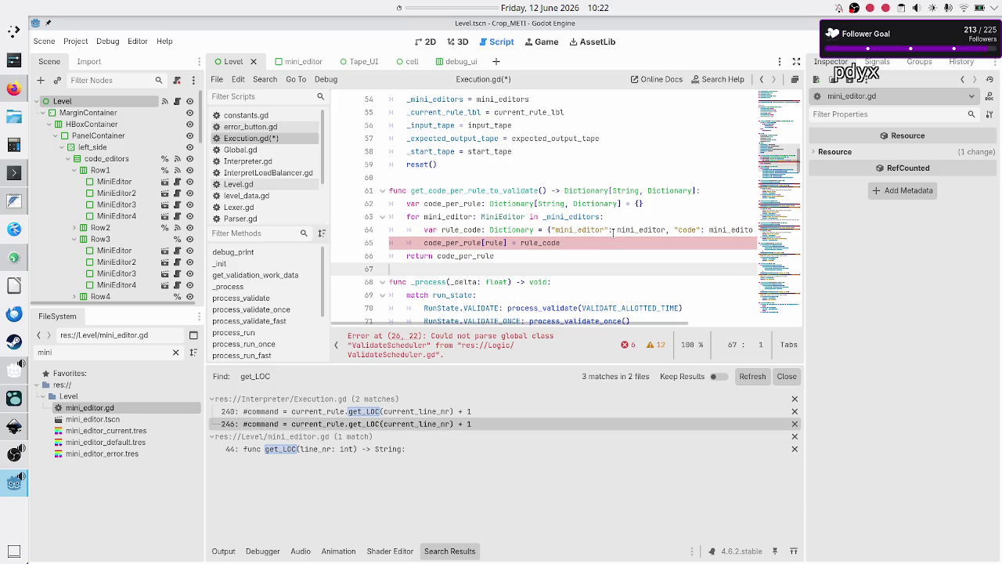
{"action": "key", "text": "Left"}
{"action": "key", "text": "shift+Left"}
{"action": "key", "text": "shift+Left"}
{"action": "key", "text": "shift+Left"}
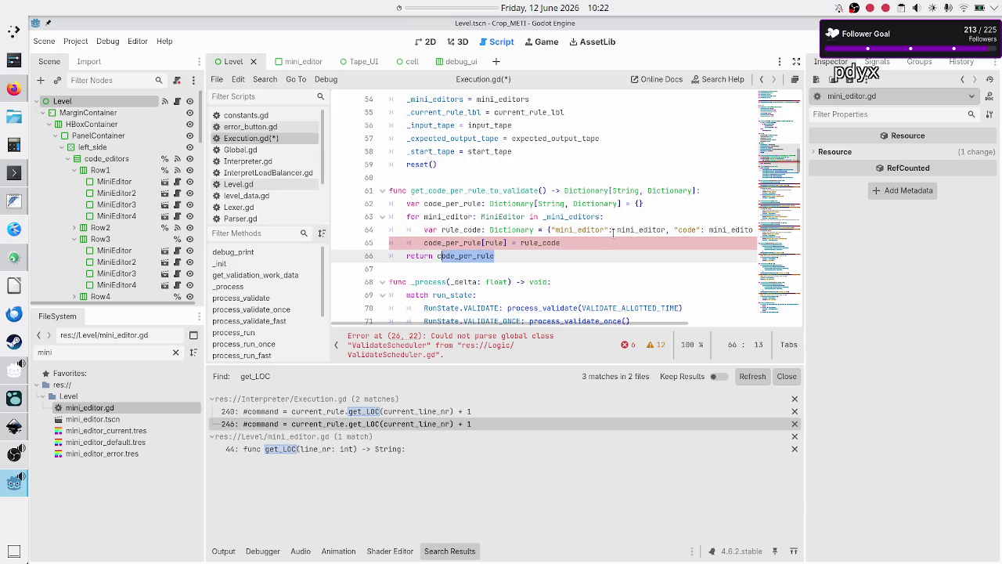
{"action": "key", "text": "Down"}
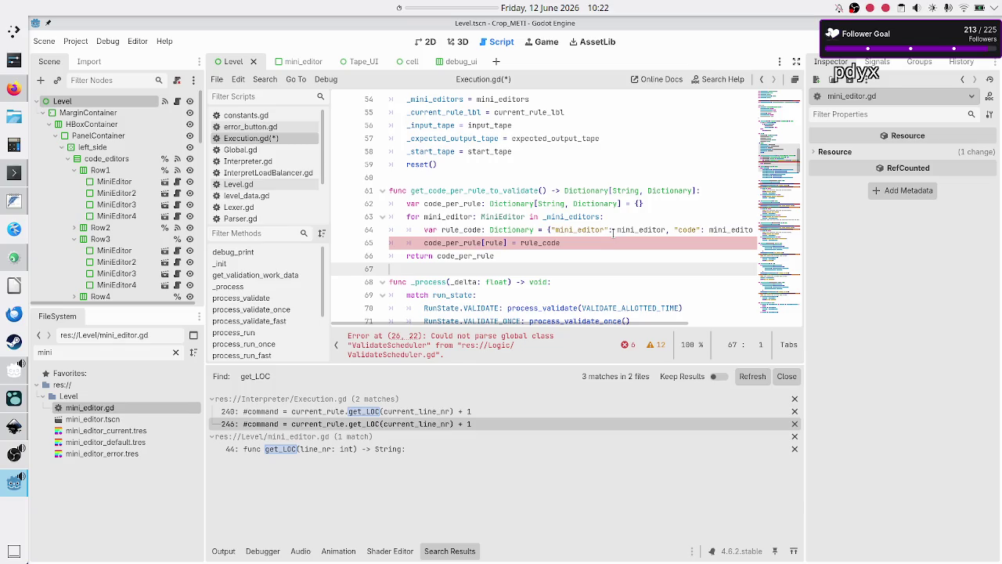
{"action": "key", "text": "Up"}
{"action": "key", "text": "Up"}
{"action": "key", "text": "Up"}
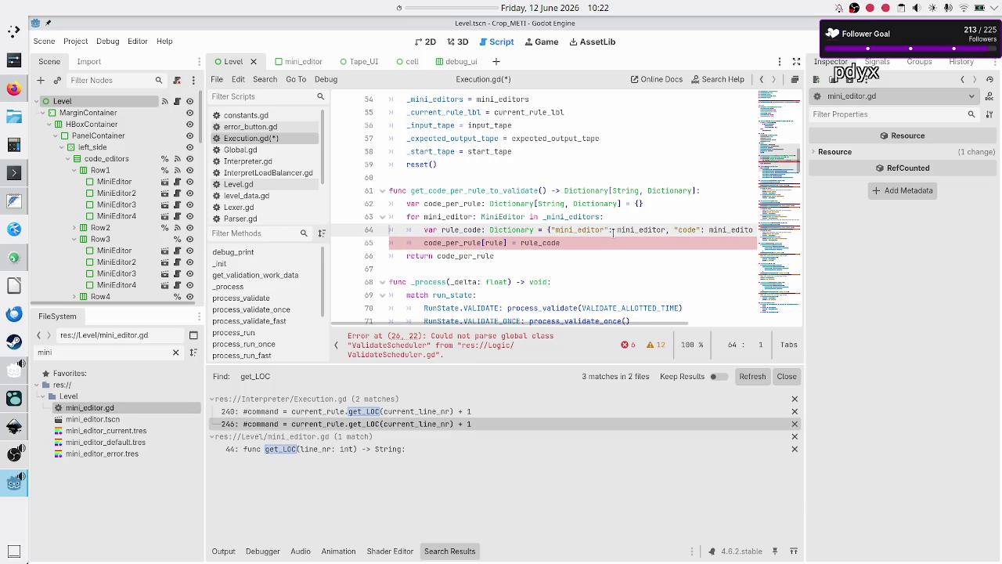
{"action": "key", "text": "Down"}
{"action": "key", "text": "Down"}
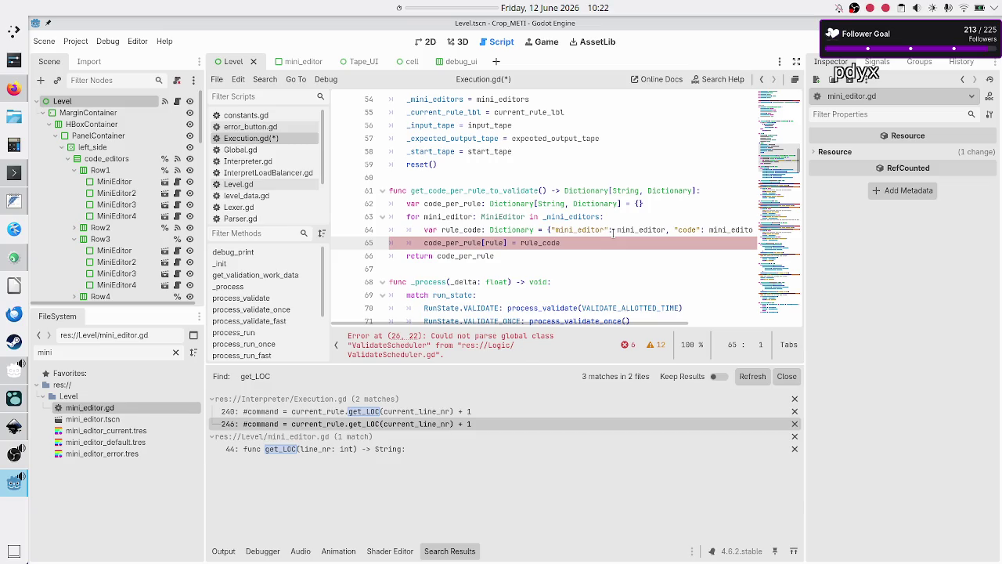
{"action": "key", "text": "Up"}
{"action": "key", "text": "Down"}
{"action": "key", "text": "Down"}
{"action": "key", "text": "Up"}
{"action": "key", "text": "Up"}
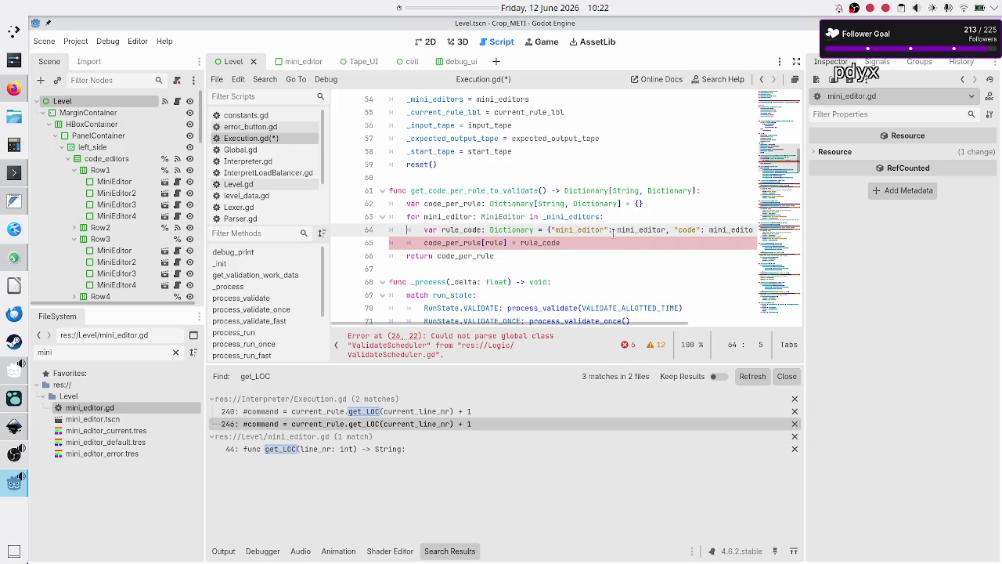
{"action": "key", "text": "Right"}
{"action": "key", "text": "Right"}
{"action": "key", "text": "Right"}
{"action": "key", "text": "Return"}
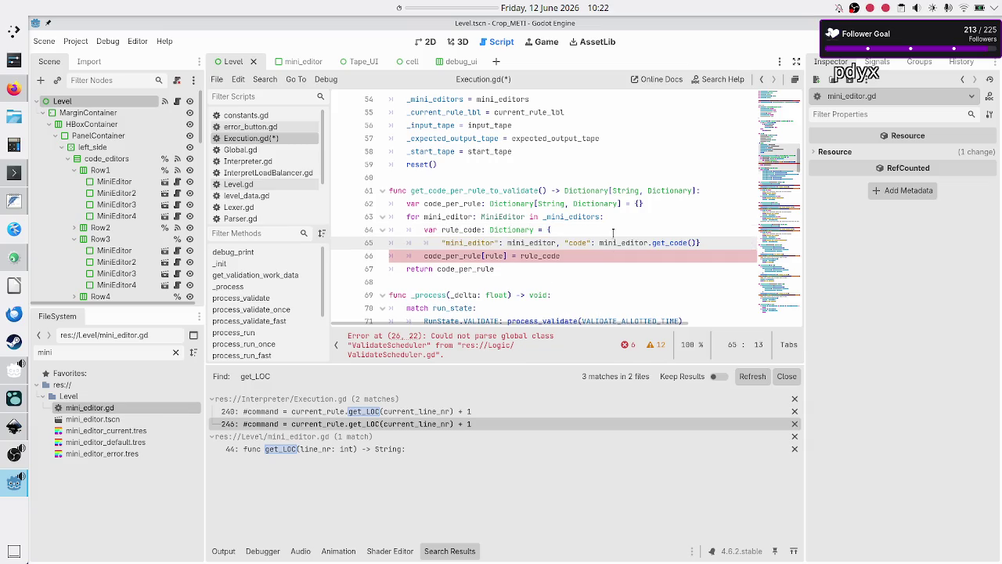
Step: Key the code_per_rule assignment by mini_editor.get_rule() instead of rule
{"action": "key", "text": "Right"}
{"action": "key", "text": "Right"}
{"action": "key", "text": "Right"}
{"action": "key", "text": "Down"}
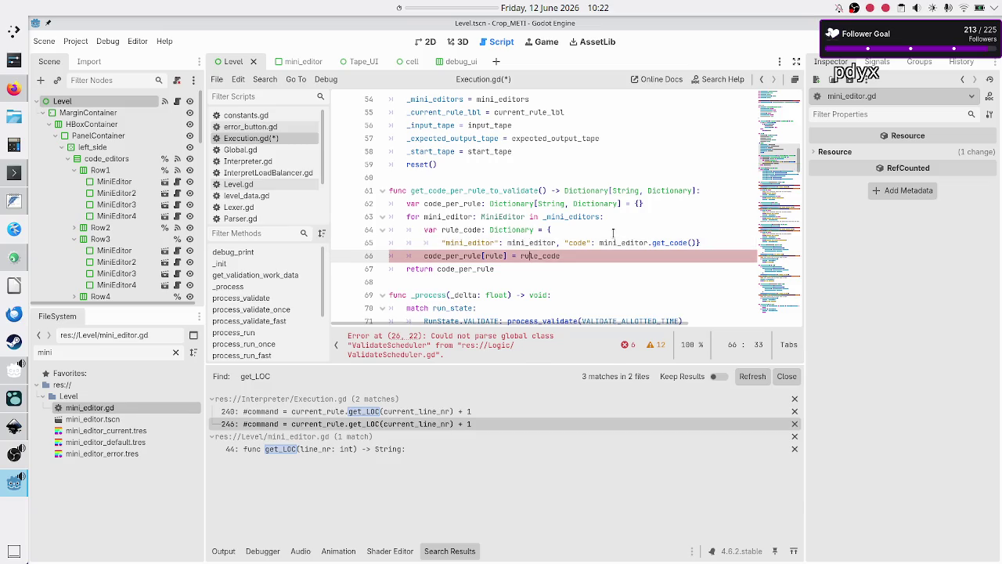
{"action": "key", "text": "Left"}
{"action": "key", "text": "Left"}
{"action": "key", "text": "Left"}
{"action": "key", "text": "ctrl+shift+Left"}
{"action": "type", "text": "mini_editor.get_rule()"}
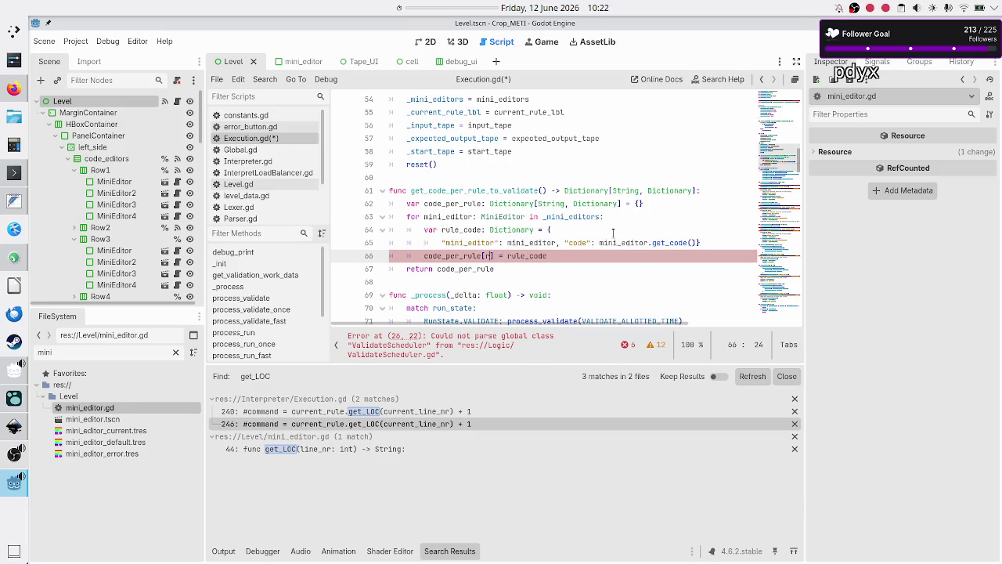
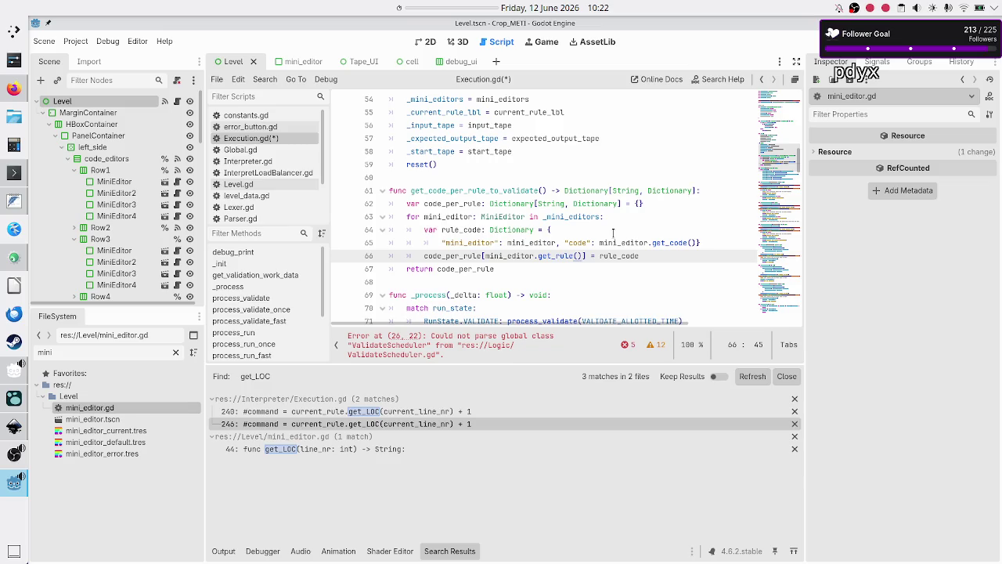
Step: Rename the code_per_rule dictionary declaration in Execution.gd to code_per_editor
{"action": "key", "text": "Up"}
{"action": "key", "text": "Up"}
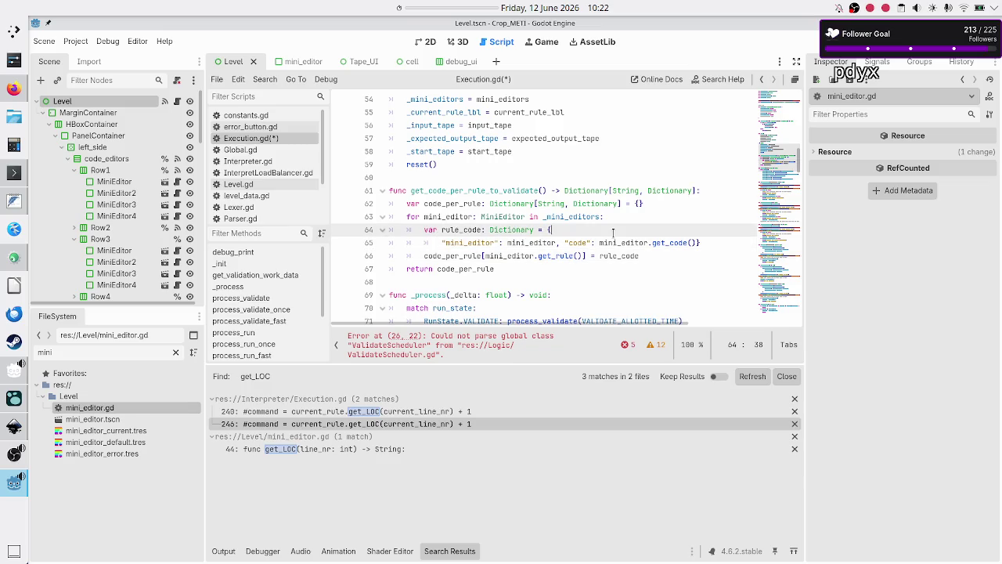
{"action": "key", "text": "Down"}
{"action": "key", "text": "Home"}
{"action": "key", "text": "Home"}
{"action": "key", "text": "Right"}
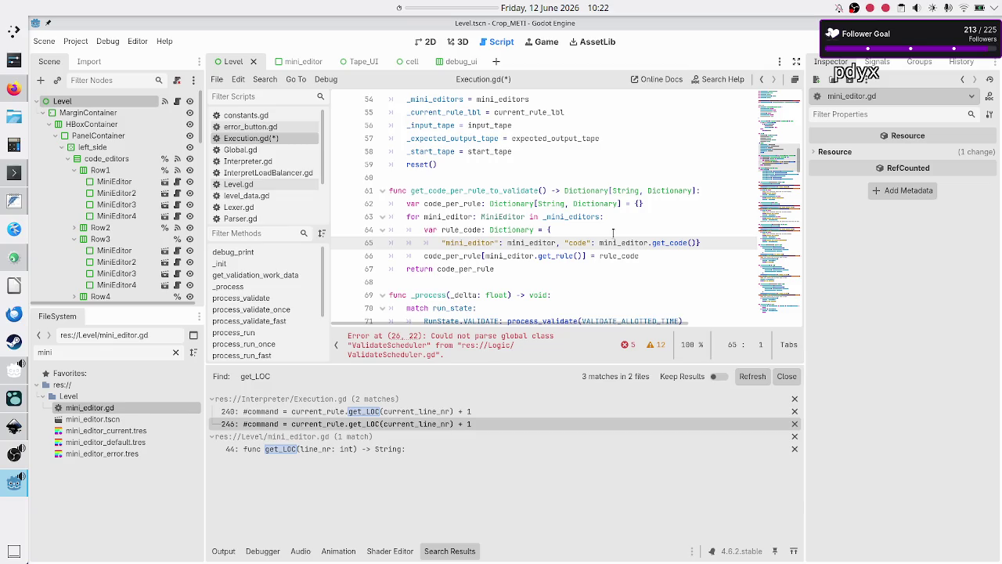
{"action": "key", "text": "Up"}
{"action": "key", "text": "Up"}
{"action": "key", "text": "Up"}
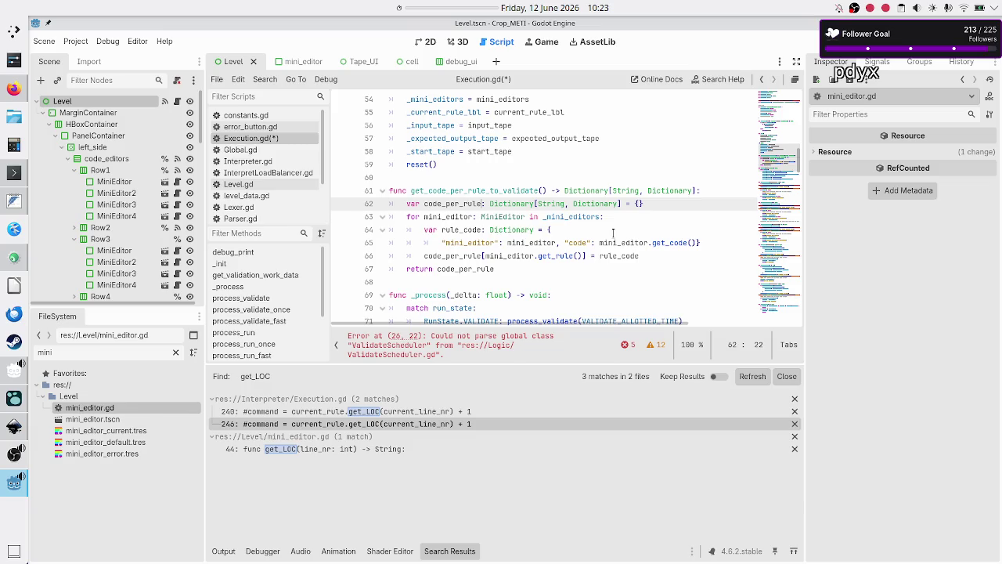
{"action": "key", "text": "BackSpace"}
{"action": "key", "text": "BackSpace"}
{"action": "key", "text": "BackSpace"}
{"action": "type", "text": "editor"}
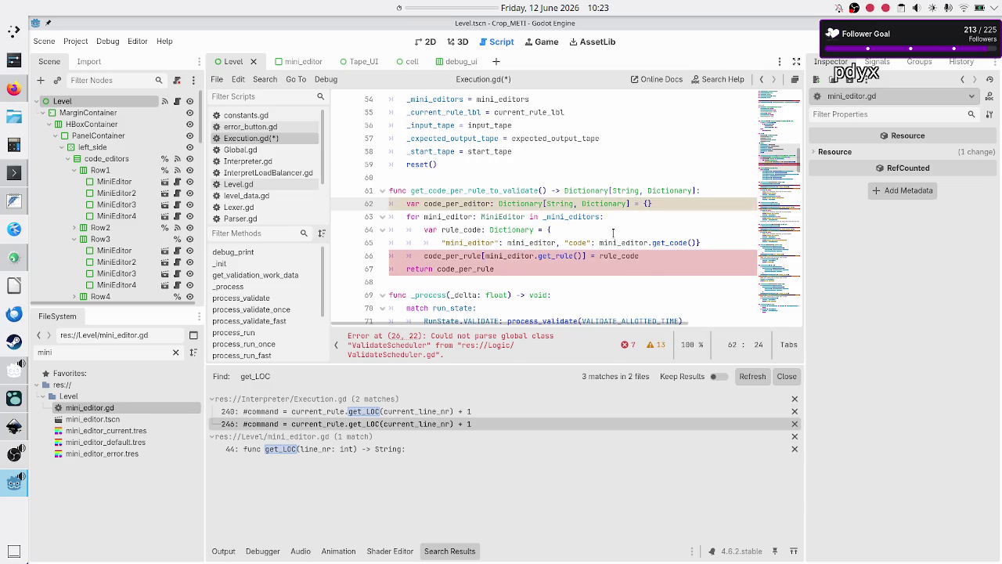
Step: Rename rule_code to editor_code and move the dictionary's closing brace onto its own line
{"action": "key", "text": "Down"}
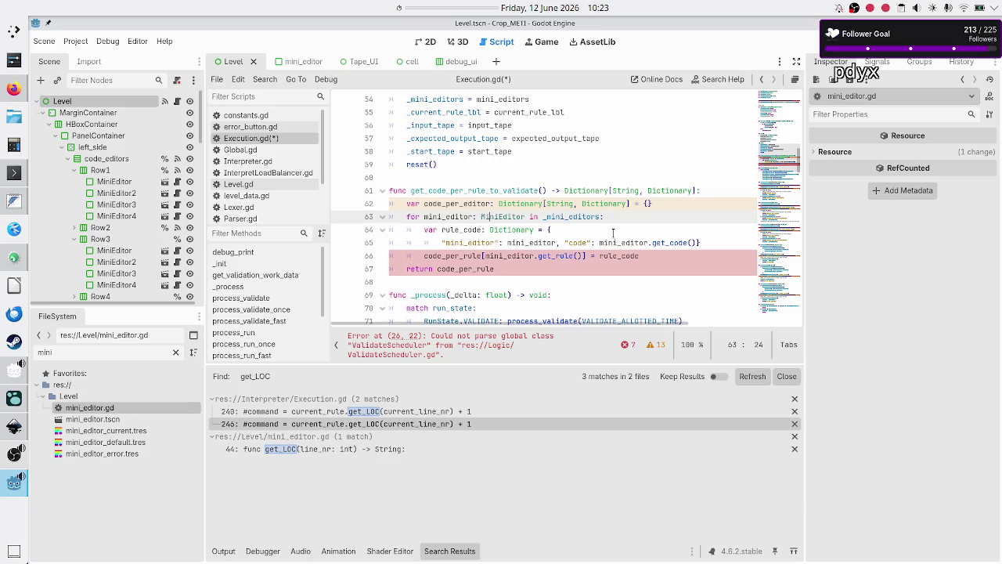
{"action": "key", "text": "Down"}
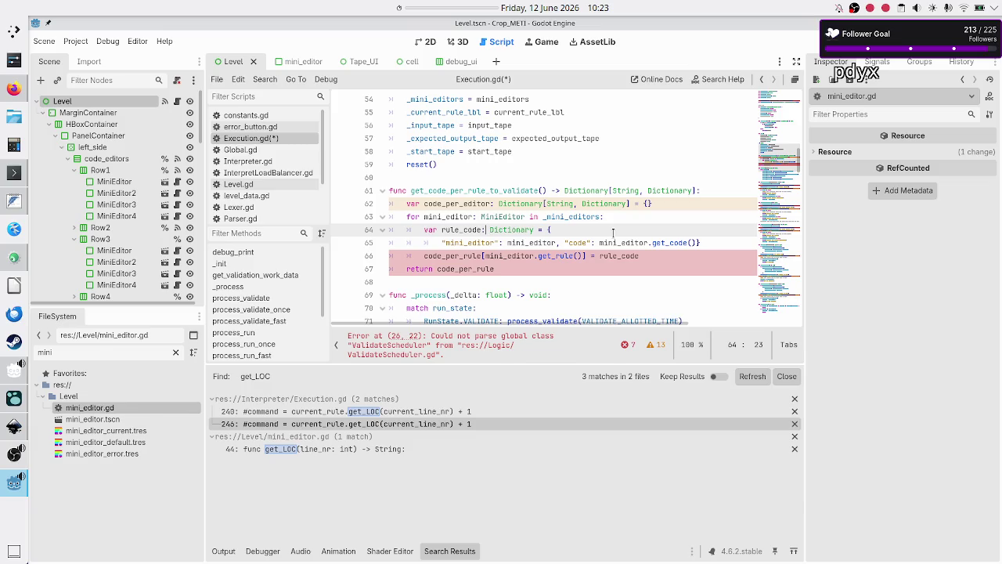
{"action": "key", "text": "BackSpace"}
{"action": "key", "text": "BackSpace"}
{"action": "key", "text": "BackSpace"}
{"action": "type", "text": "editor"}
{"action": "key", "text": "Up"}
{"action": "key", "text": "Down"}
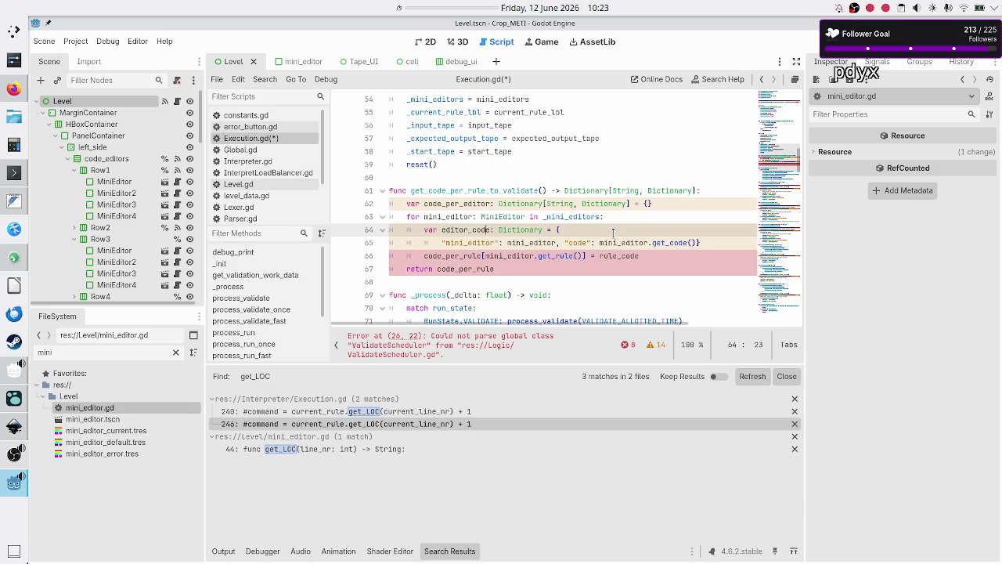
{"action": "key", "text": "Down"}
{"action": "key", "text": "Right"}
{"action": "key", "text": "Right"}
{"action": "key", "text": "Right"}
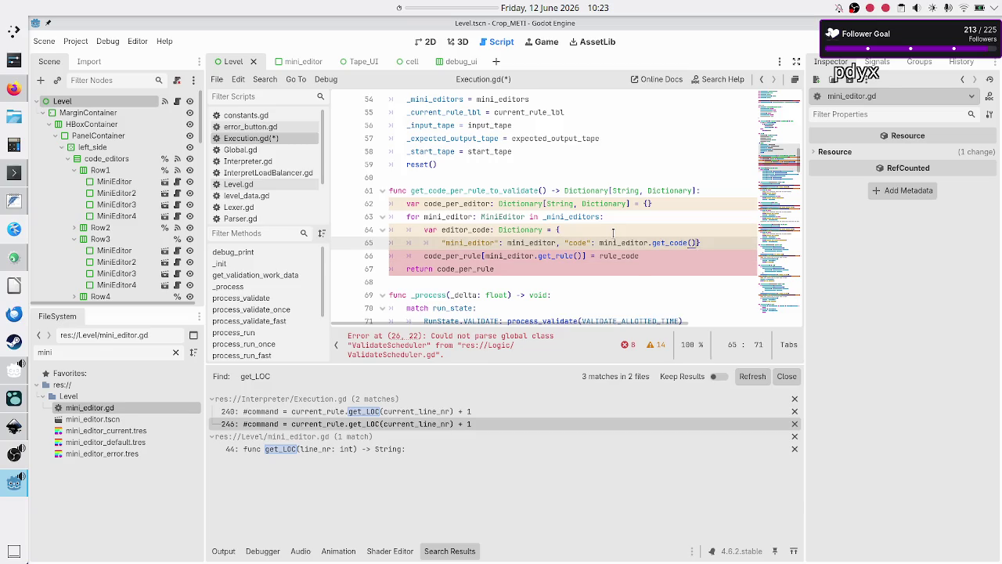
{"action": "key", "text": "Return"}
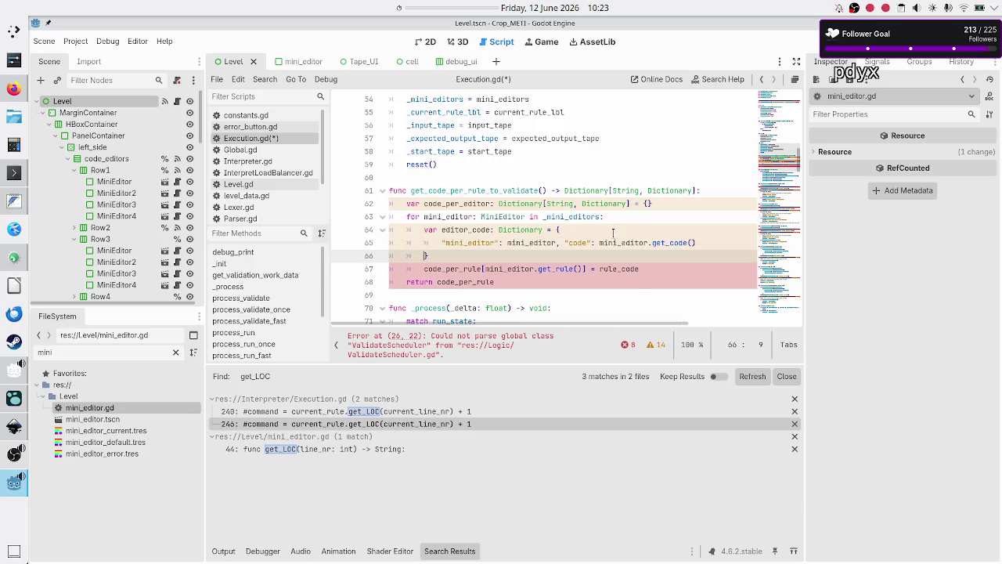
Step: On line 67, store editor_code into code_per_editor keyed by get_rule()
{"action": "key", "text": "Down"}
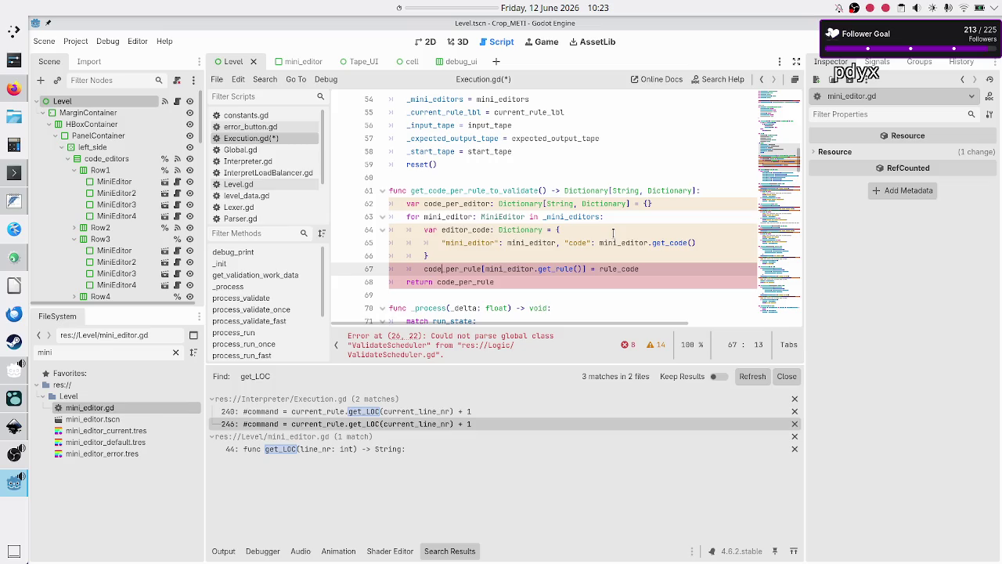
{"action": "key", "text": "BackSpace"}
{"action": "key", "text": "BackSpace"}
{"action": "key", "text": "BackSpace"}
{"action": "type", "text": "editor"}
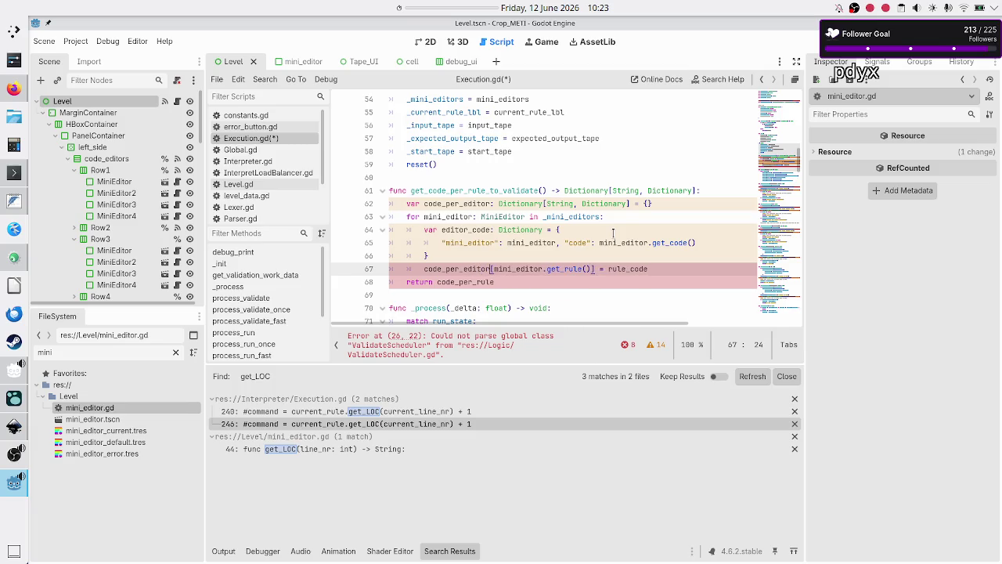
{"action": "key", "text": "Right"}
{"action": "key", "text": "Right"}
{"action": "key", "text": "Right"}
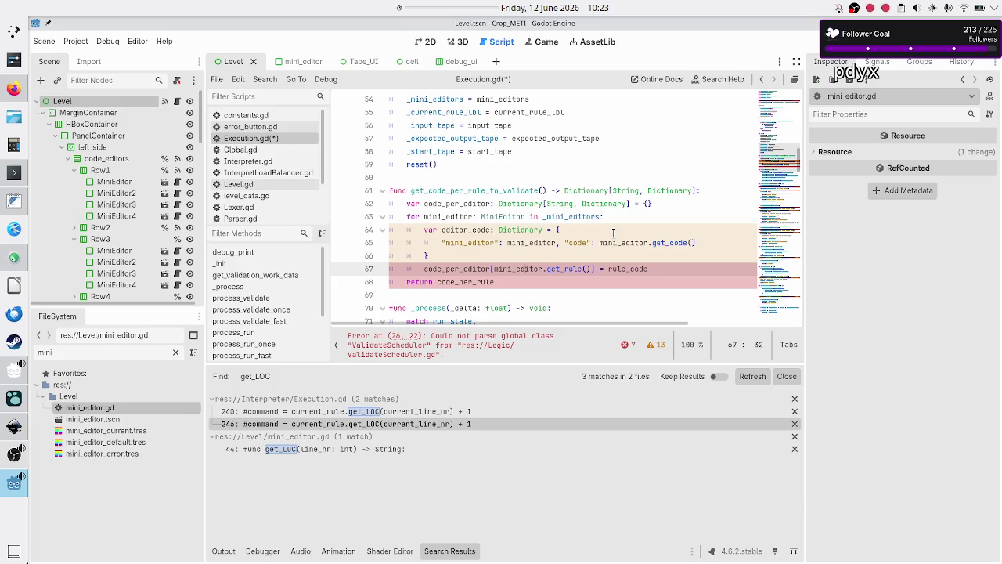
{"action": "key", "text": "Right"}
{"action": "key", "text": "Right"}
{"action": "key", "text": "Right"}
{"action": "key", "text": "Right"}
{"action": "key", "text": "Right"}
{"action": "key", "text": "Right"}
{"action": "key", "text": "BackSpace"}
Step: Make the function return code_per_editor and save Execution.gd
{"action": "key", "text": "BackSpace"}
{"action": "key", "text": "BackSpace"}
{"action": "key", "text": "BackSpace"}
{"action": "type", "text": "editor"}
{"action": "key", "text": "Return"}
{"action": "key", "text": "Down"}
{"action": "key", "text": "BackSpace"}
{"action": "key", "text": "BackSpace"}
{"action": "key", "text": "BackSpace"}
{"action": "type", "text": "ed"}
{"action": "key", "text": "Return"}
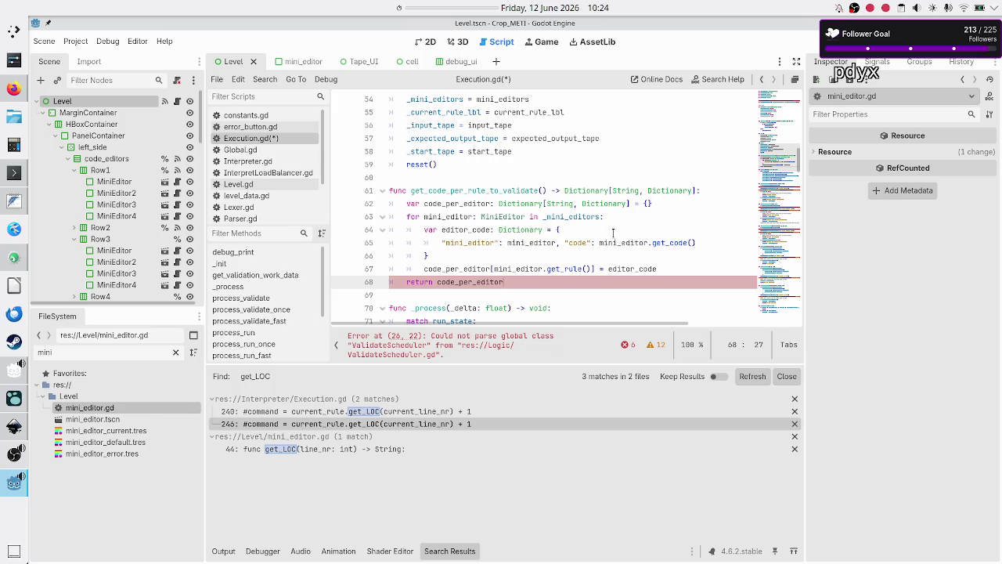
{"action": "key", "text": "Up"}
{"action": "key", "text": "Home"}
{"action": "key", "text": "Home"}
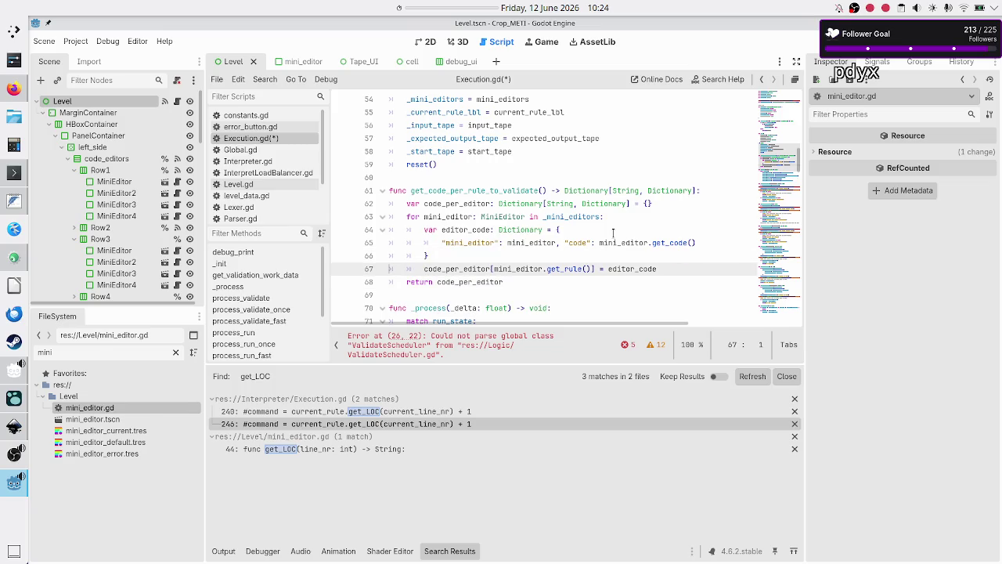
{"action": "key", "text": "ctrl+s"}
{"action": "key", "text": "shift+End"}
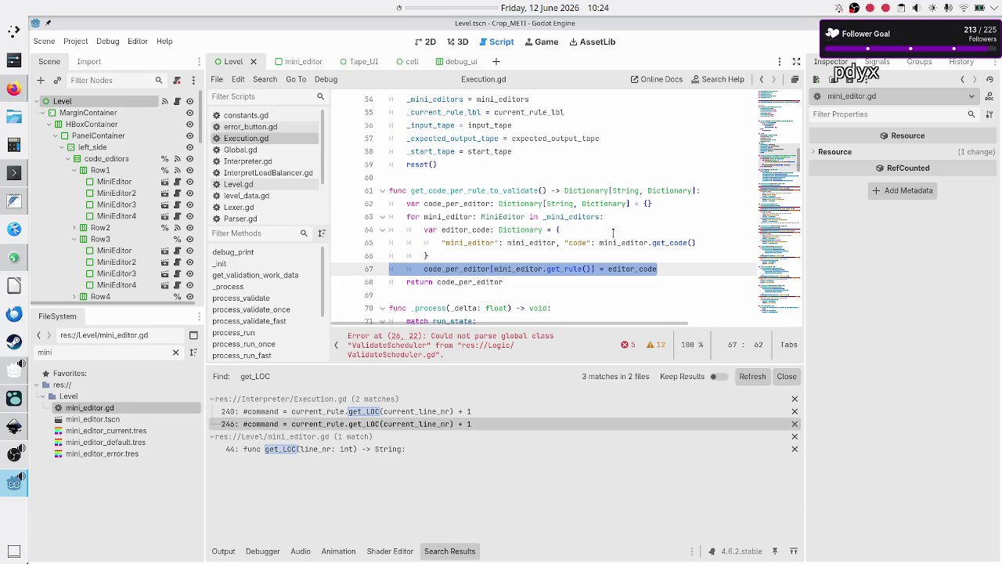
{"action": "key", "text": "Down"}
{"action": "key", "text": "Down"}
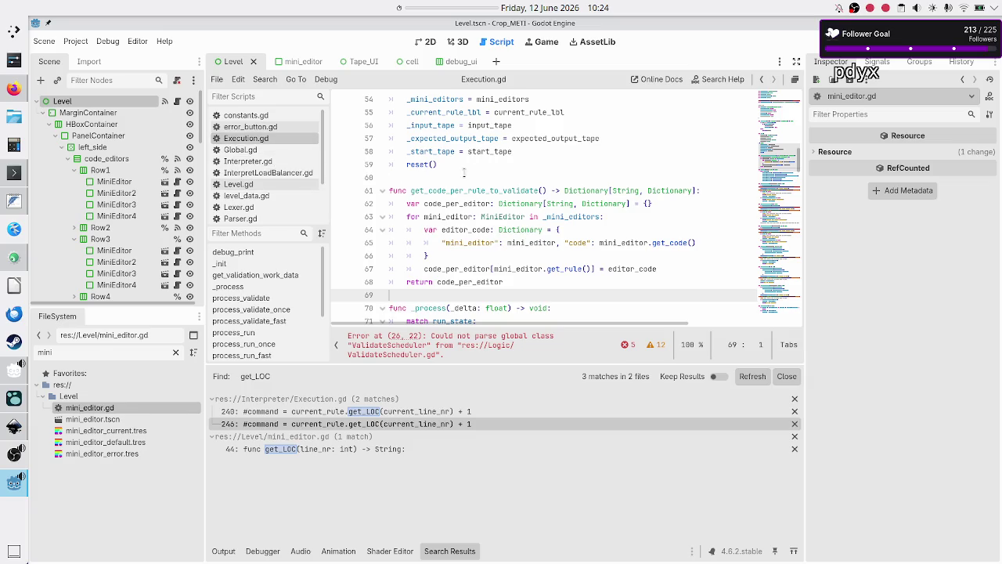
{"action": "left_click", "coordinate": [482, 190]}
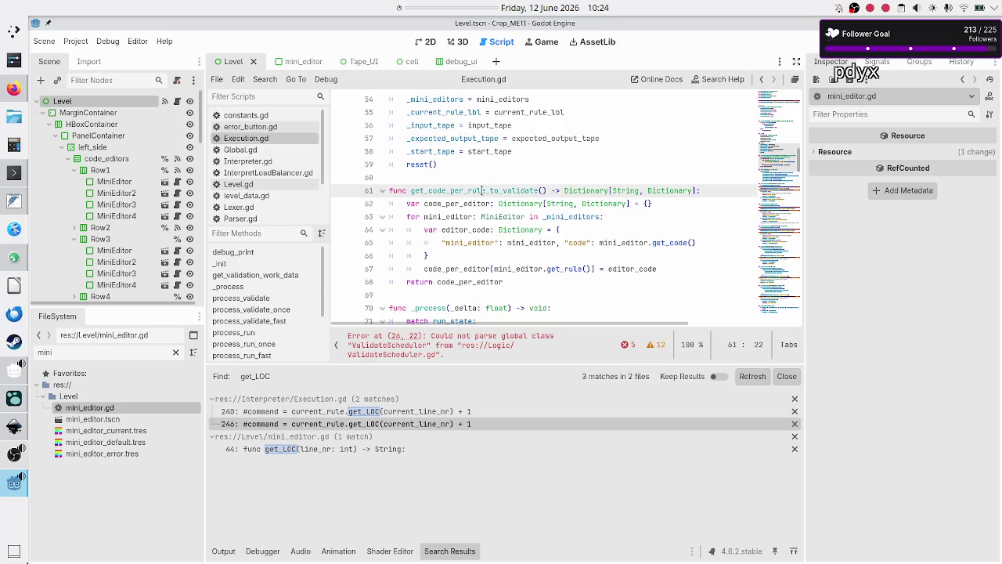
Step: Copy get_code_per_rule_to_validate and paste it over get_validation_work_data on line 81
{"action": "double_click", "coordinate": [482, 190]}
{"action": "key", "text": "ctrl+c"}
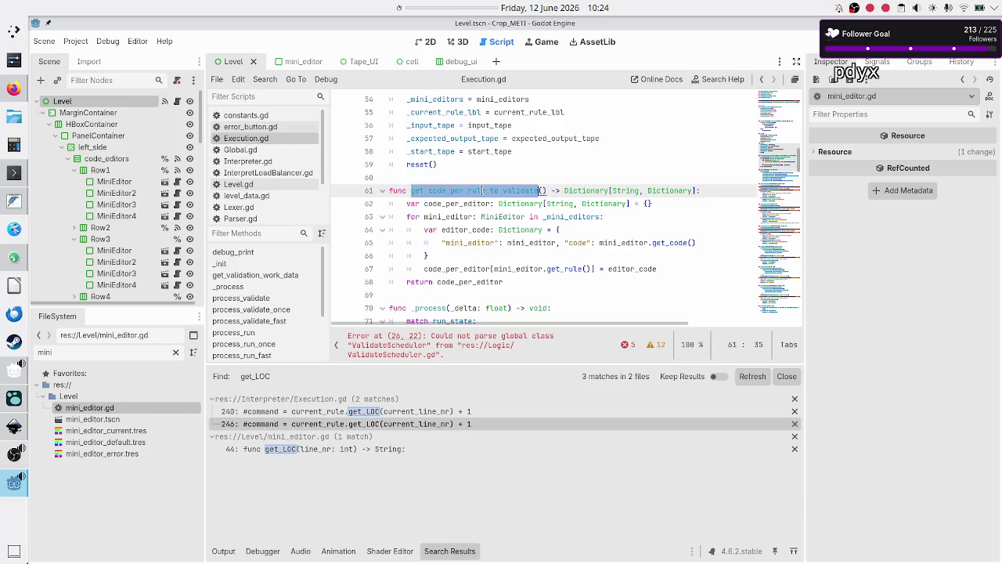
{"action": "left_click", "coordinate": [482, 190]}
{"action": "scroll", "coordinate": [551, 237], "scroll_direction": "down", "scroll_amount": 5}
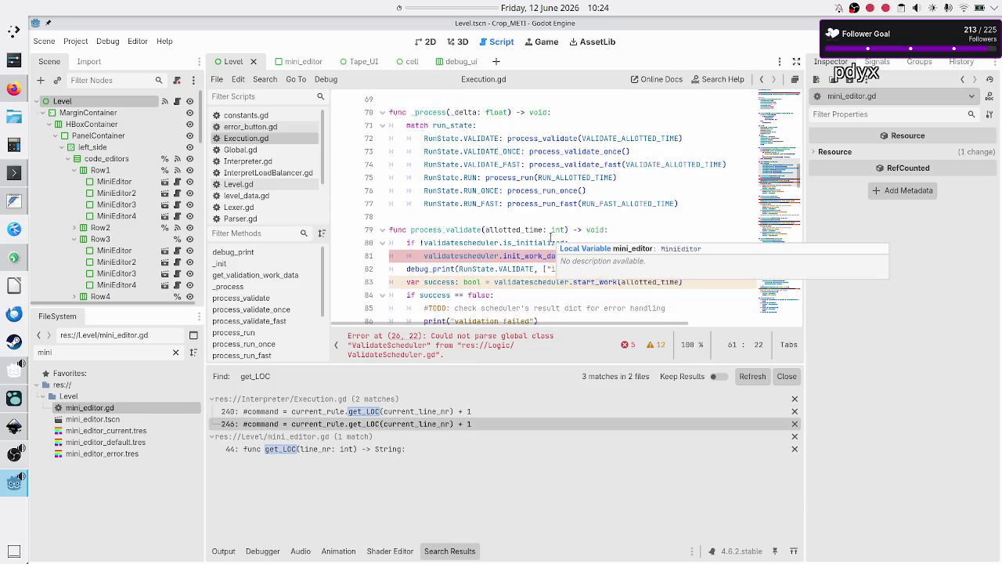
{"action": "left_click", "coordinate": [589, 258]}
{"action": "double_click", "coordinate": [610, 256]}
{"action": "key", "text": "ctrl+v"}
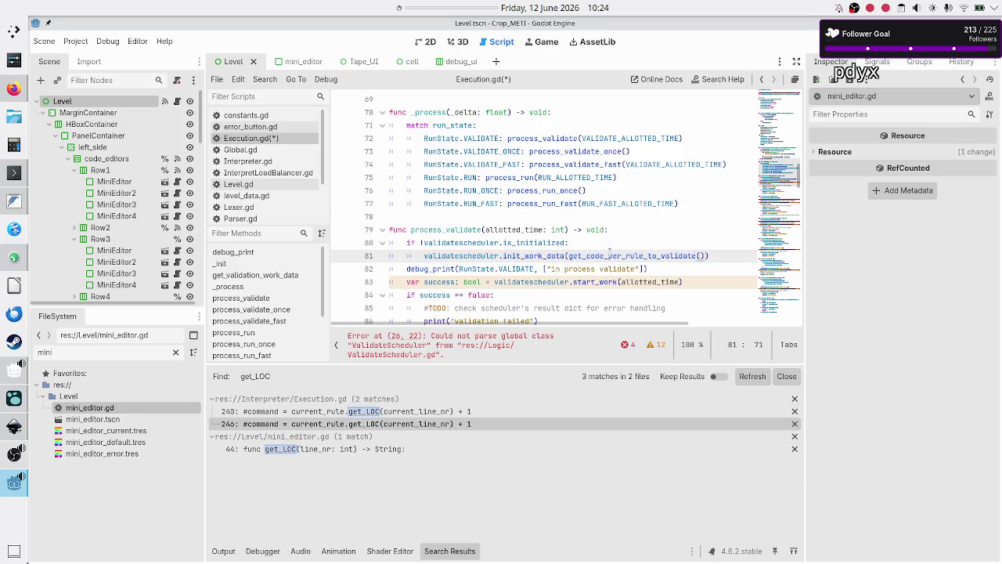
Step: Replace get_validation_work_data on lines 94 and 108, save, and open ValidateScheduler.gd
{"action": "scroll", "coordinate": [607, 211], "scroll_direction": "down", "scroll_amount": 7}
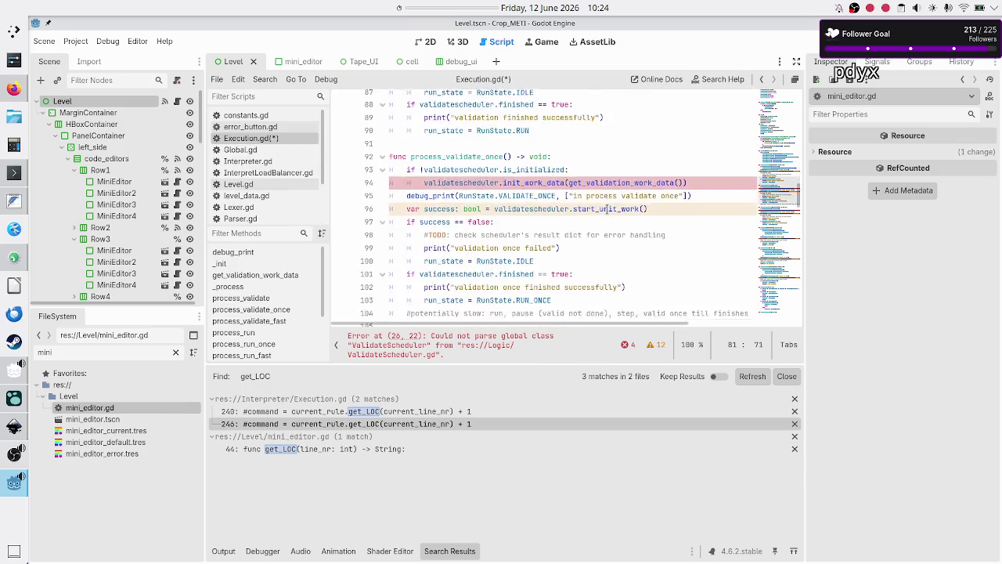
{"action": "double_click", "coordinate": [597, 151]}
{"action": "key", "text": "ctrl+v"}
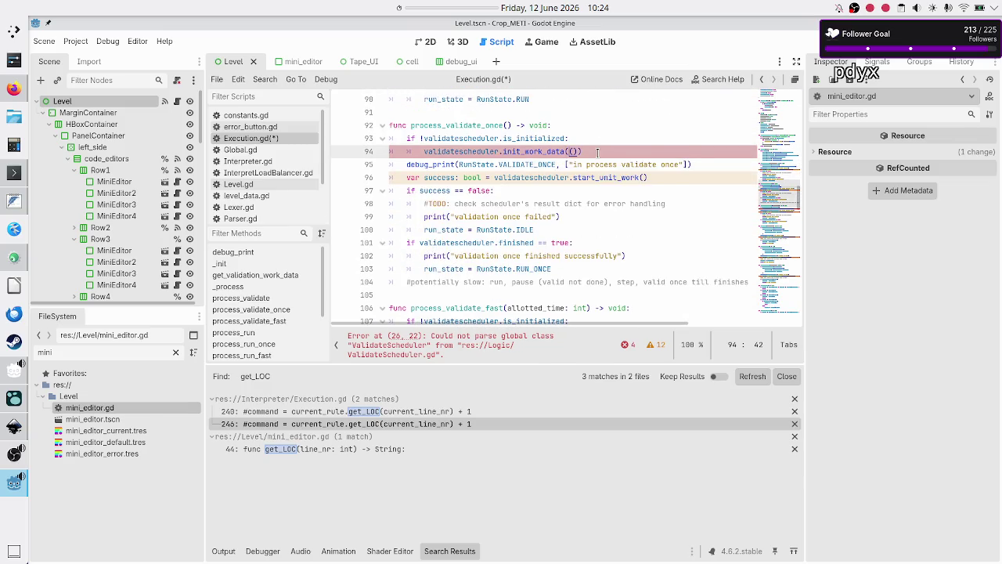
{"action": "scroll", "coordinate": [597, 151], "scroll_direction": "down", "scroll_amount": 5}
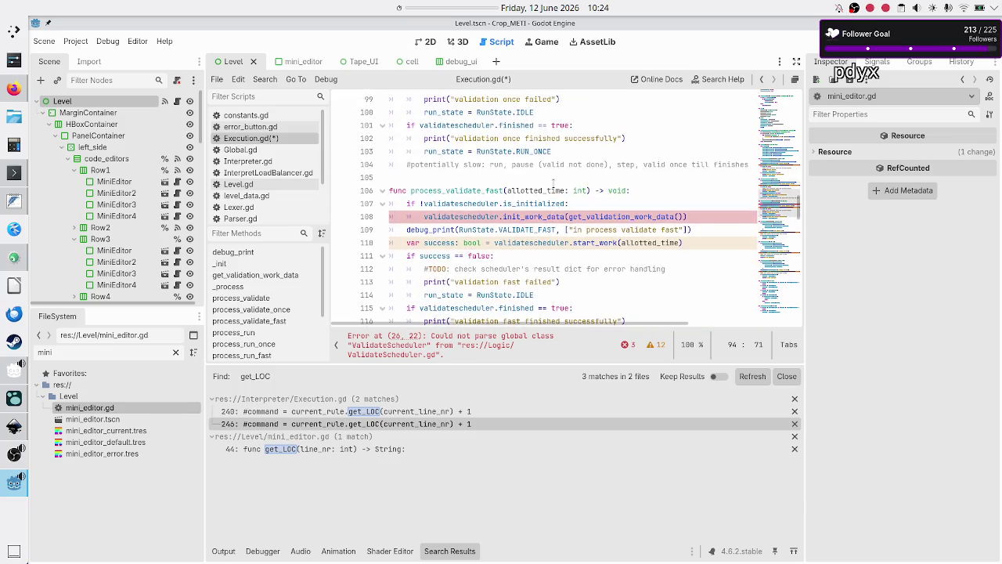
{"action": "double_click", "coordinate": [621, 138]}
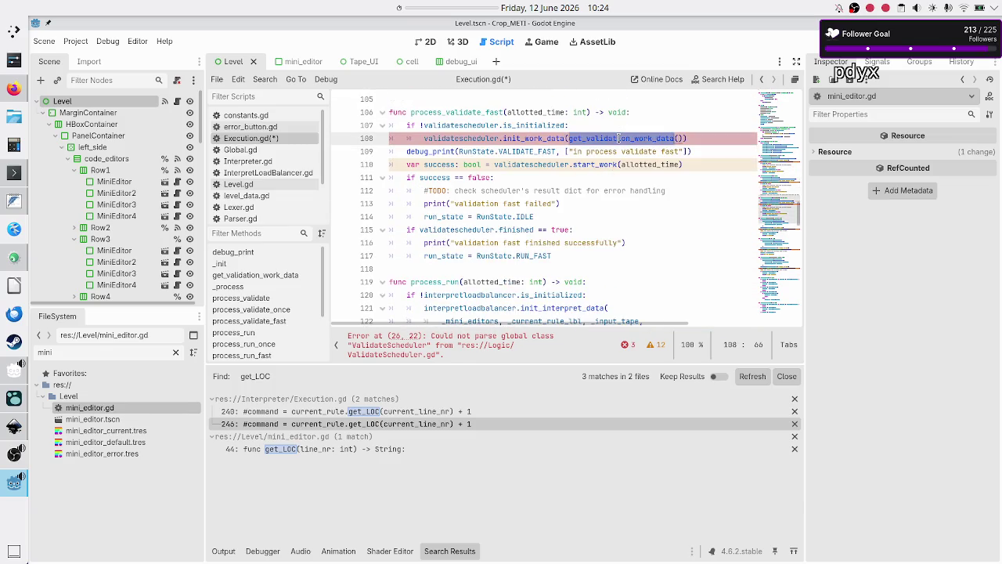
{"action": "key", "text": "ctrl+v"}
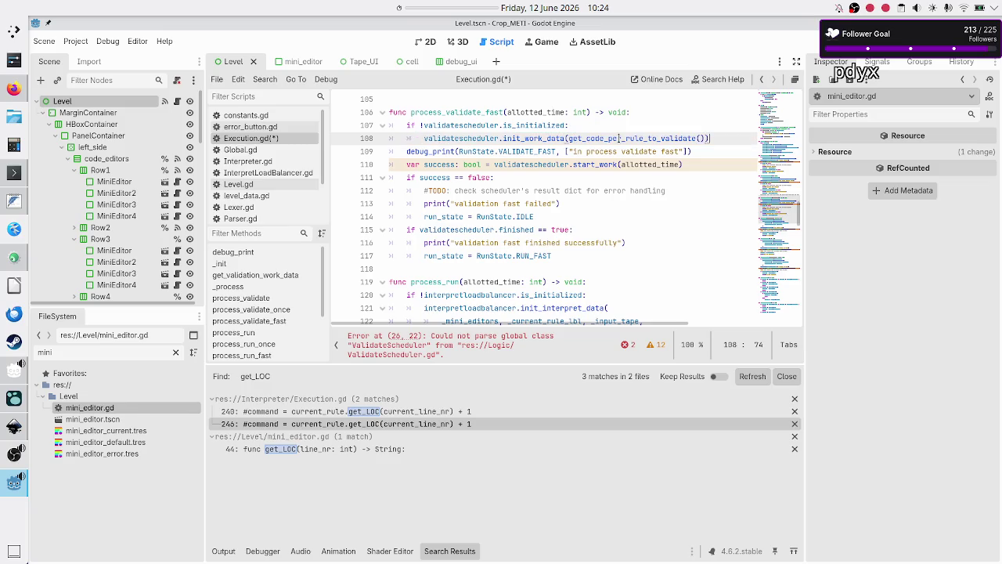
{"action": "key", "text": "Right"}
{"action": "key", "text": "ctrl+s"}
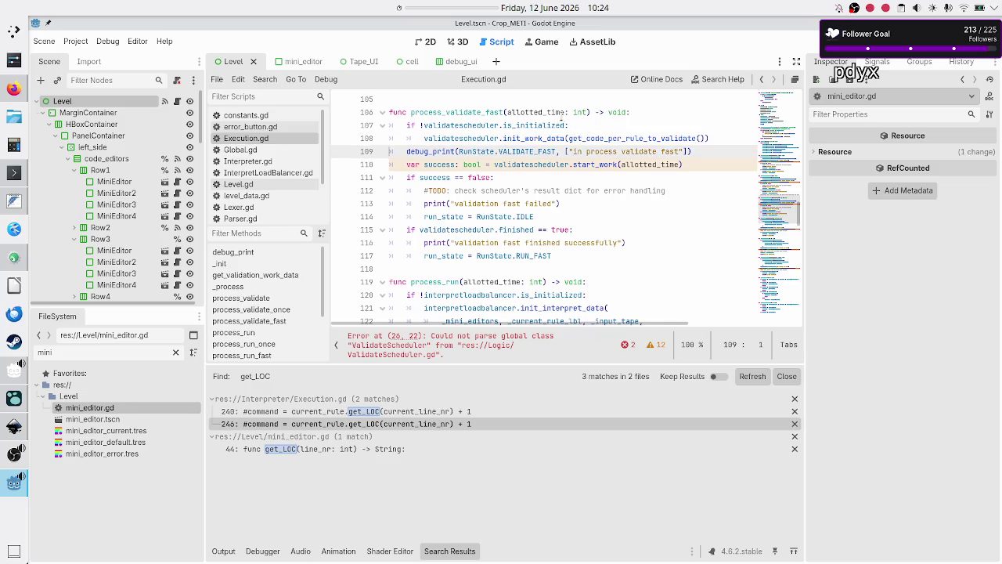
{"action": "scroll", "coordinate": [267, 180], "scroll_direction": "down", "scroll_amount": 3}
{"action": "left_click", "coordinate": [267, 193]}
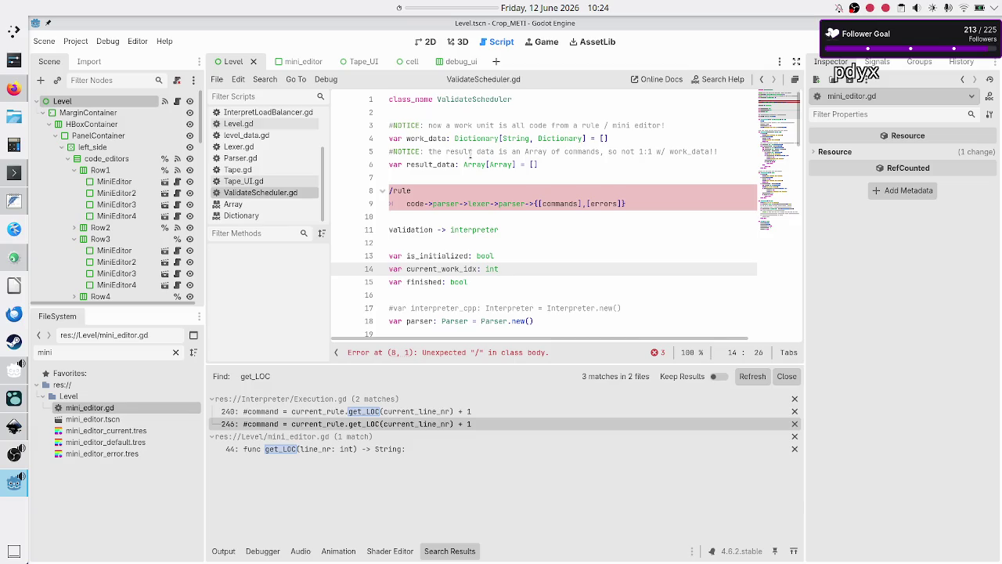
Step: Rename the work_data variable on line 4 of ValidateScheduler.gd to code_per_editor
{"action": "left_click", "coordinate": [447, 139]}
{"action": "key", "text": "BackSpace"}
{"action": "key", "text": "BackSpace"}
{"action": "key", "text": "BackSpace"}
{"action": "type", "text": "code_per_editor"}
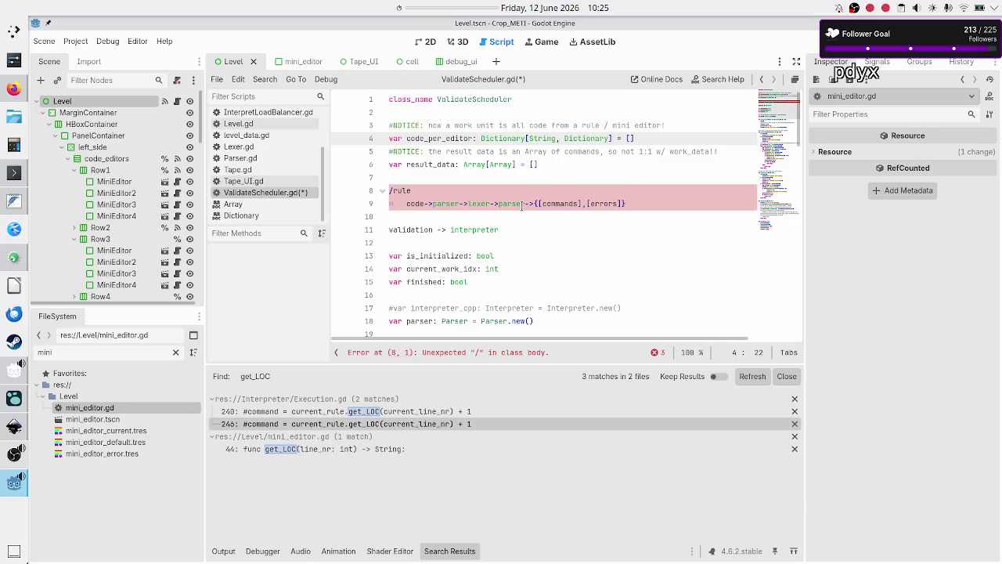
{"action": "key", "text": "shift+Left"}
{"action": "key", "text": "shift+Left"}
{"action": "key", "text": "shift+Left"}
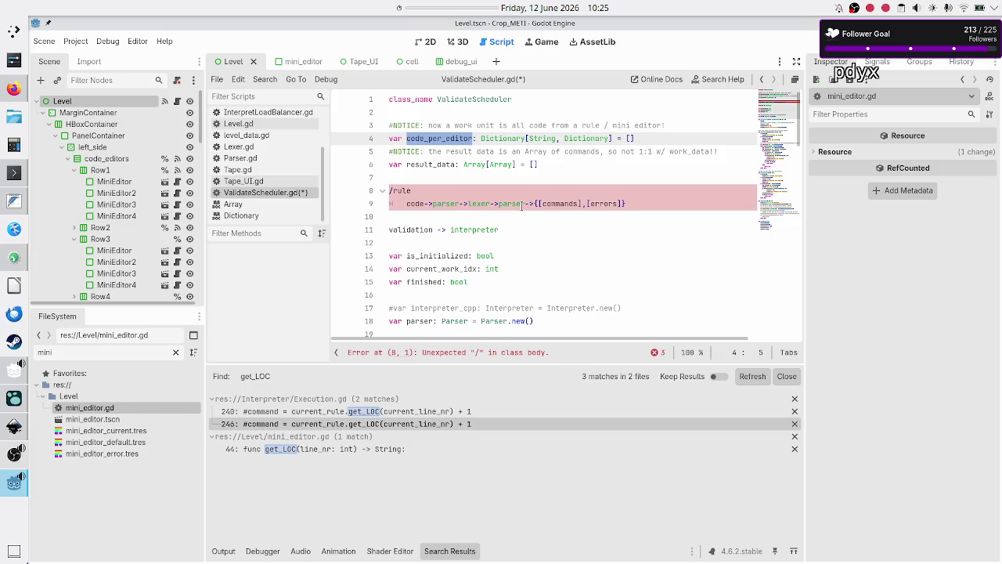
{"action": "key", "text": "Right"}
{"action": "key", "text": "Right"}
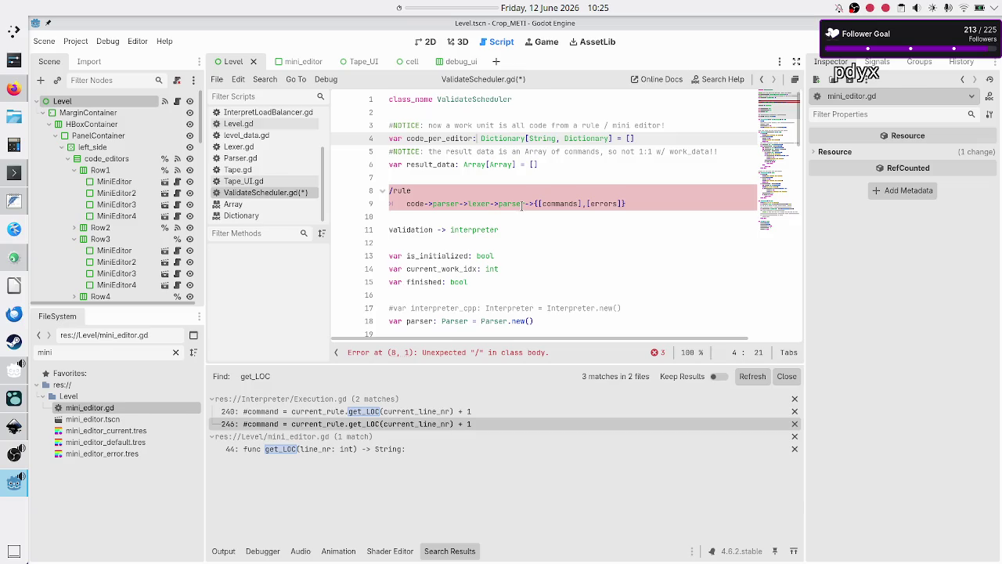
{"action": "key", "text": "shift+Left"}
{"action": "key", "text": "shift+Left"}
{"action": "key", "text": "shift+Left"}
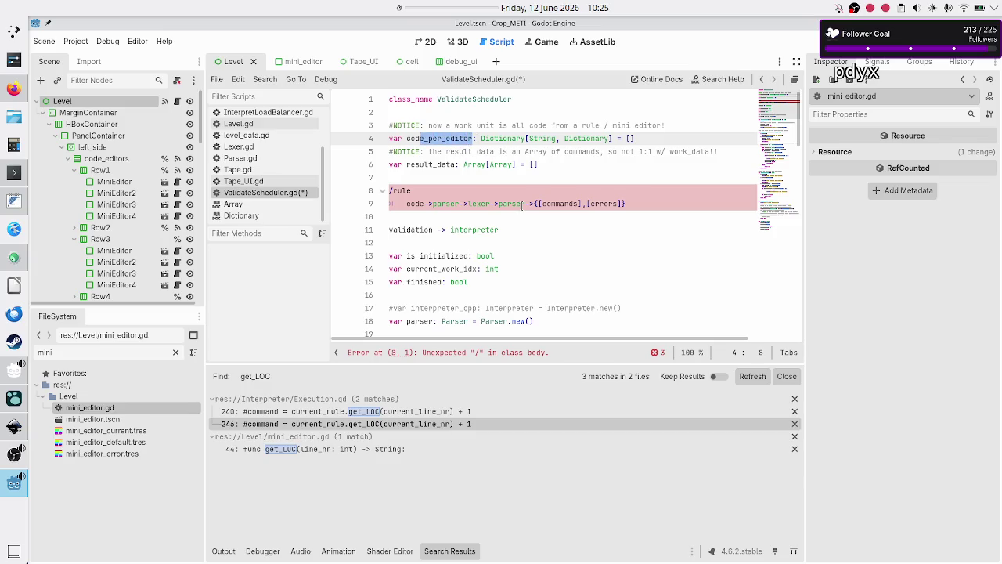
{"action": "key", "text": "Right"}
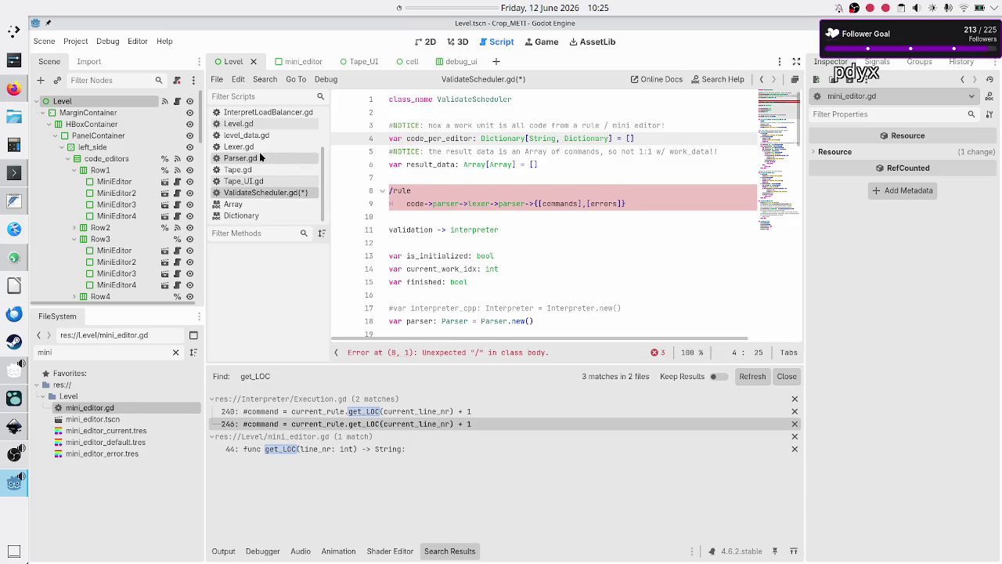
Step: Review get_code_per_rule_to_validate in Execution.gd, then return to ValidateScheduler.gd
{"action": "scroll", "coordinate": [260, 152], "scroll_direction": "up", "scroll_amount": 3}
{"action": "left_click", "coordinate": [246, 133]}
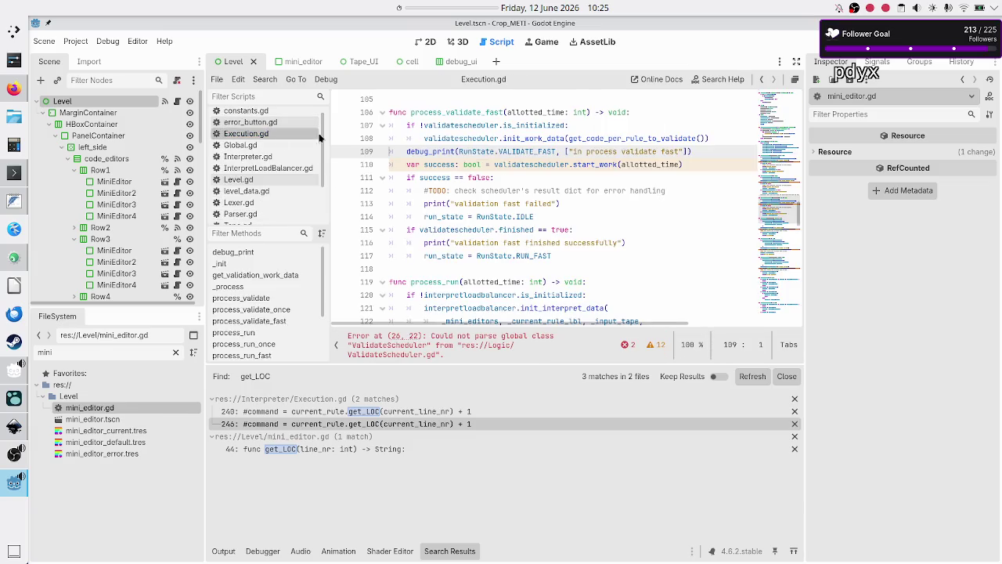
{"action": "scroll", "coordinate": [513, 190], "scroll_direction": "up", "scroll_amount": 2}
{"action": "scroll", "coordinate": [513, 190], "scroll_direction": "up", "scroll_amount": 12}
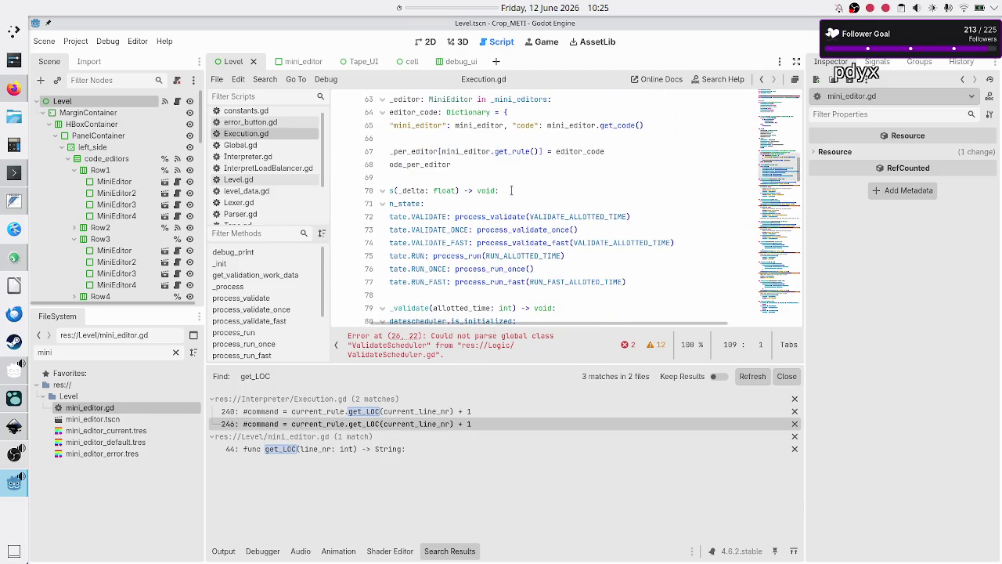
{"action": "scroll", "coordinate": [513, 190], "scroll_direction": "up", "scroll_amount": 2}
{"action": "scroll", "coordinate": [548, 180], "scroll_direction": "left", "scroll_amount": 3}
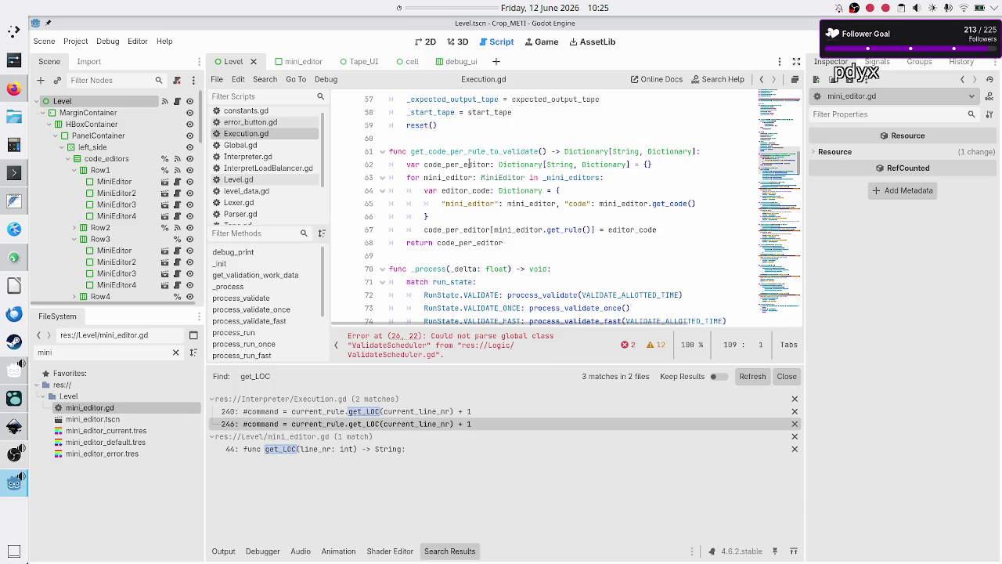
{"action": "scroll", "coordinate": [257, 189], "scroll_direction": "down", "scroll_amount": 2}
{"action": "left_click", "coordinate": [264, 193]}
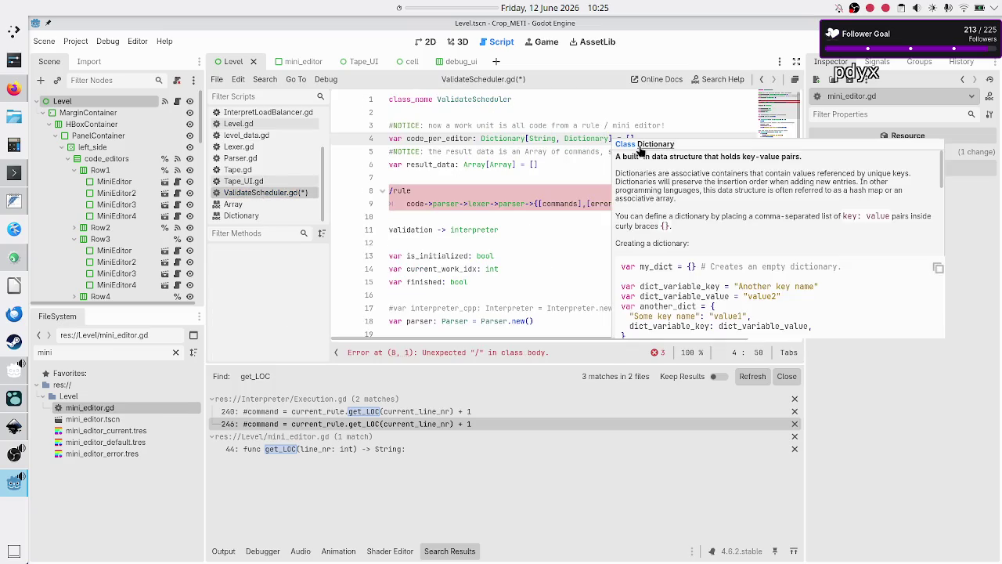
Step: Delete the #NOTICE comment about work units on line 3 of ValidateScheduler.gd
{"action": "left_click", "coordinate": [478, 125]}
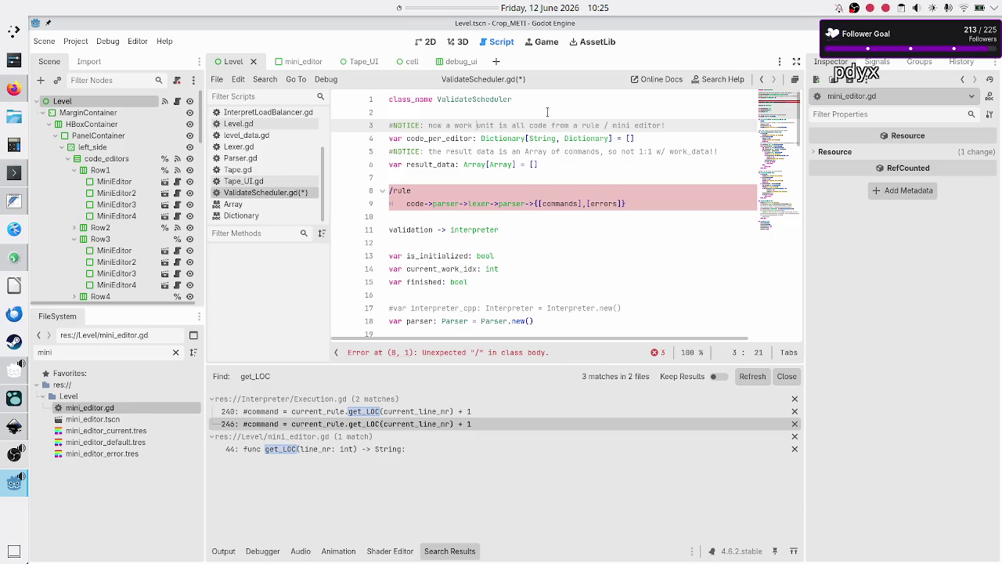
{"action": "key", "text": "End"}
{"action": "key", "text": "Home"}
{"action": "double_click", "coordinate": [426, 138]}
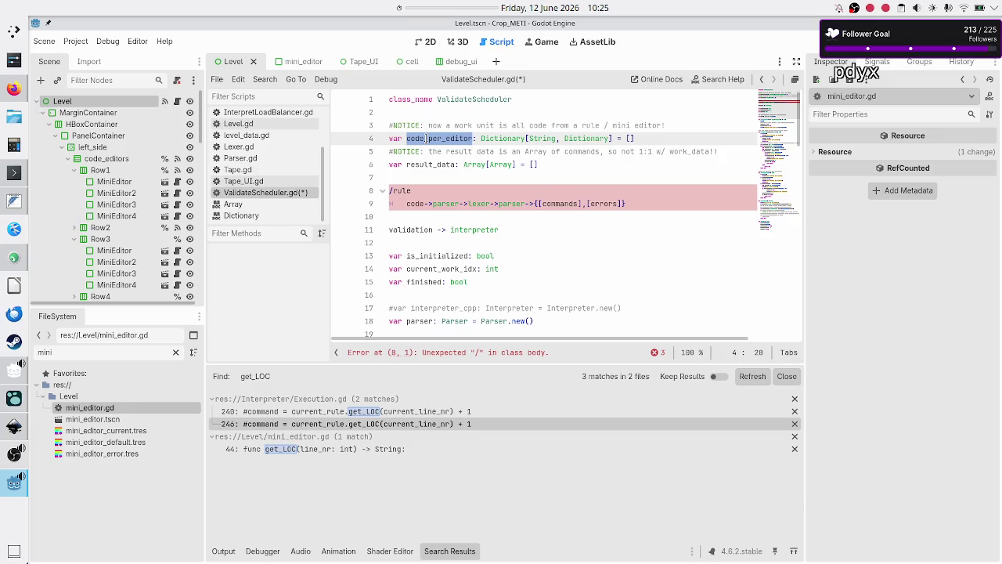
{"action": "left_click", "coordinate": [473, 125]}
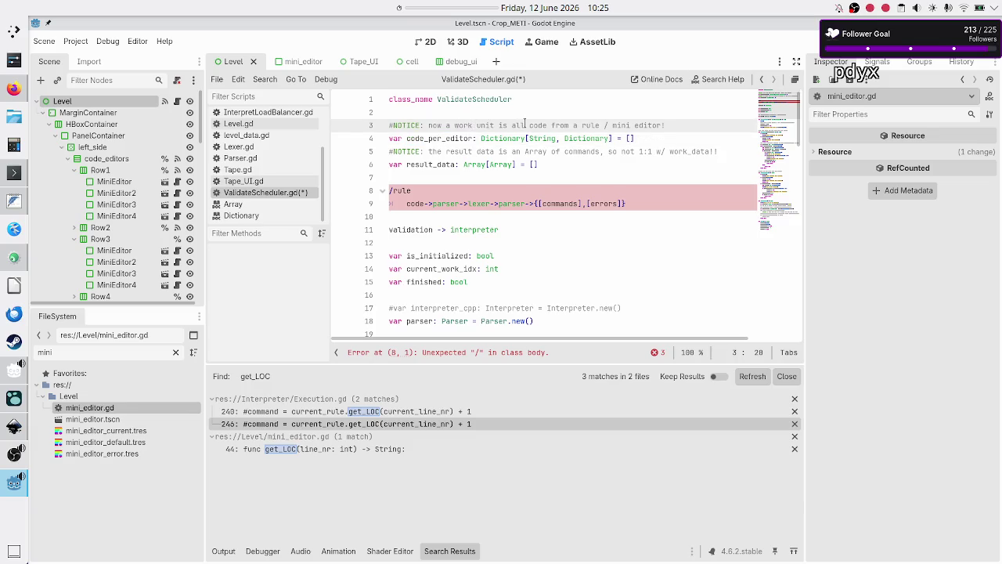
{"action": "left_click_drag", "start_coordinate": [526, 126], "coordinate": [615, 126]}
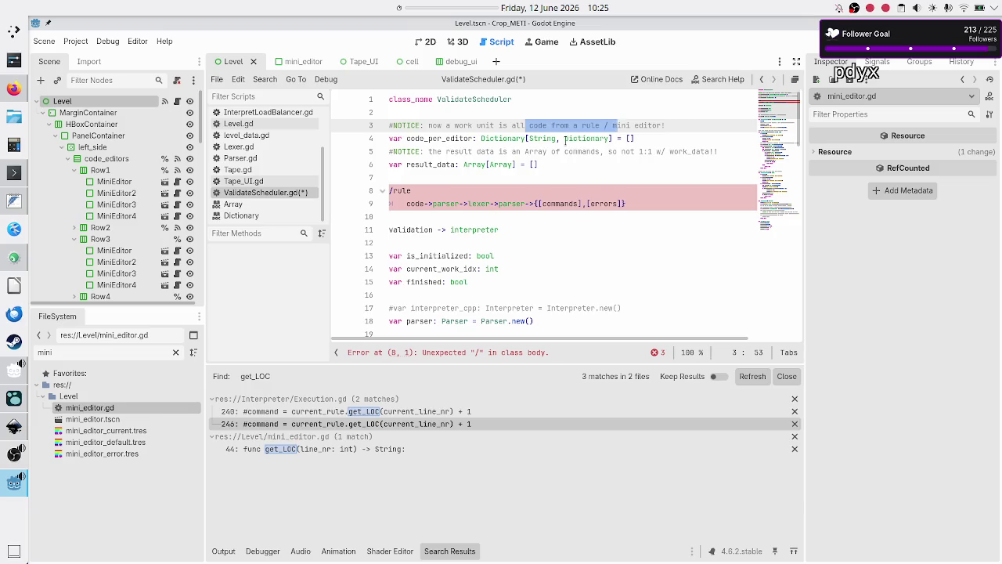
{"action": "double_click", "coordinate": [451, 138]}
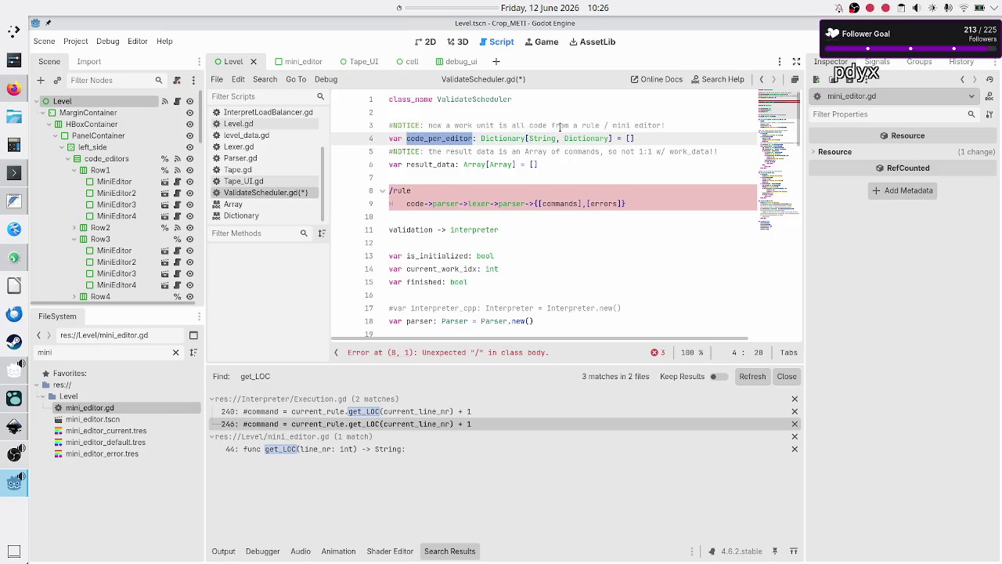
{"action": "left_click", "coordinate": [672, 125]}
{"action": "key", "text": "BackSpace"}
{"action": "key", "text": "BackSpace"}
{"action": "key", "text": "BackSpace"}
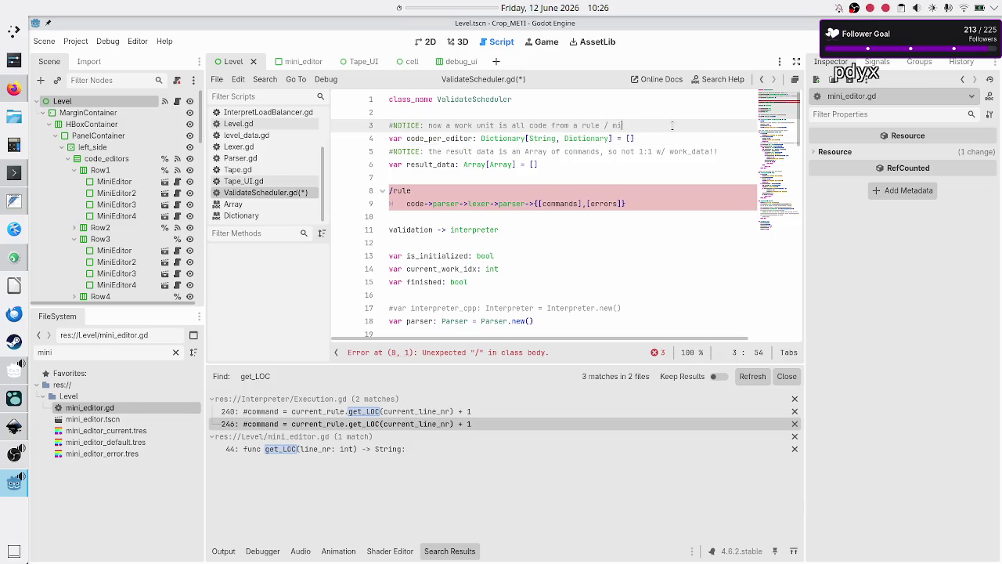
{"action": "key", "text": "BackSpace"}
{"action": "key", "text": "BackSpace"}
{"action": "key", "text": "BackSpace"}
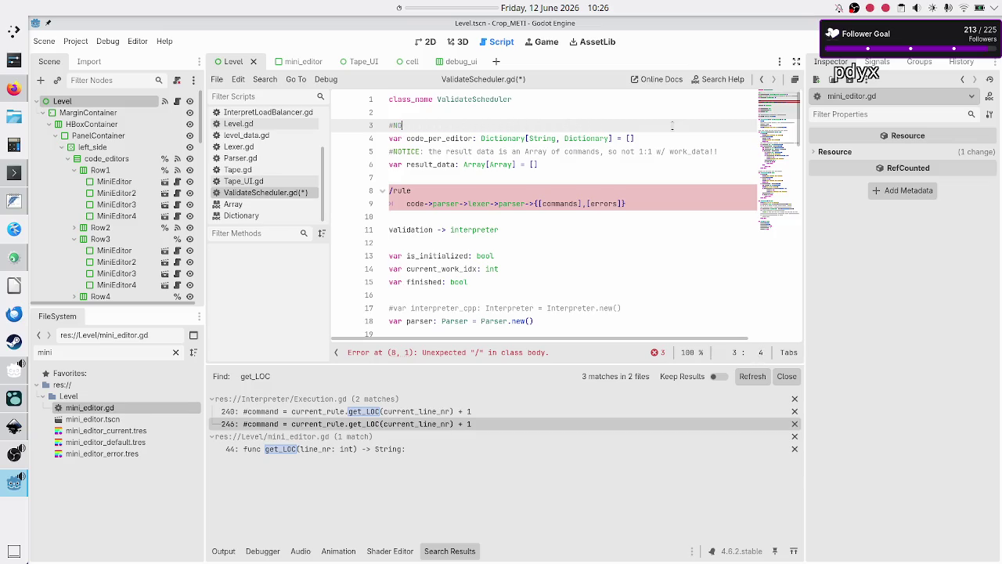
Step: Look over the code_per_editor declaration and commented rule block, then switch to Execution.gd
{"action": "key", "text": "Down"}
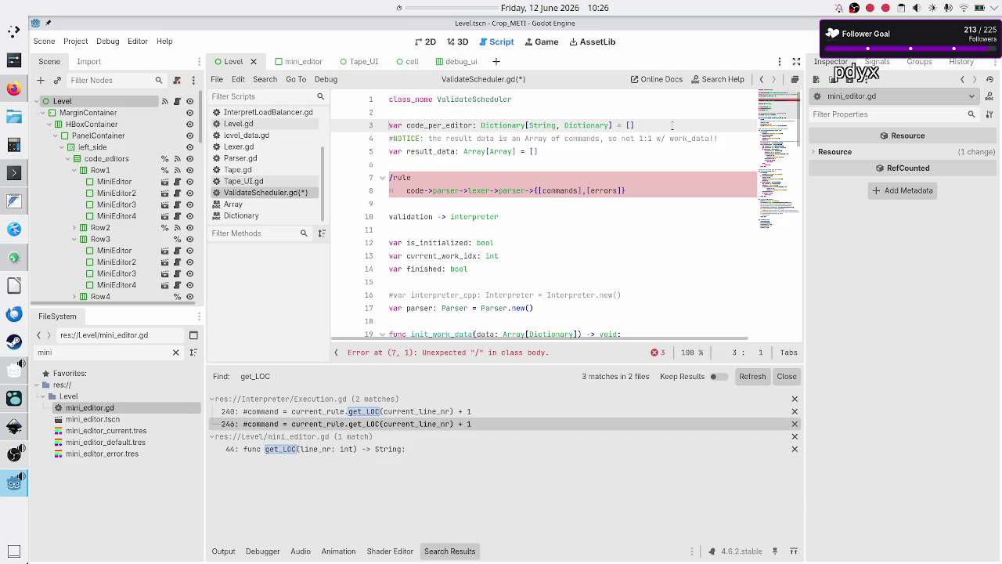
{"action": "key", "text": "Down"}
{"action": "key", "text": "Down"}
{"action": "key", "text": "Down"}
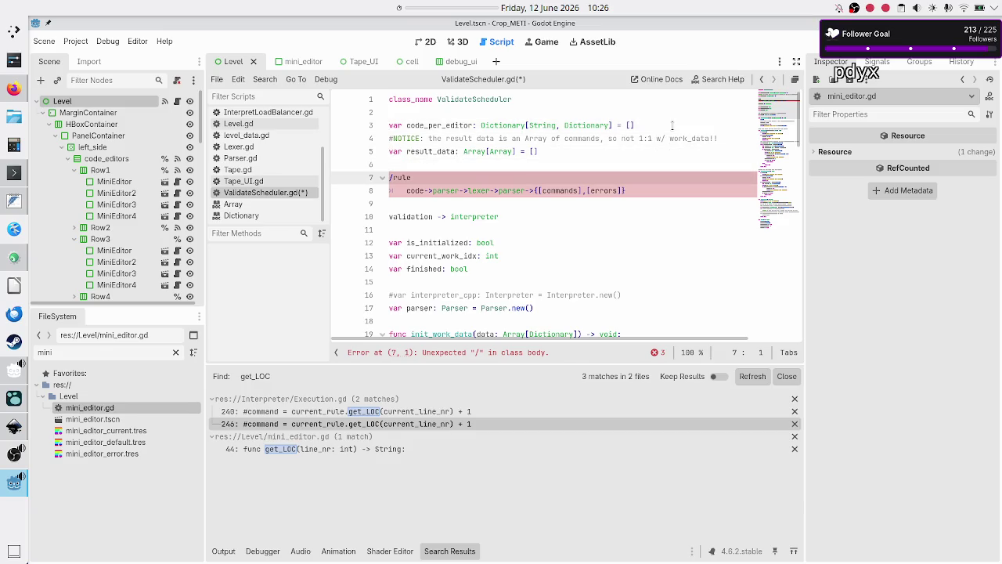
{"action": "key", "text": "Down"}
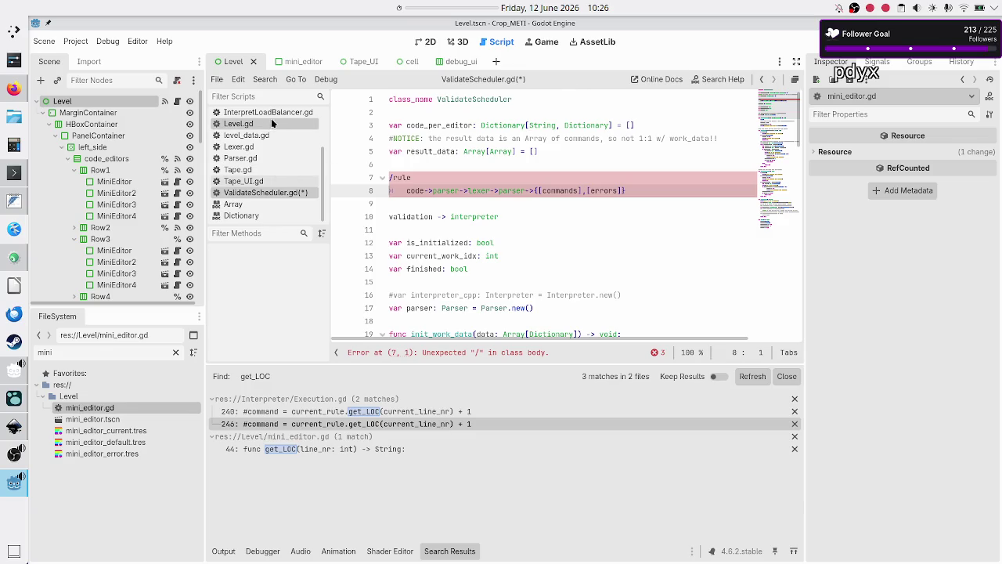
{"action": "scroll", "coordinate": [264, 150], "scroll_direction": "up", "scroll_amount": 2}
{"action": "left_click", "coordinate": [269, 138]}
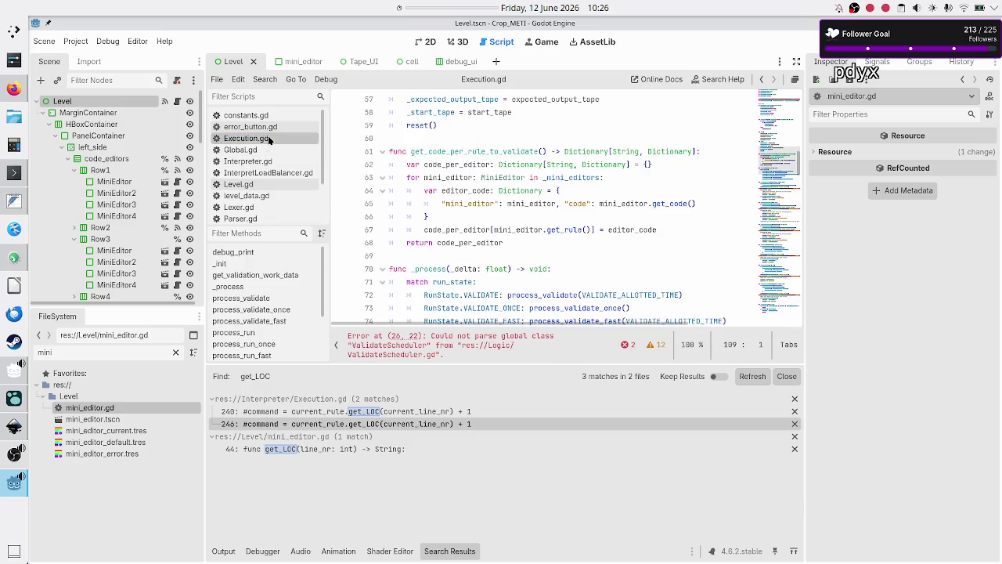
Step: Rename the "code" dictionary key on line 65 to "raw_code"
{"action": "left_click", "coordinate": [467, 203]}
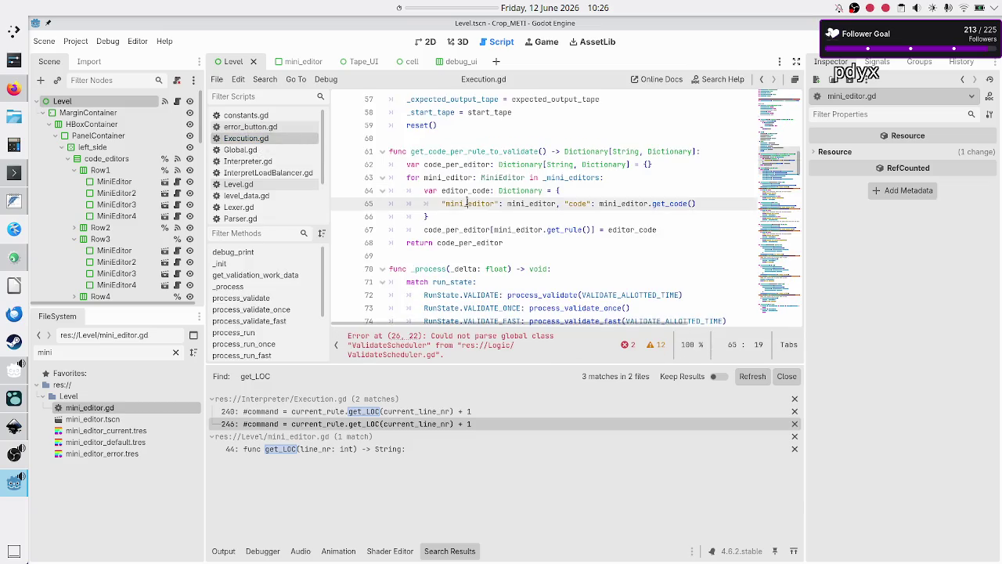
{"action": "double_click", "coordinate": [468, 204]}
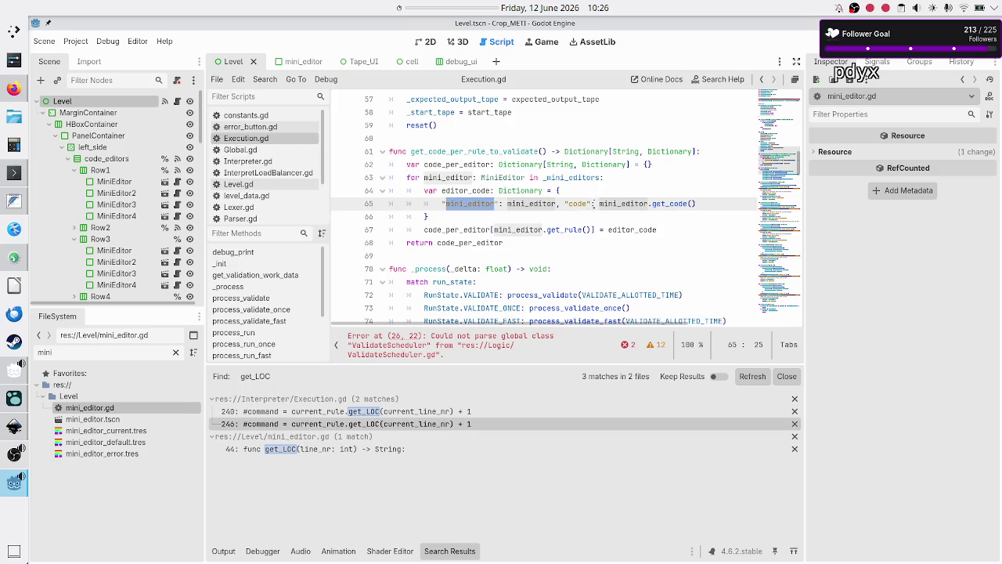
{"action": "double_click", "coordinate": [578, 203]}
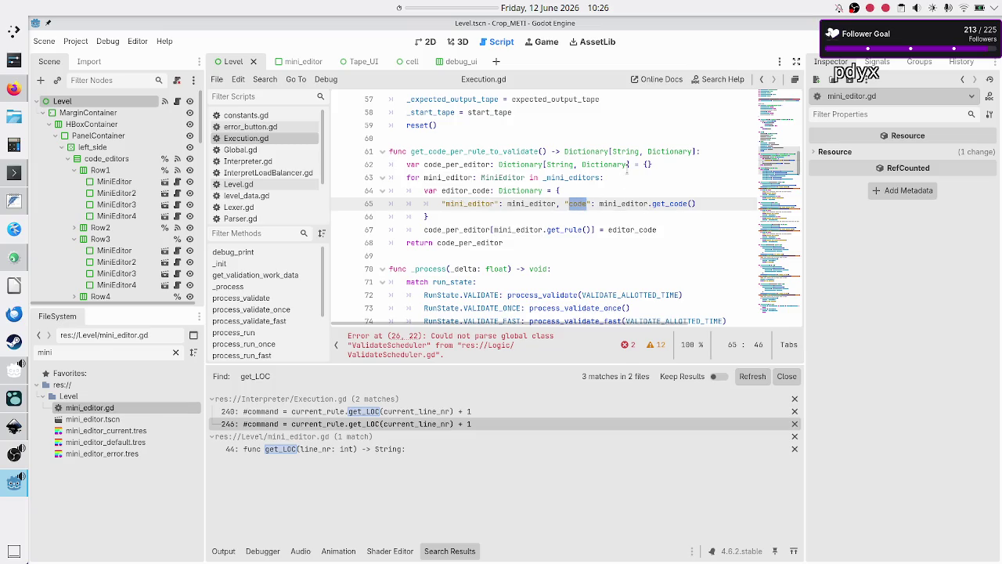
{"action": "key", "text": "Left"}
{"action": "type", "text": "raw_"}
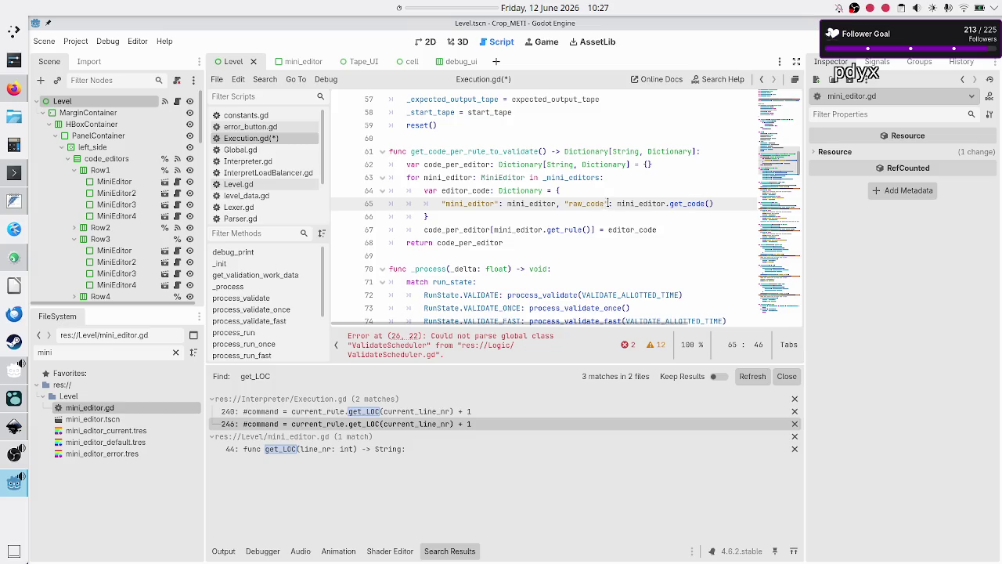
Step: Check the raw_code key, save Execution.gd, and switch to ValidateScheduler.gd
{"action": "double_click", "coordinate": [600, 204]}
{"action": "double_click", "coordinate": [643, 203]}
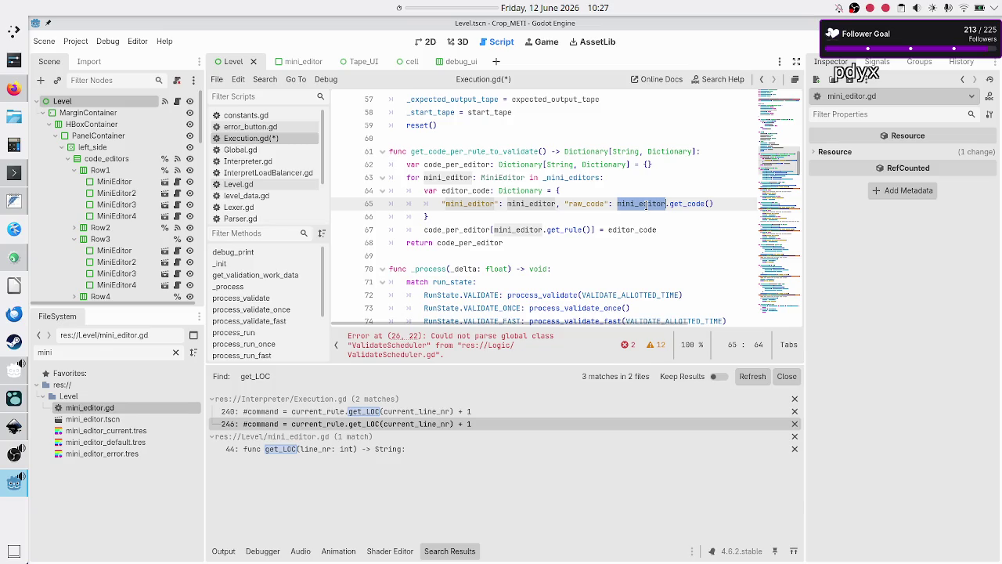
{"action": "double_click", "coordinate": [584, 203]}
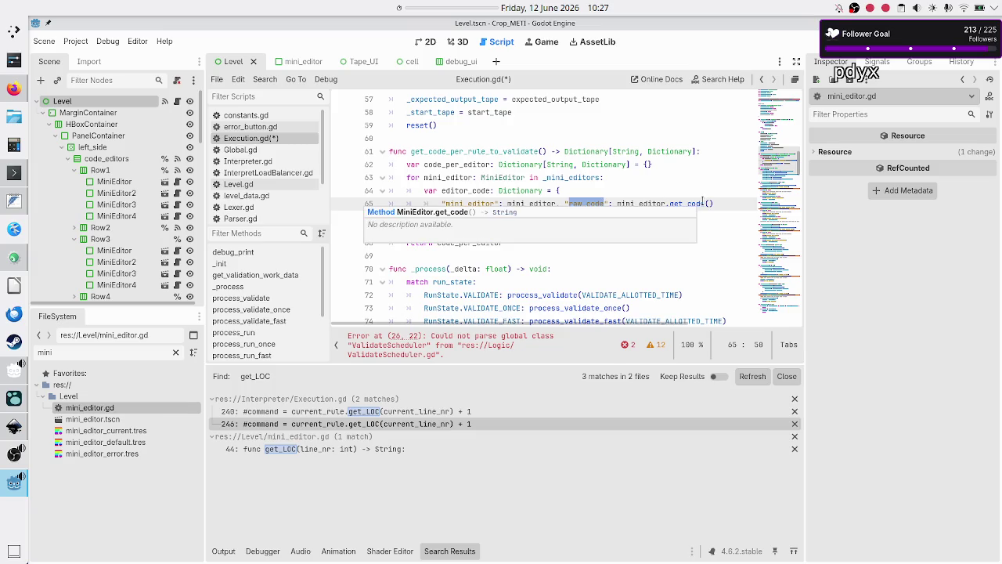
{"action": "left_click", "coordinate": [590, 203]}
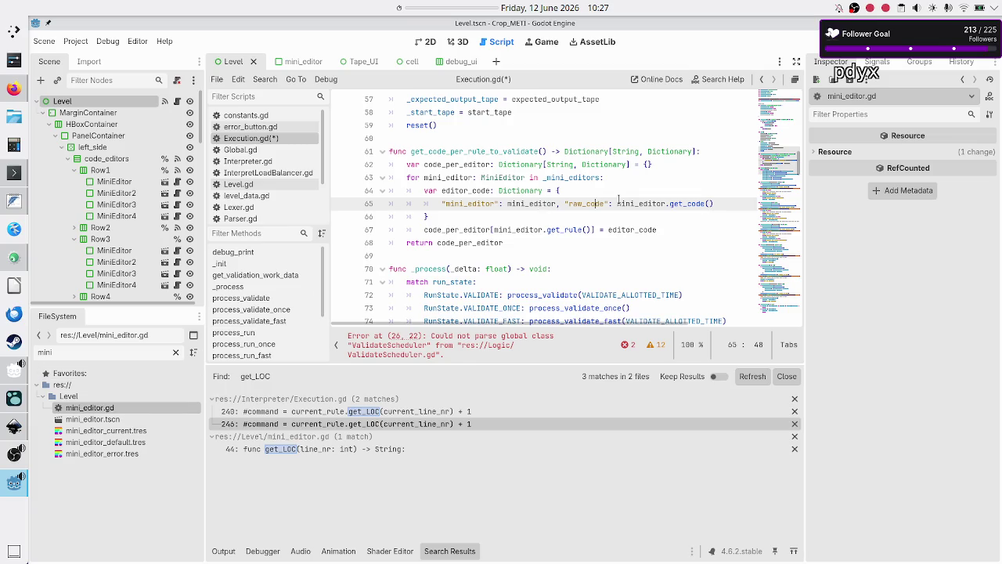
{"action": "left_click_drag", "start_coordinate": [586, 204], "coordinate": [605, 205]}
{"action": "mouse_move", "coordinate": [651, 201]}
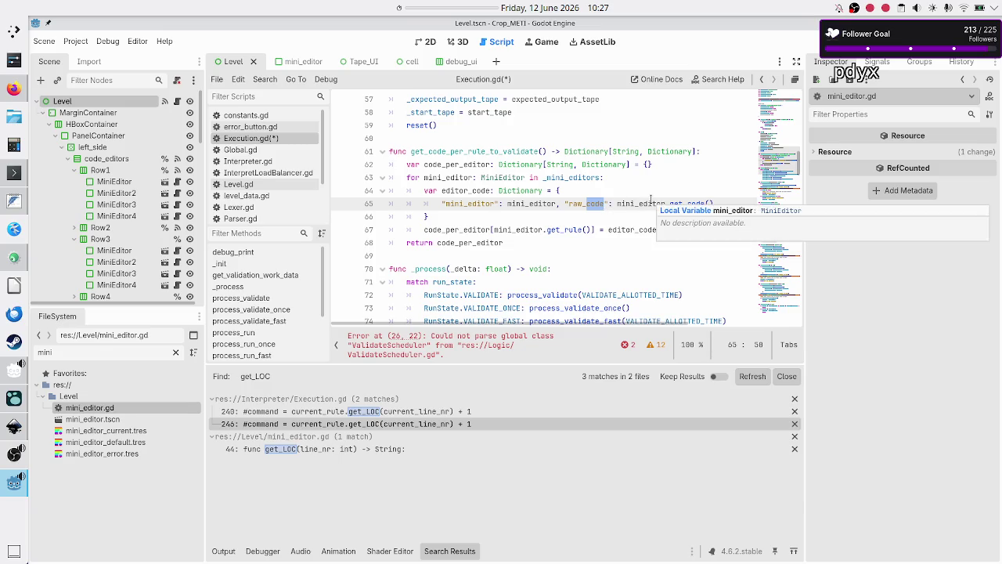
{"action": "left_click", "coordinate": [582, 203]}
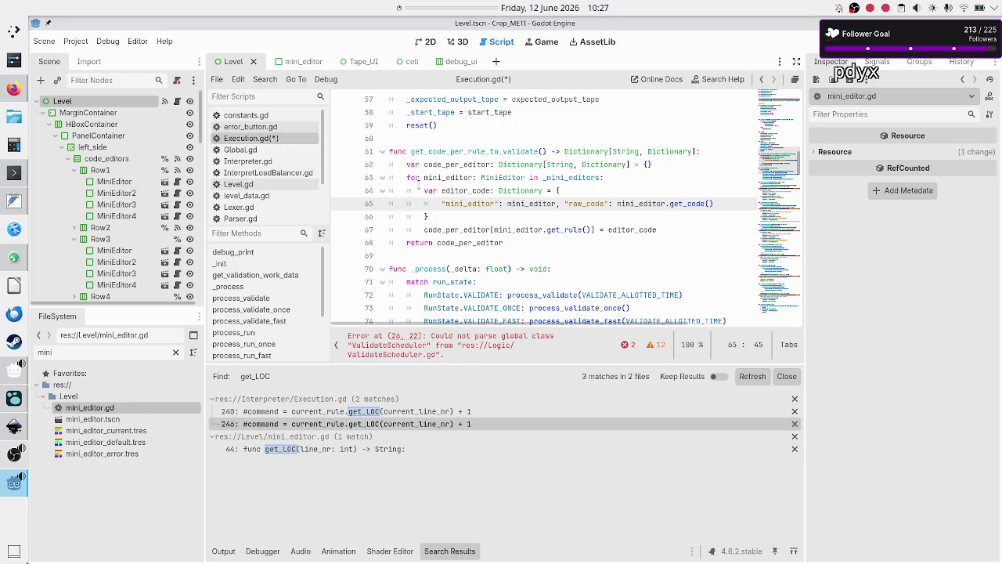
{"action": "key", "text": "ctrl+s"}
{"action": "scroll", "coordinate": [263, 170], "scroll_direction": "down", "scroll_amount": 3}
{"action": "left_click", "coordinate": [261, 193]}
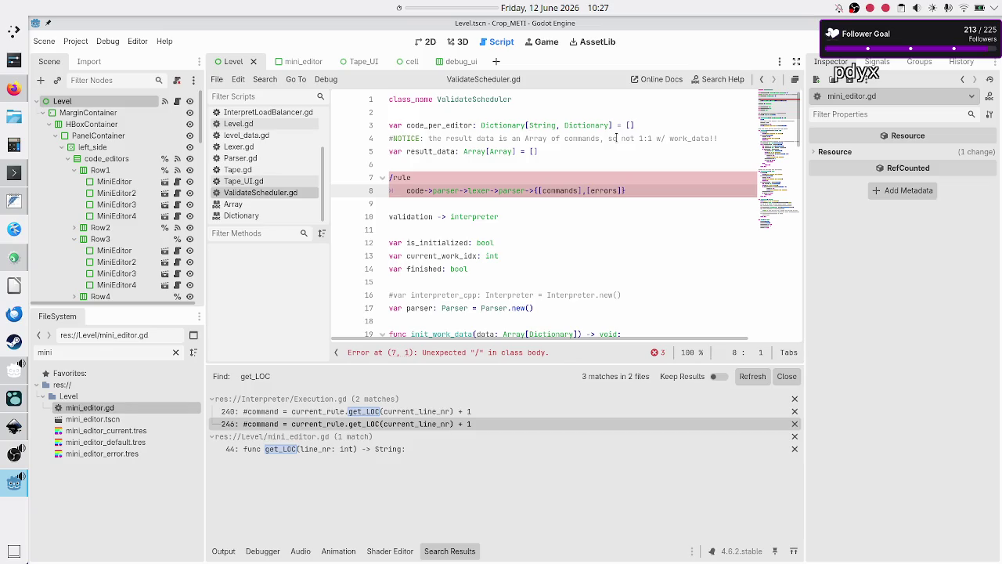
Step: Delete the result_data name from line 5 of ValidateScheduler.gd, then switch to Execution.gd
{"action": "left_click", "coordinate": [446, 149]}
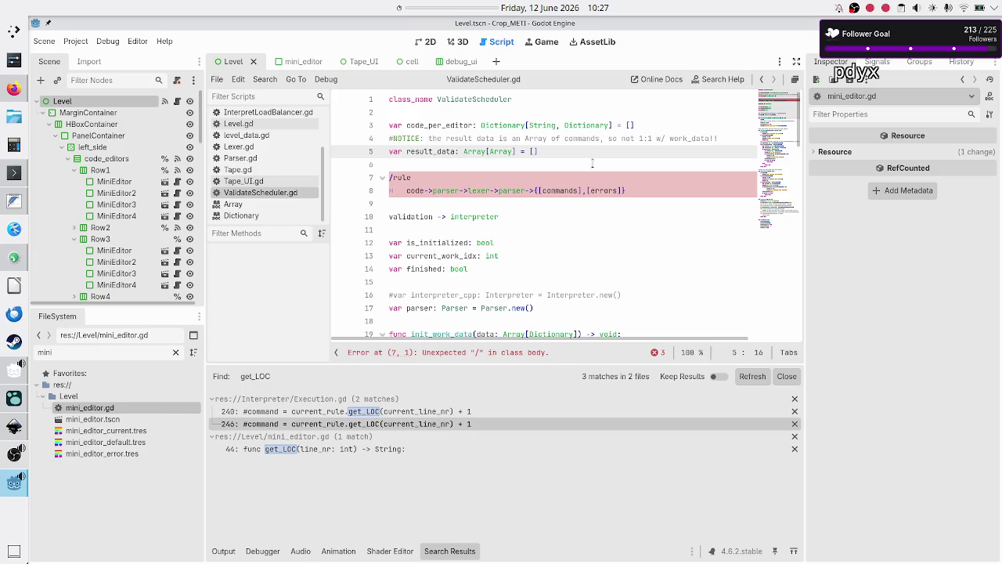
{"action": "key", "text": "BackSpace"}
{"action": "key", "text": "BackSpace"}
{"action": "key", "text": "BackSpace"}
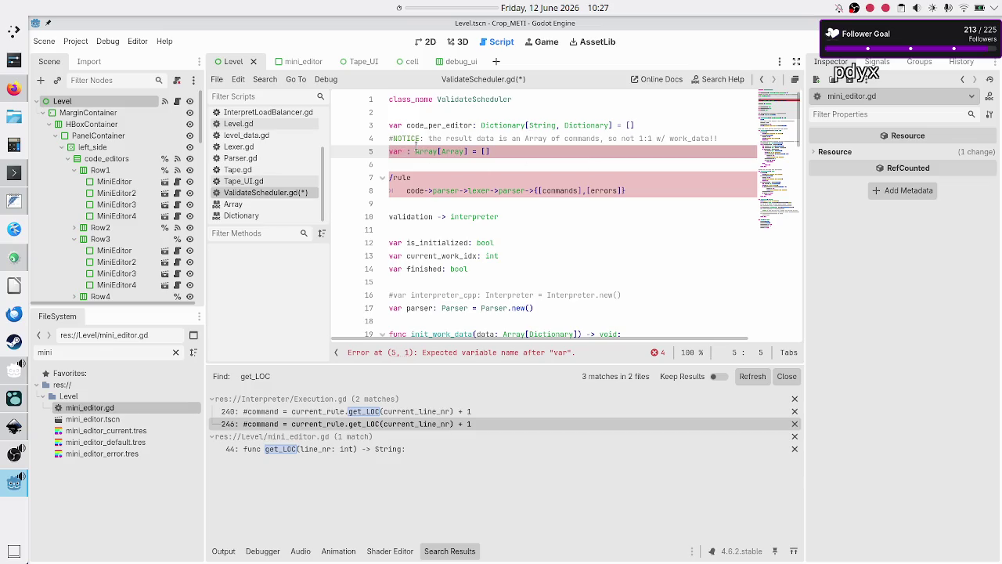
{"action": "scroll", "coordinate": [274, 176], "scroll_direction": "up", "scroll_amount": 2}
{"action": "scroll", "coordinate": [274, 176], "scroll_direction": "up", "scroll_amount": 1}
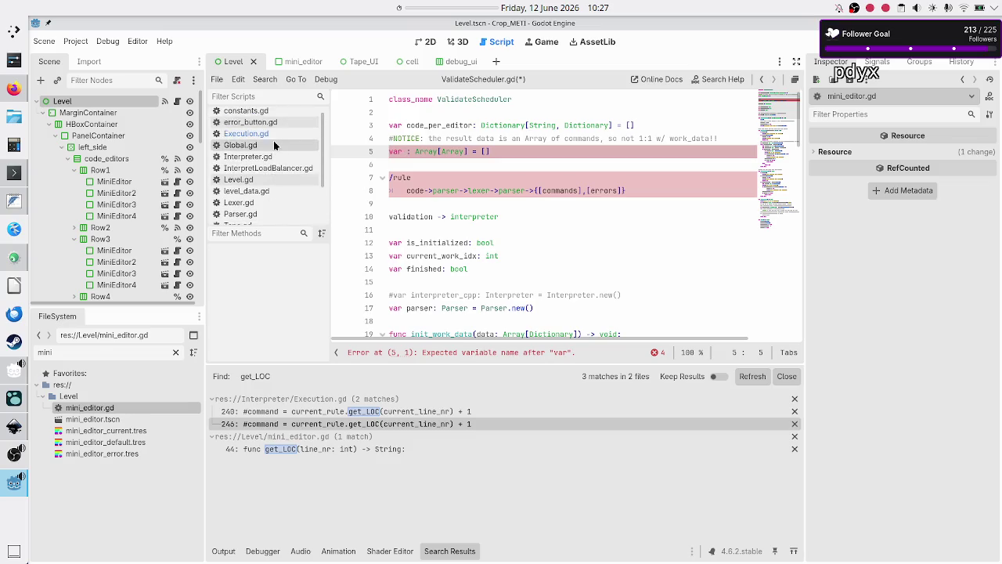
{"action": "left_click", "coordinate": [275, 134]}
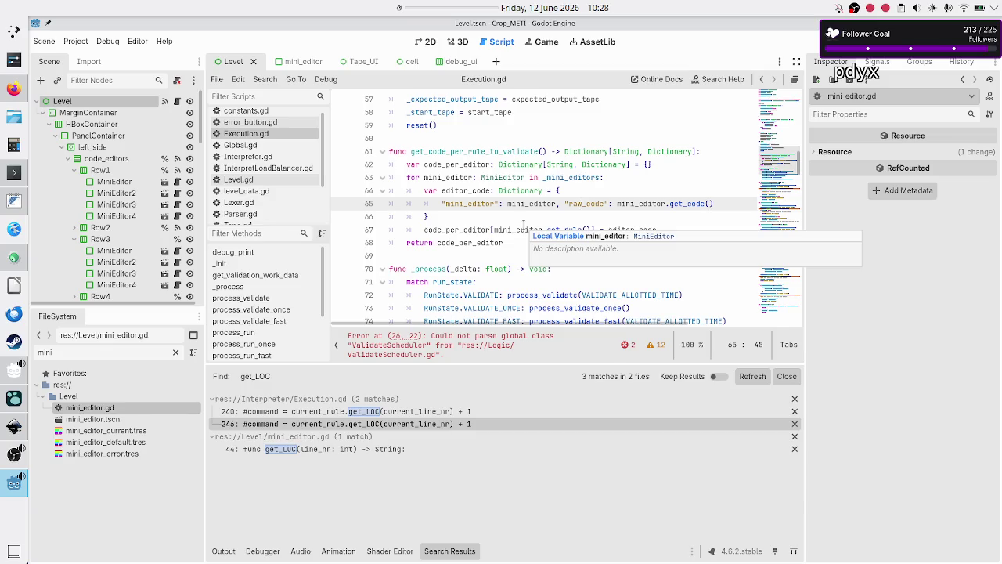
Step: Rename editor_code to editor_raw_code on lines 64 and 67
{"action": "left_click", "coordinate": [475, 190]}
{"action": "type", "text": "raw_"}
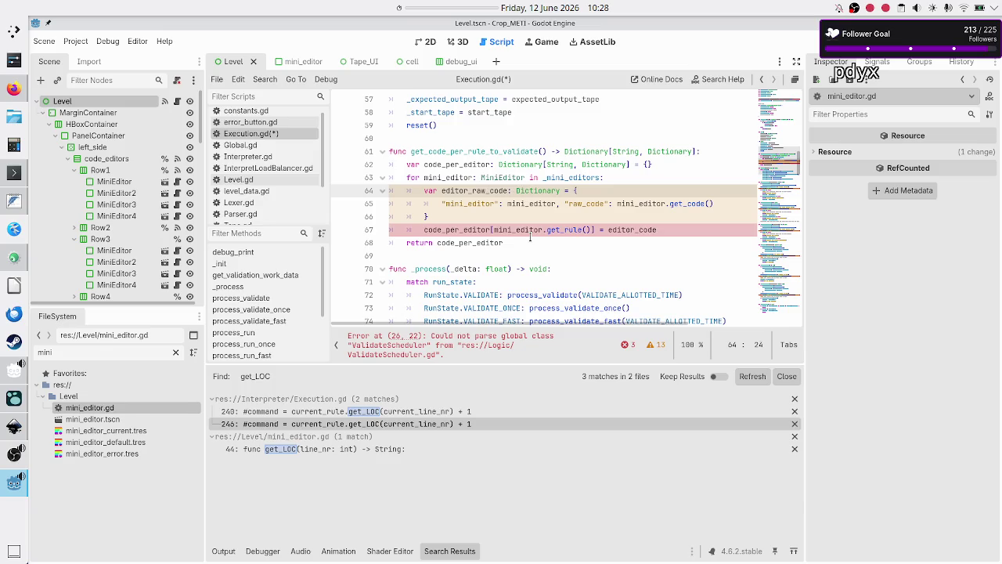
{"action": "left_click", "coordinate": [530, 234]}
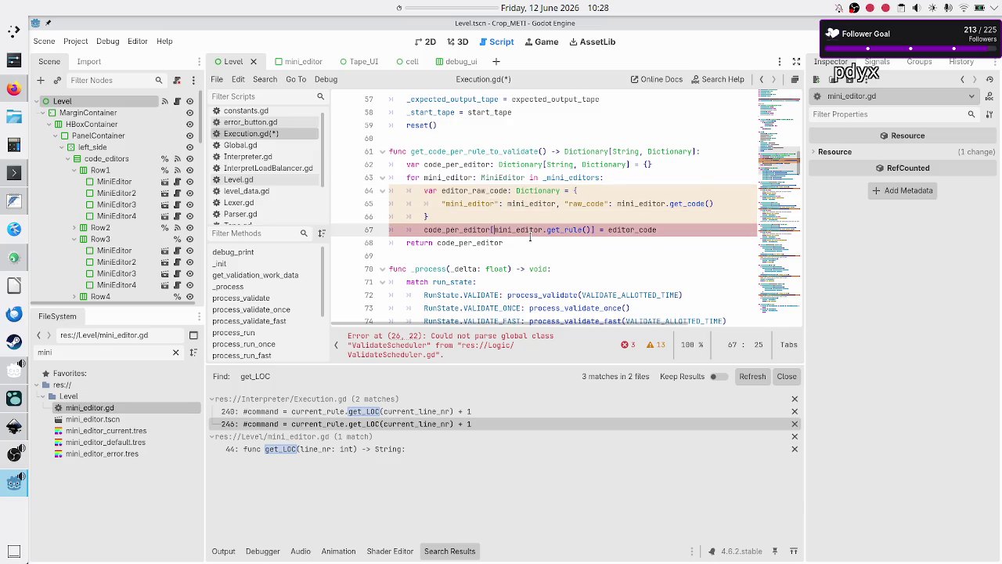
{"action": "key", "text": "End"}
{"action": "type", "text": "raw_"}
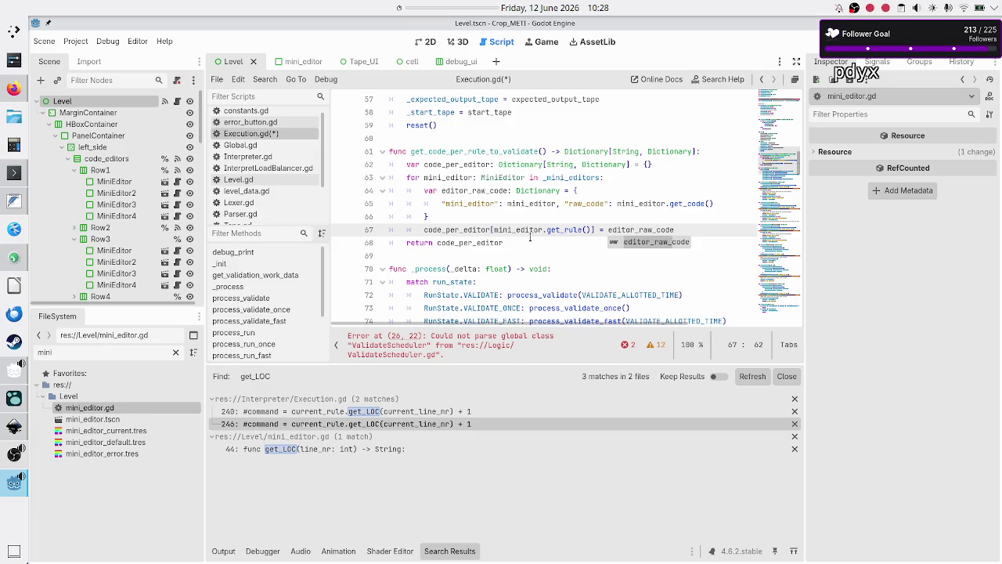
{"action": "key", "text": "Escape"}
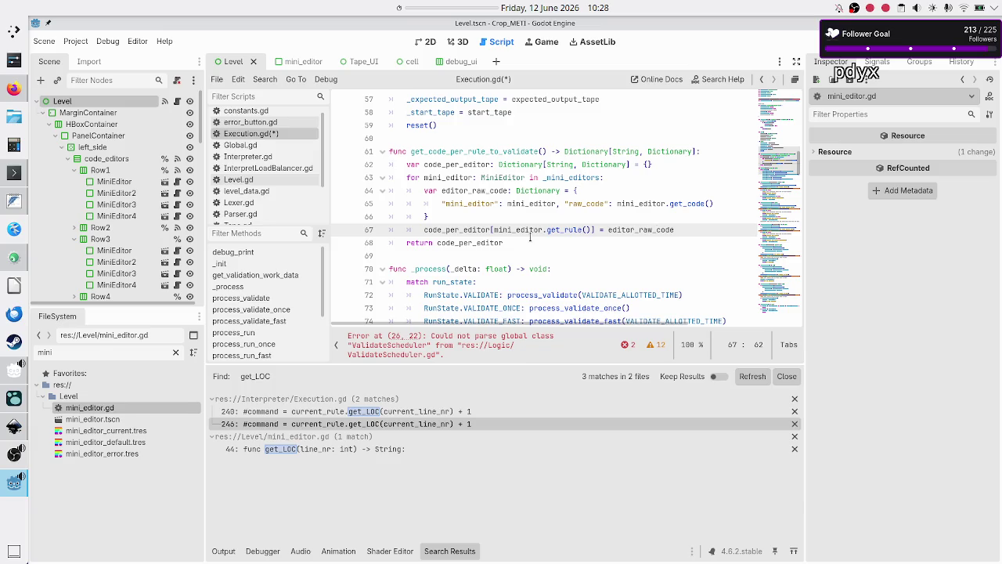
Step: Rename code_per_editor to raw_code_per_editor on lines 62, 67 and the return line
{"action": "key", "text": "Up"}
{"action": "key", "text": "Up"}
{"action": "key", "text": "Up"}
{"action": "key", "text": "Home"}
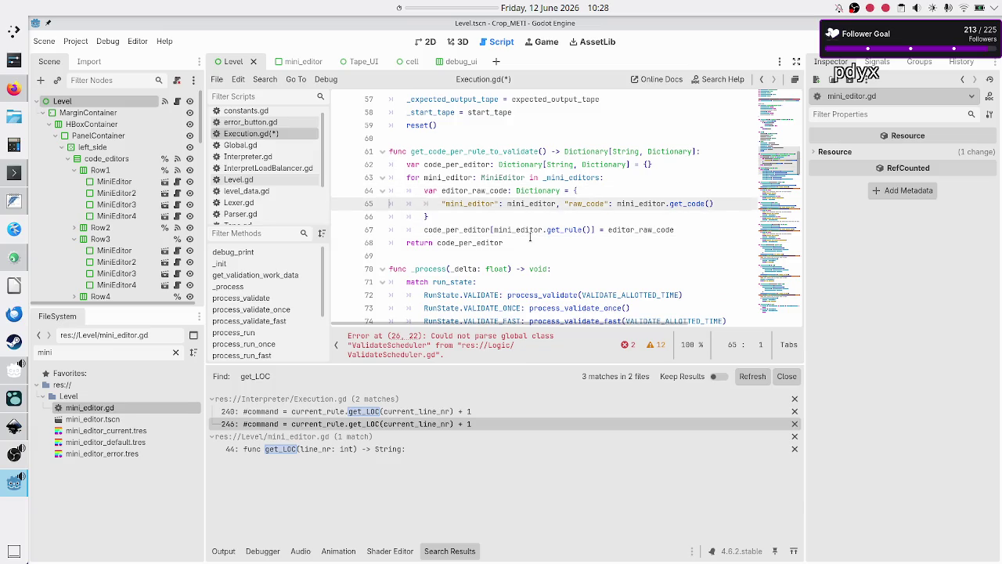
{"action": "key", "text": "Up"}
{"action": "key", "text": "Up"}
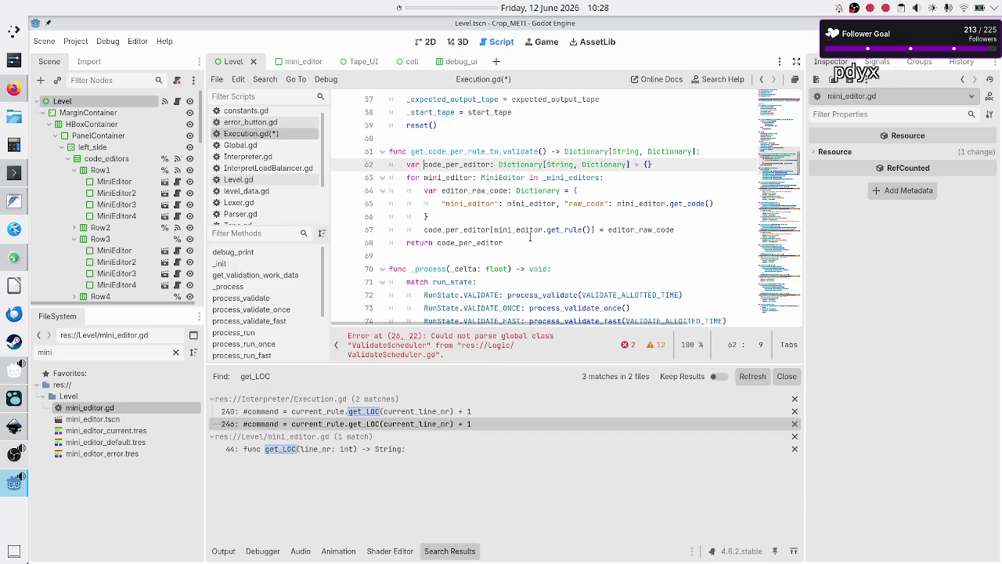
{"action": "type", "text": "raw_"}
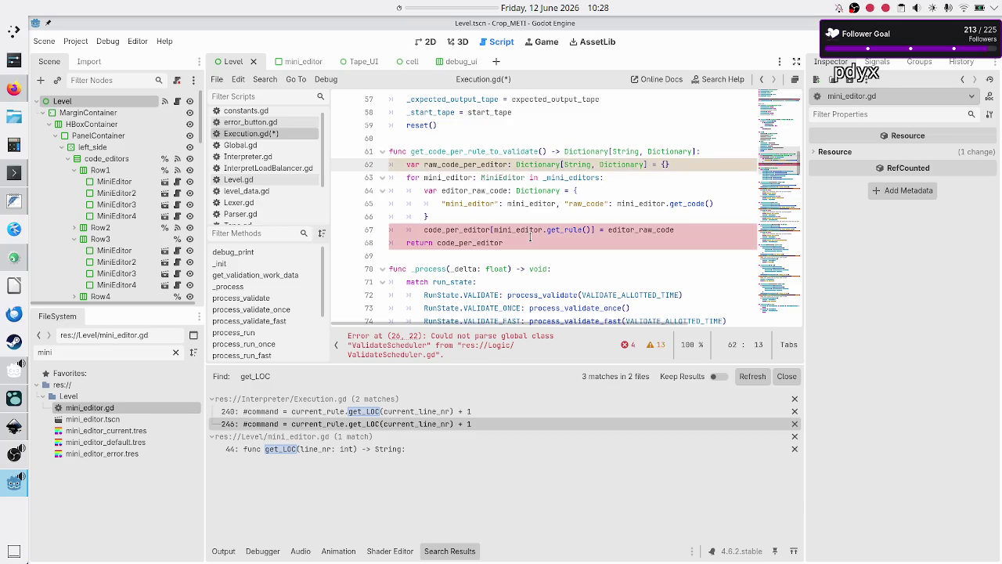
{"action": "key", "text": "Down"}
{"action": "key", "text": "Down"}
{"action": "key", "text": "Down"}
{"action": "key", "text": "Down"}
{"action": "key", "text": "Down"}
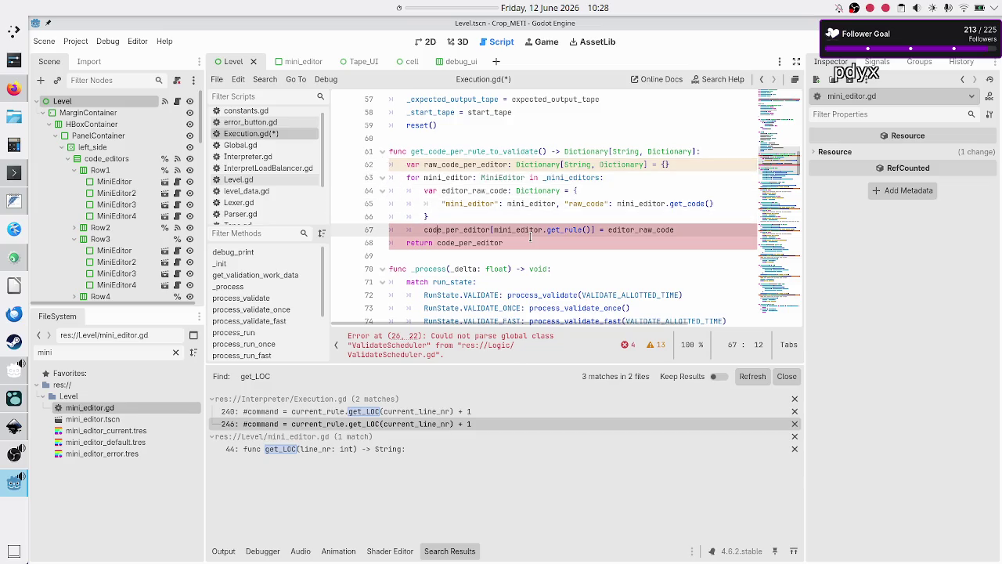
{"action": "key", "text": "Left"}
{"action": "type", "text": "raw_"}
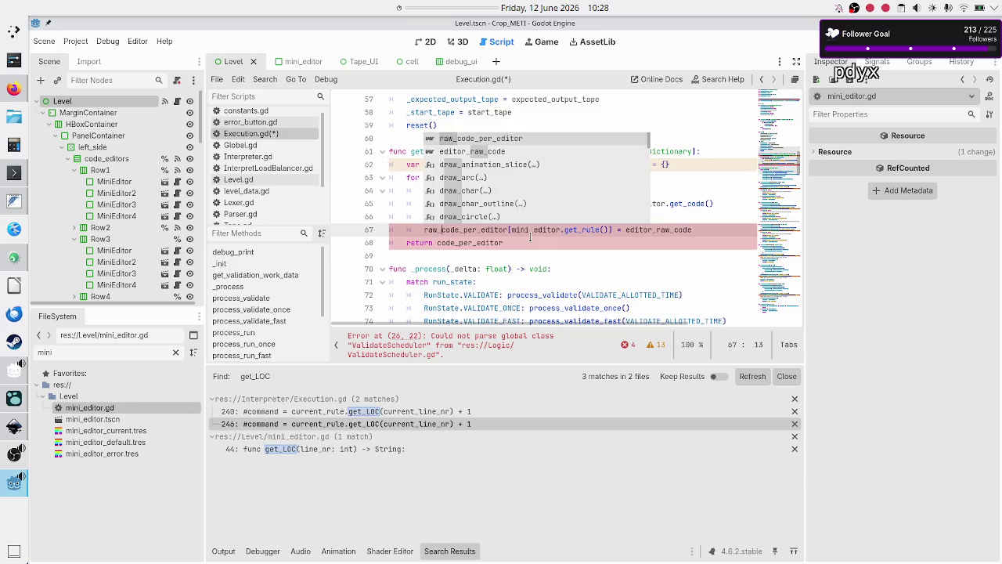
{"action": "key", "text": "Escape"}
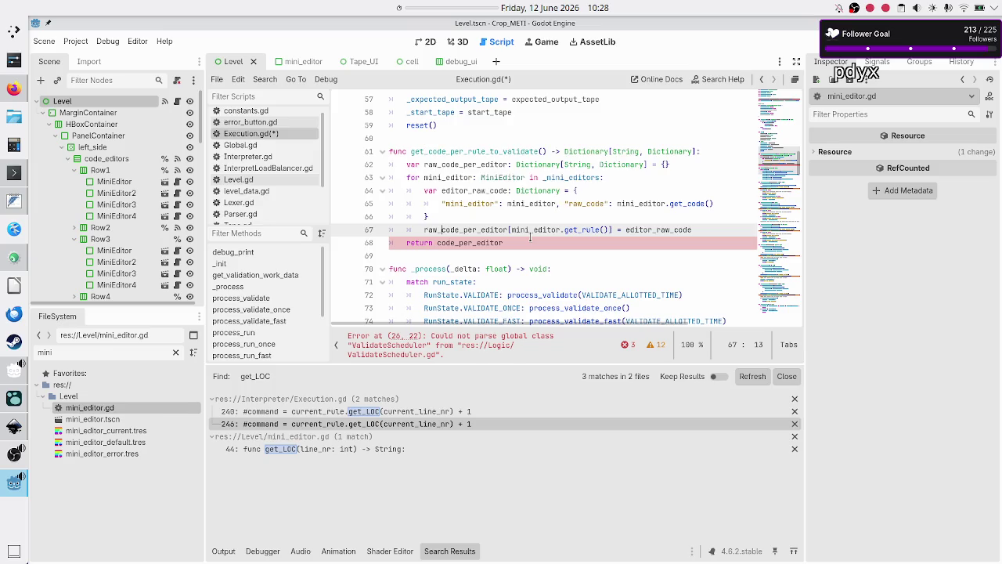
{"action": "key", "text": "Down"}
{"action": "type", "text": "raw_"}
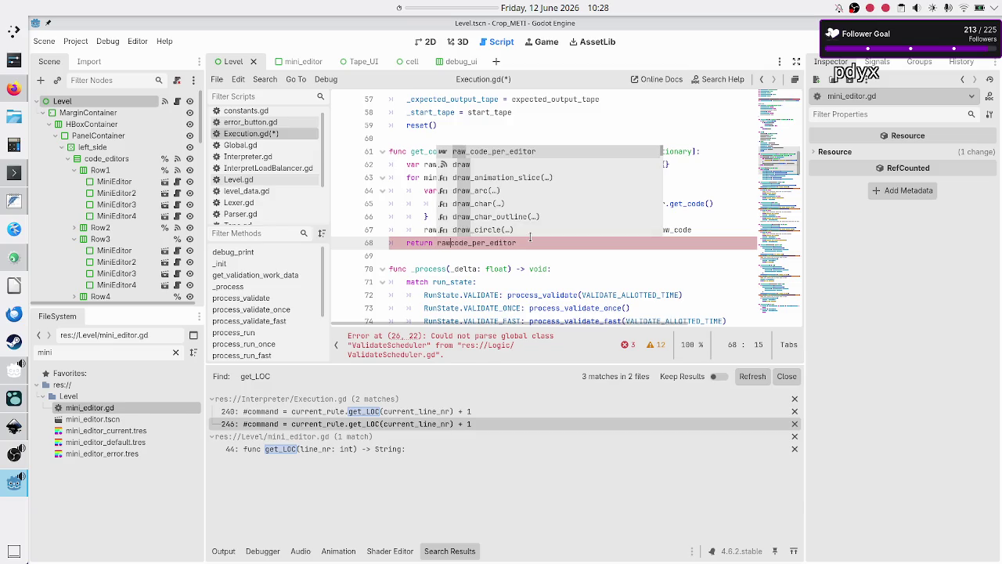
{"action": "key", "text": "Escape"}
Step: Save Execution.gd and verify every use of raw_code_per_editor
{"action": "key", "text": "Up"}
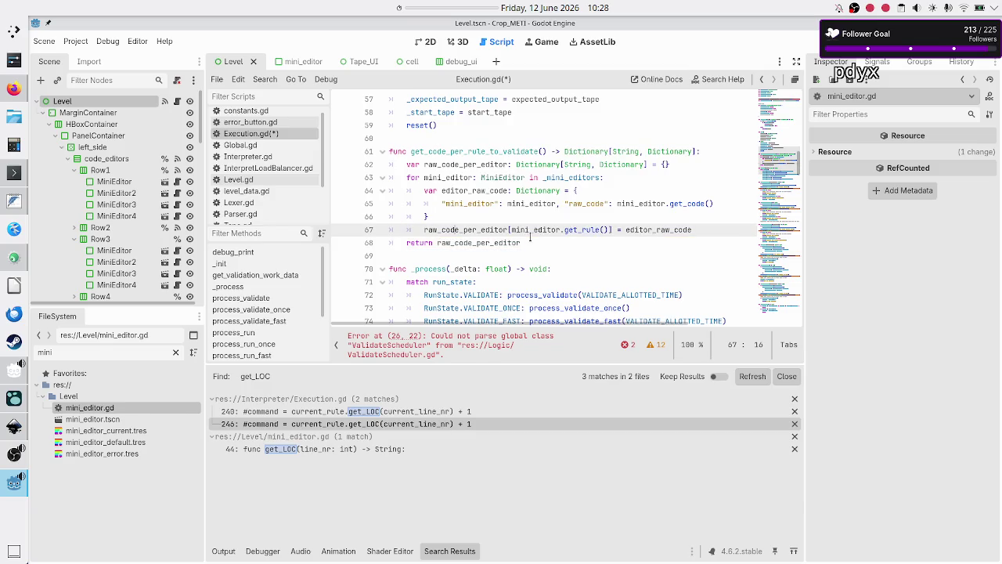
{"action": "key", "text": "Down"}
{"action": "key", "text": "Down"}
{"action": "key", "text": "ctrl+s"}
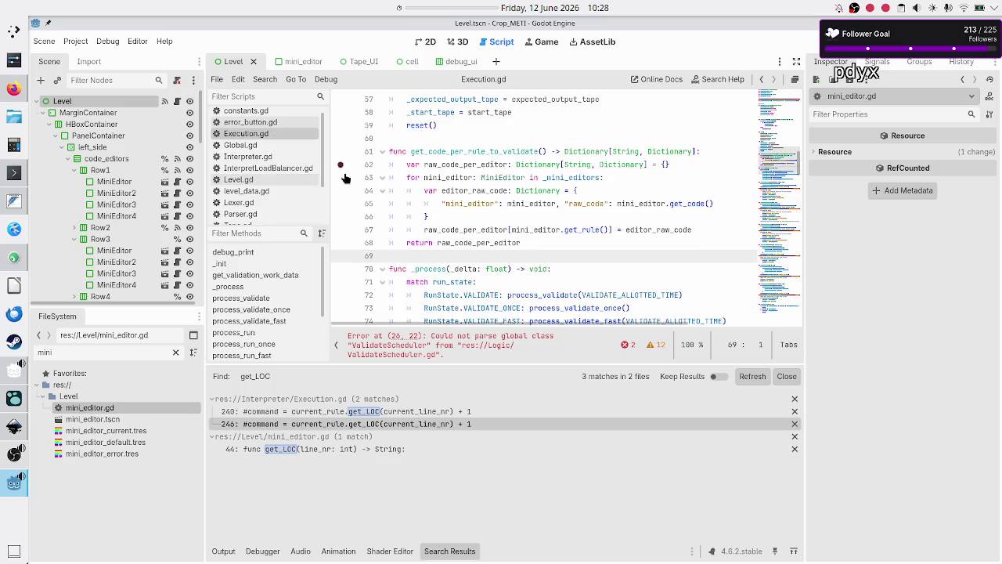
{"action": "double_click", "coordinate": [448, 164]}
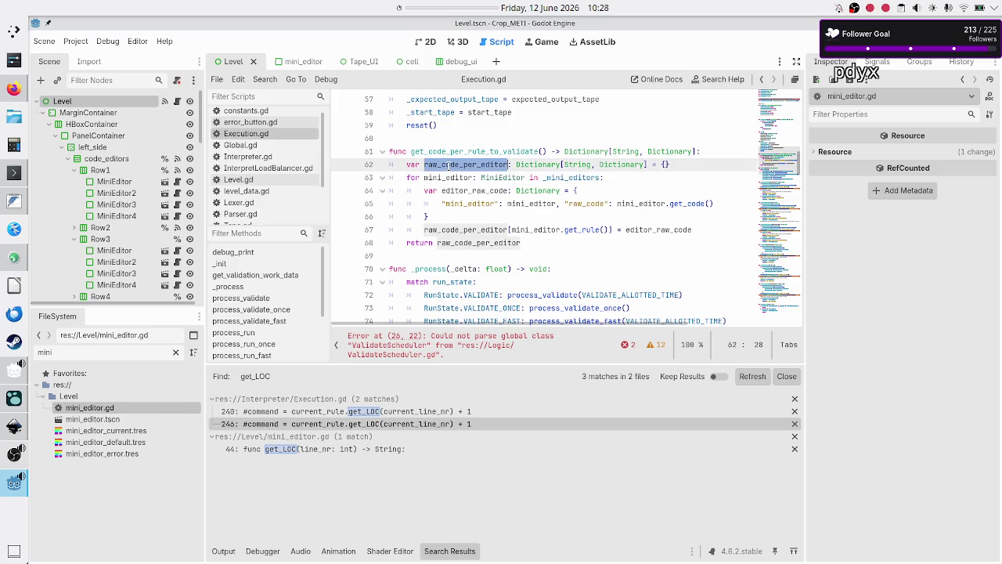
{"action": "left_click", "coordinate": [448, 164]}
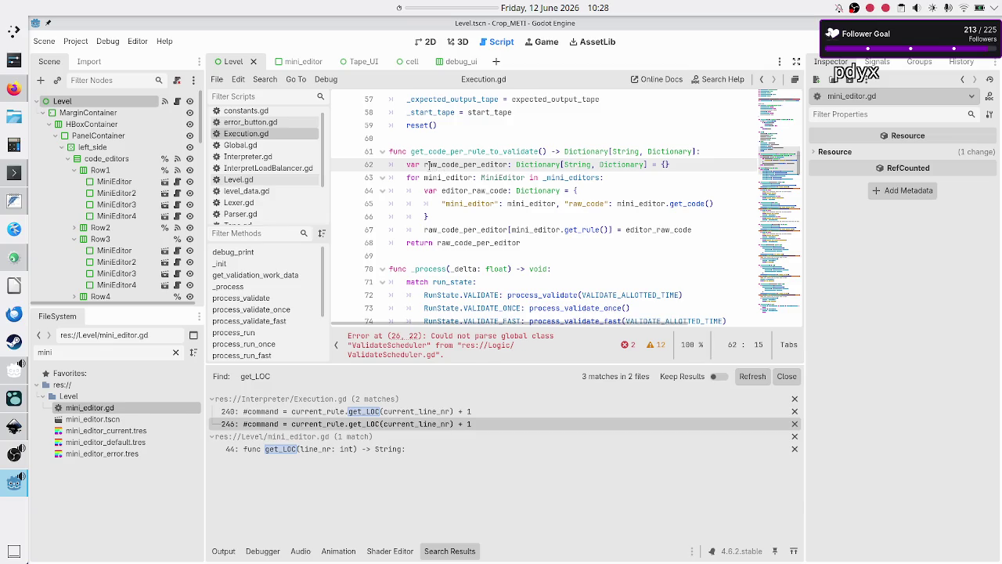
{"action": "left_click", "coordinate": [429, 164]}
{"action": "left_click", "coordinate": [536, 242]}
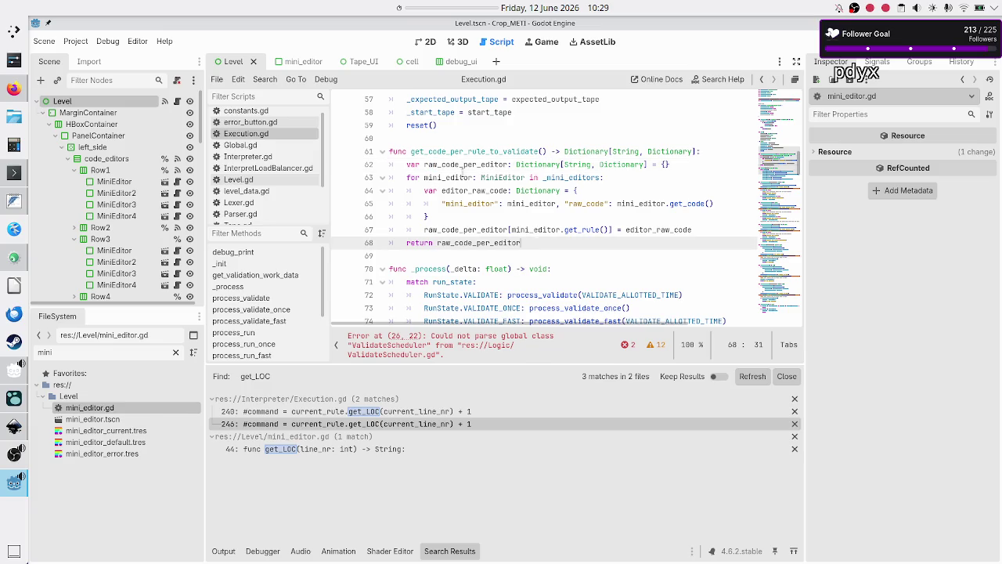
{"action": "double_click", "coordinate": [511, 150]}
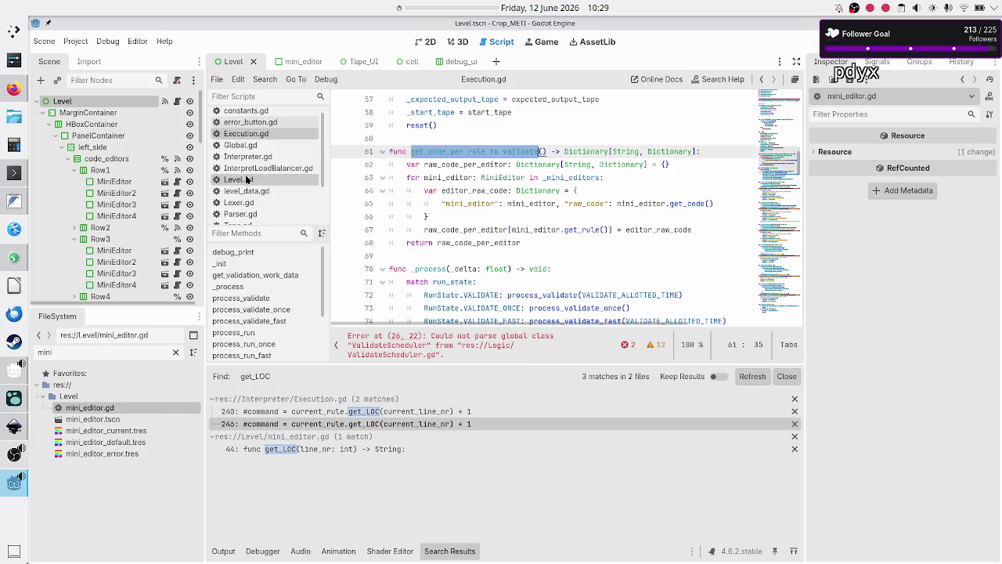
{"action": "scroll", "coordinate": [250, 165], "scroll_direction": "down", "scroll_amount": 3}
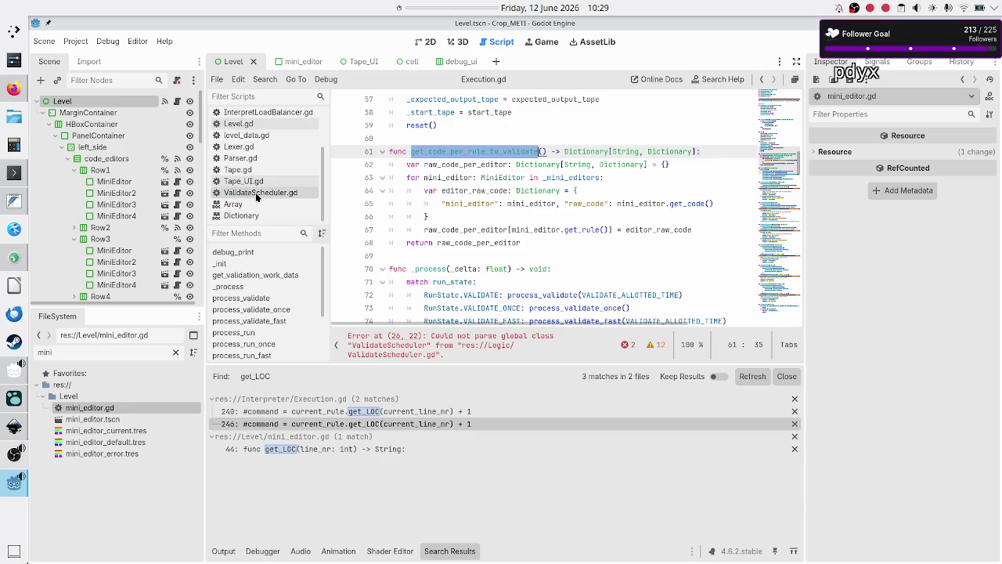
Step: Rename line 3 to raw_code_per_editor and name line 5's declaration validated_code_per_editor
{"action": "left_click", "coordinate": [254, 192]}
{"action": "left_click", "coordinate": [421, 124]}
{"action": "key", "text": "Left"}
{"action": "key", "text": "Left"}
{"action": "key", "text": "Left"}
{"action": "type", "text": "raw_"}
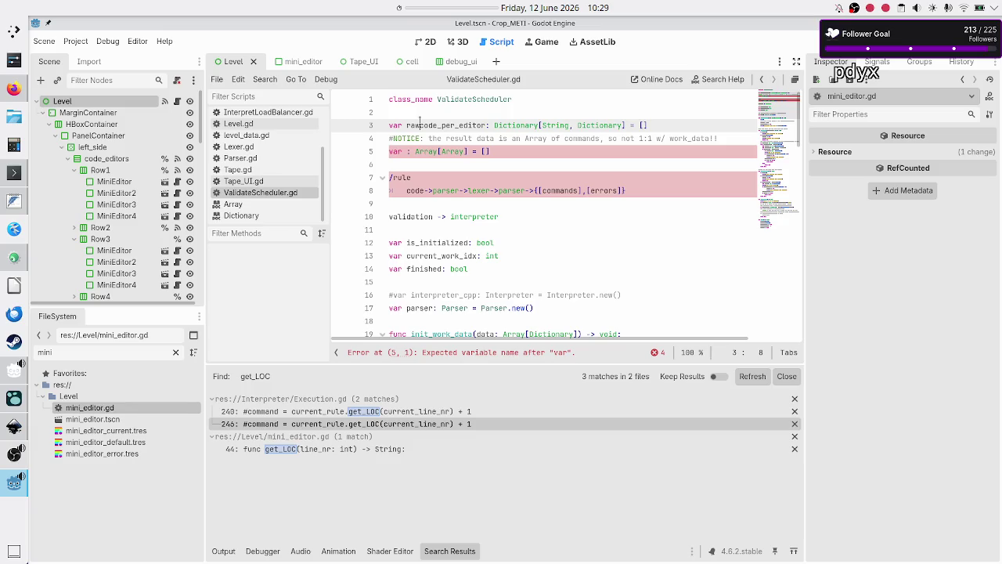
{"action": "key", "text": "Down"}
{"action": "key", "text": "Down"}
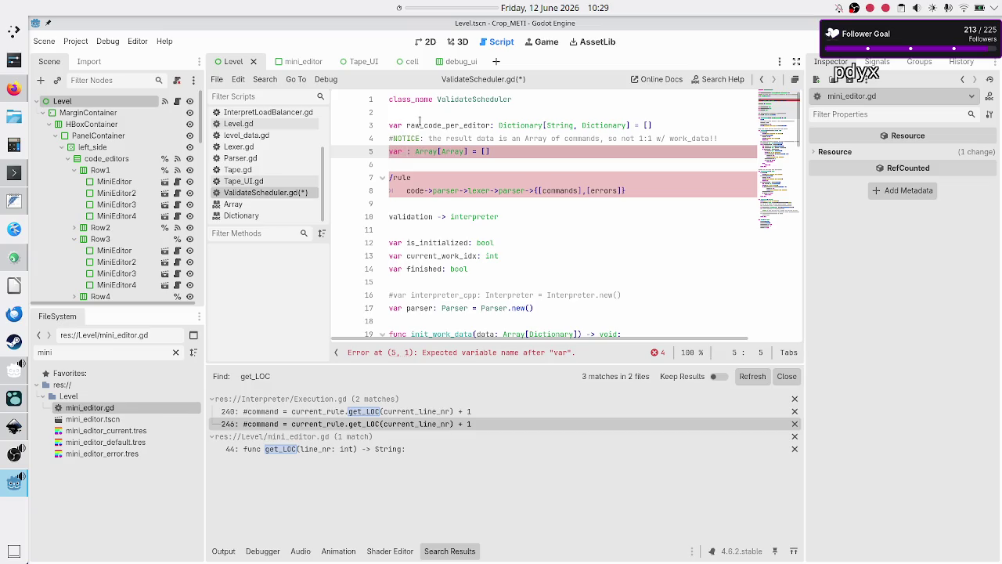
{"action": "type", "text": "validated_c"}
{"action": "type", "text": "ode_per_"}
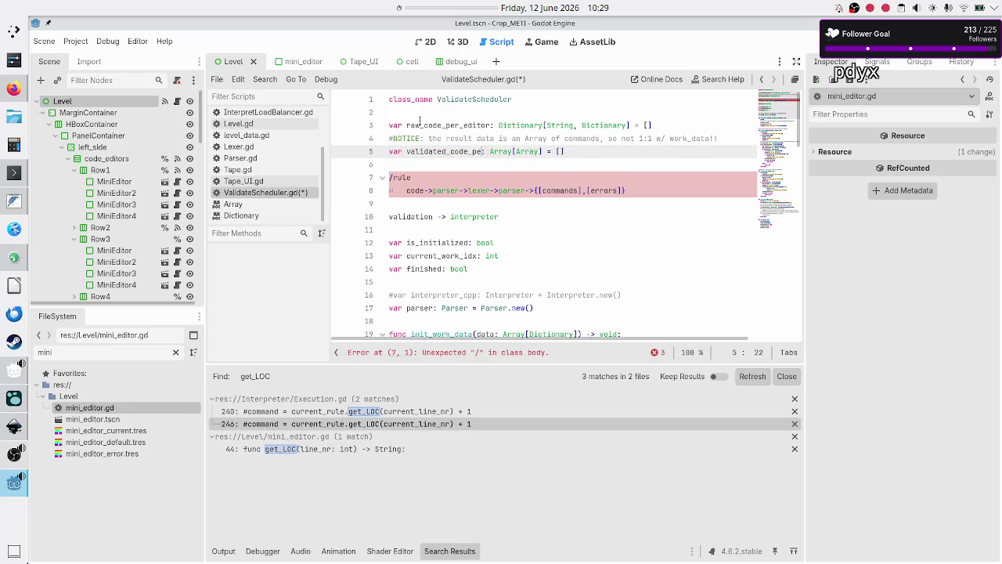
{"action": "type", "text": "editor"}
Step: Replace line 5's Array[Array] type with Dictionary[String, Dictionary] and start both initialisers as empty dictionaries
{"action": "key", "text": "shift+Right"}
{"action": "key", "text": "shift+Right"}
{"action": "key", "text": "shift+Right"}
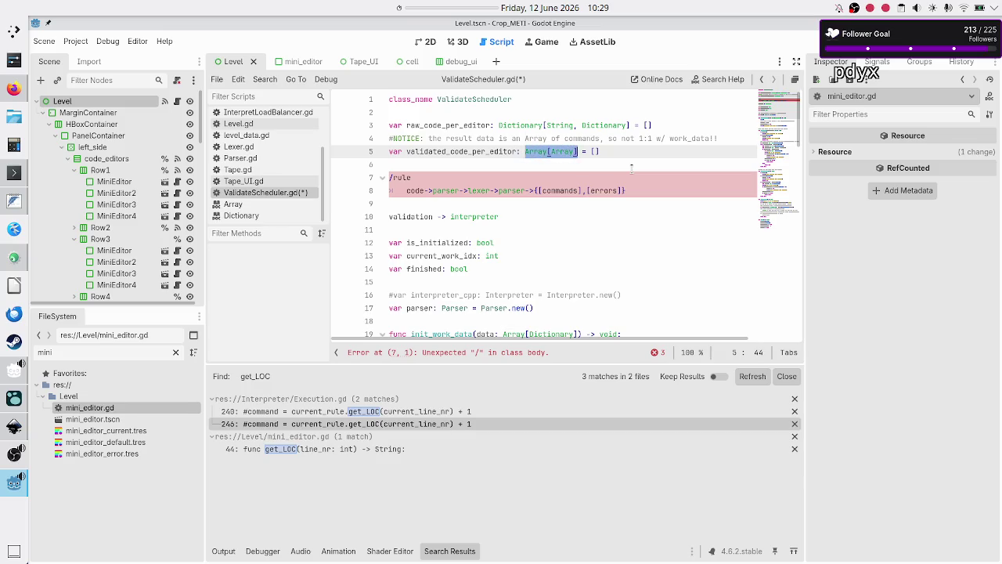
{"action": "key", "text": "BackSpace"}
{"action": "key", "text": "Up"}
{"action": "key", "text": "Up"}
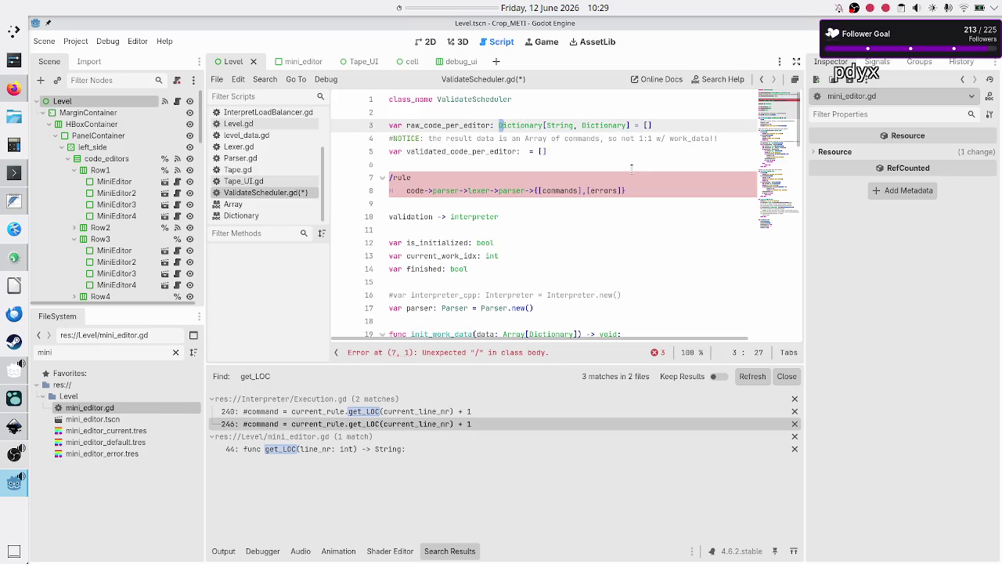
{"action": "key", "text": "shift+Right"}
{"action": "key", "text": "shift+Right"}
{"action": "key", "text": "shift+Right"}
{"action": "key", "text": "ctrl+c"}
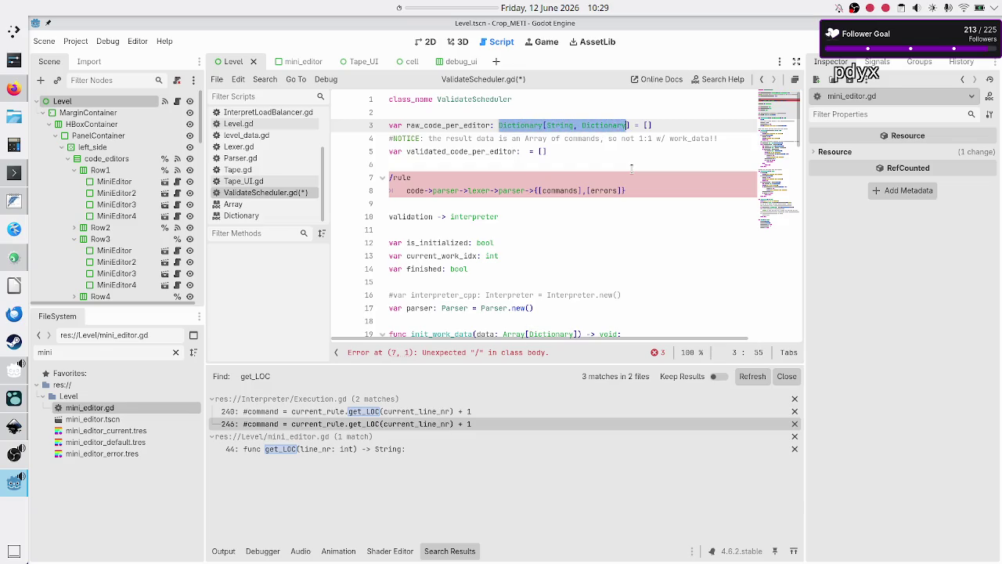
{"action": "key", "text": "Right"}
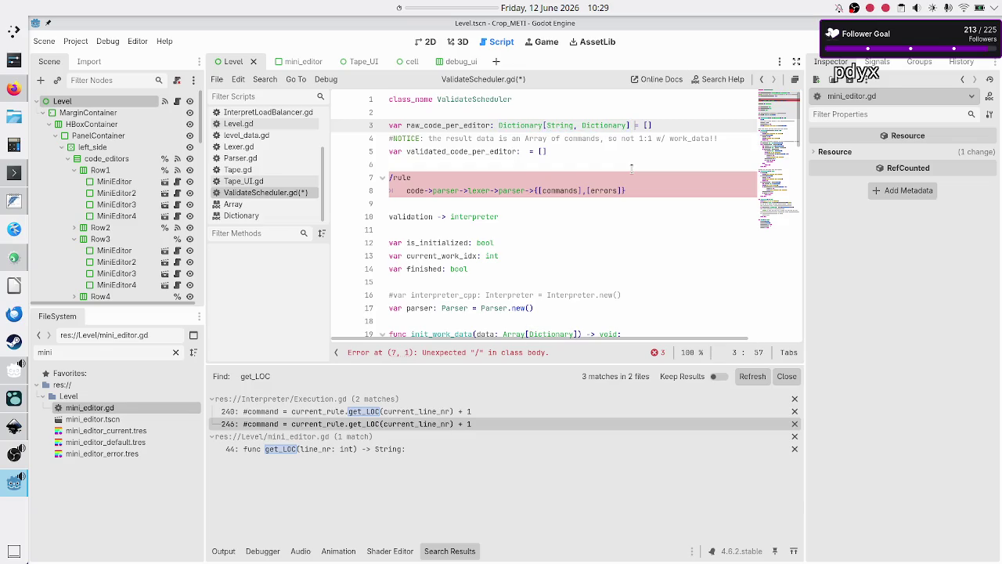
{"action": "key", "text": "BackSpace"}
{"action": "type", "text": "{}"}
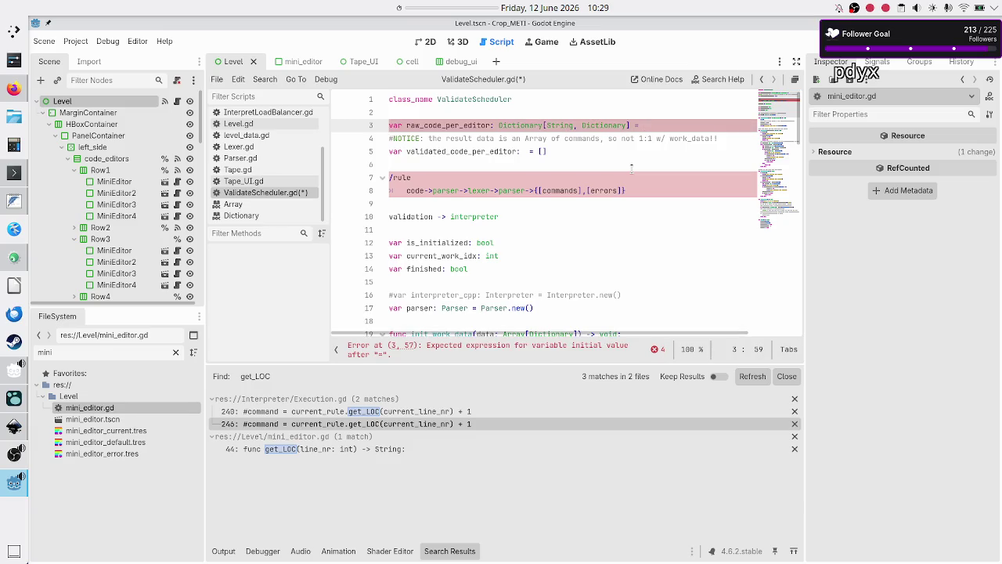
{"action": "key", "text": "Down"}
{"action": "key", "text": "Down"}
{"action": "key", "text": "BackSpace"}
{"action": "key", "text": "BackSpace"}
{"action": "type", "text": "{"}
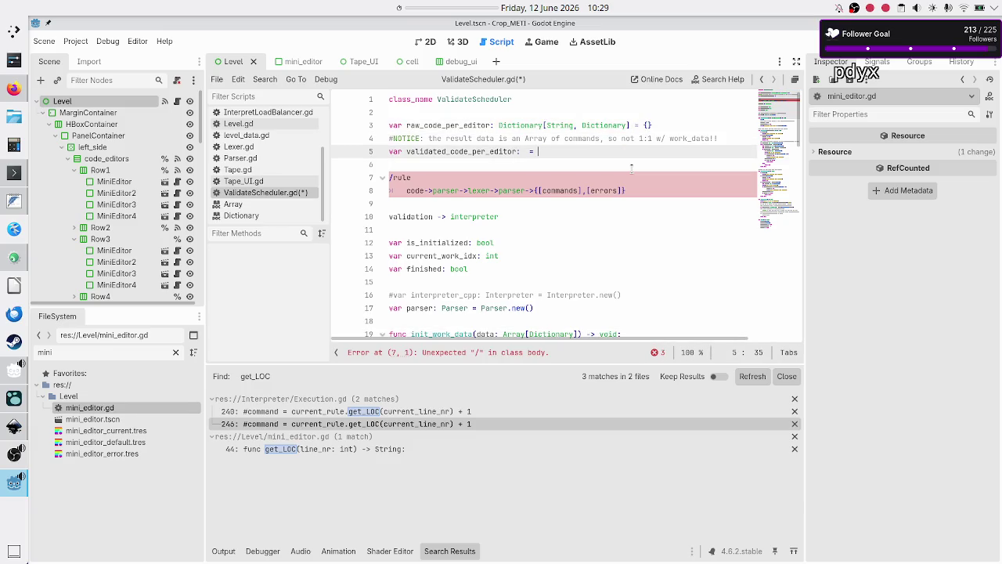
{"action": "key", "text": "Left"}
{"action": "key", "text": "Left"}
{"action": "key", "text": "ctrl+v"}
Step: Delete the stray rule-pipeline notes and the 'validation -> interpreter' line
{"action": "key", "text": "Down"}
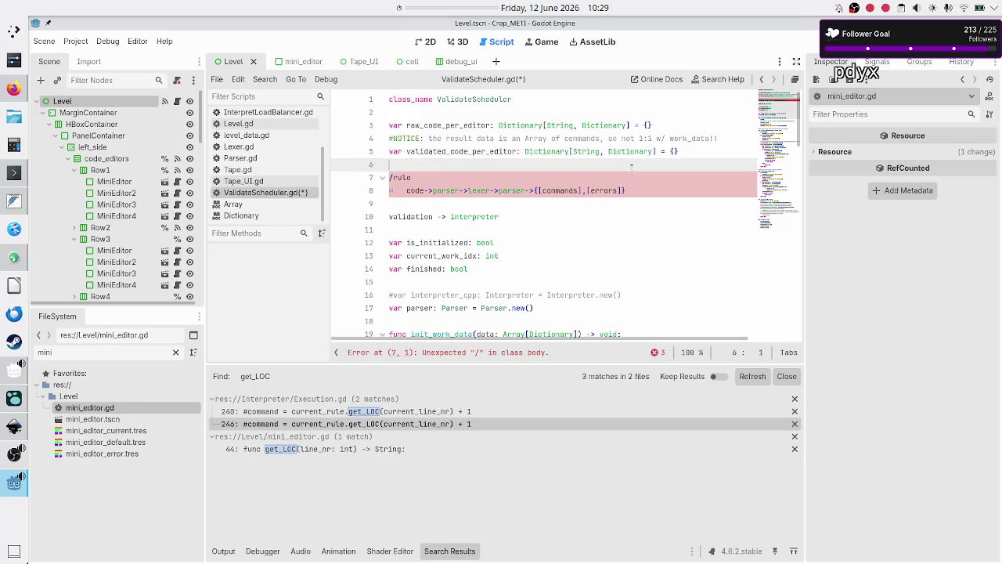
{"action": "key", "text": "Down"}
{"action": "key", "text": "shift+Down"}
{"action": "key", "text": "shift+Down"}
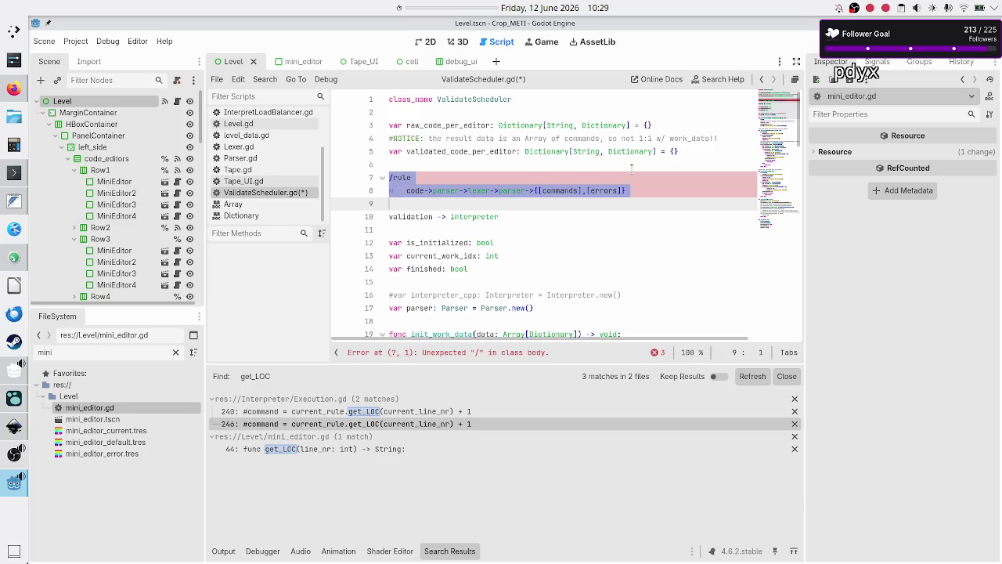
{"action": "key", "text": "BackSpace"}
{"action": "key", "text": "BackSpace"}
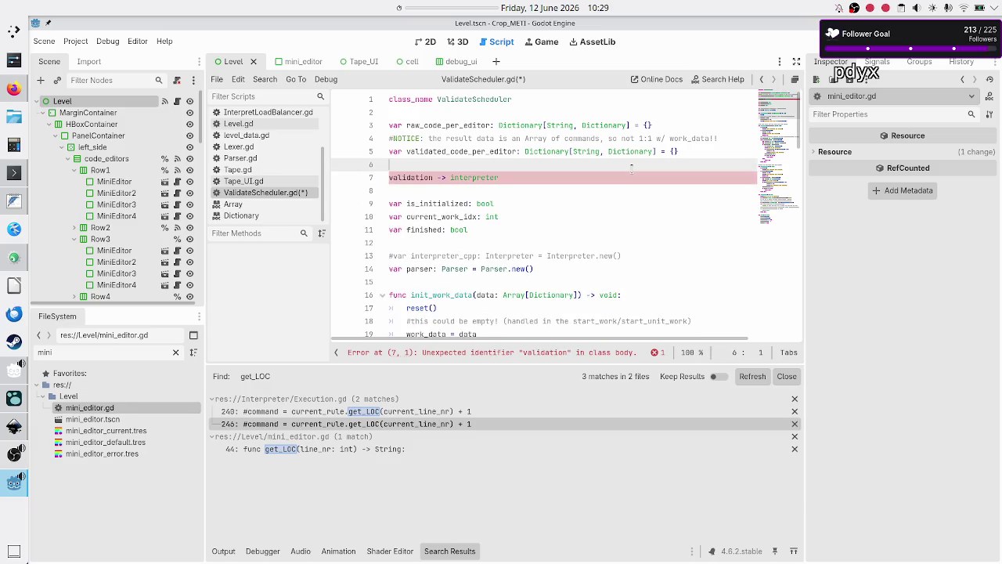
{"action": "key", "text": "Down"}
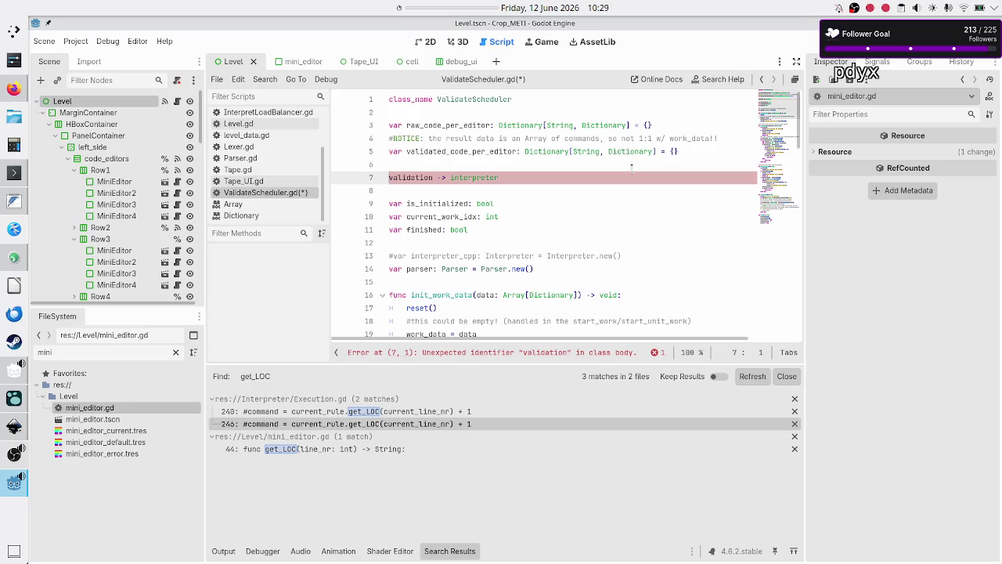
{"action": "key", "text": "shift+Down"}
{"action": "key", "text": "ctrl+shift+k"}
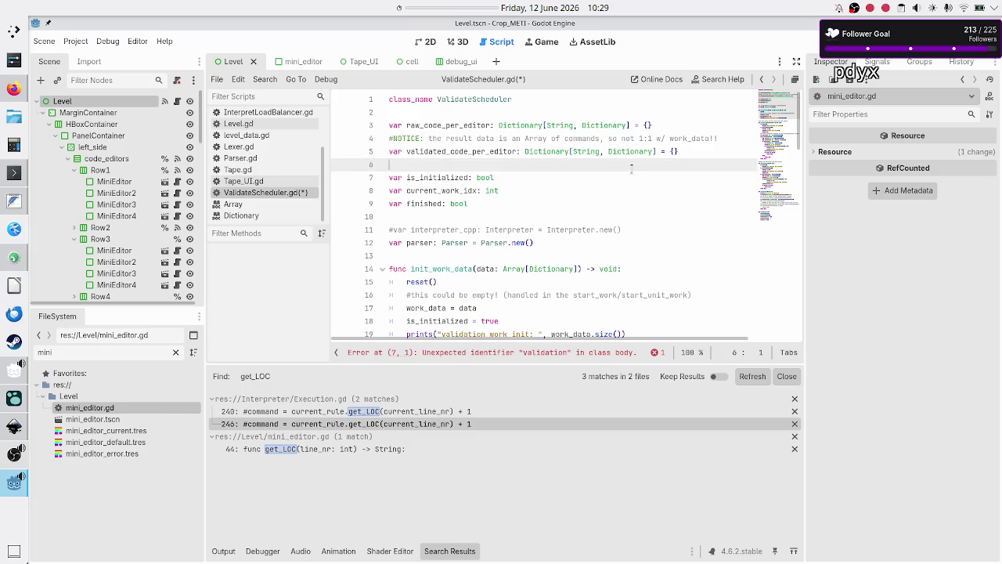
{"action": "key", "text": "Down"}
{"action": "key", "text": "Down"}
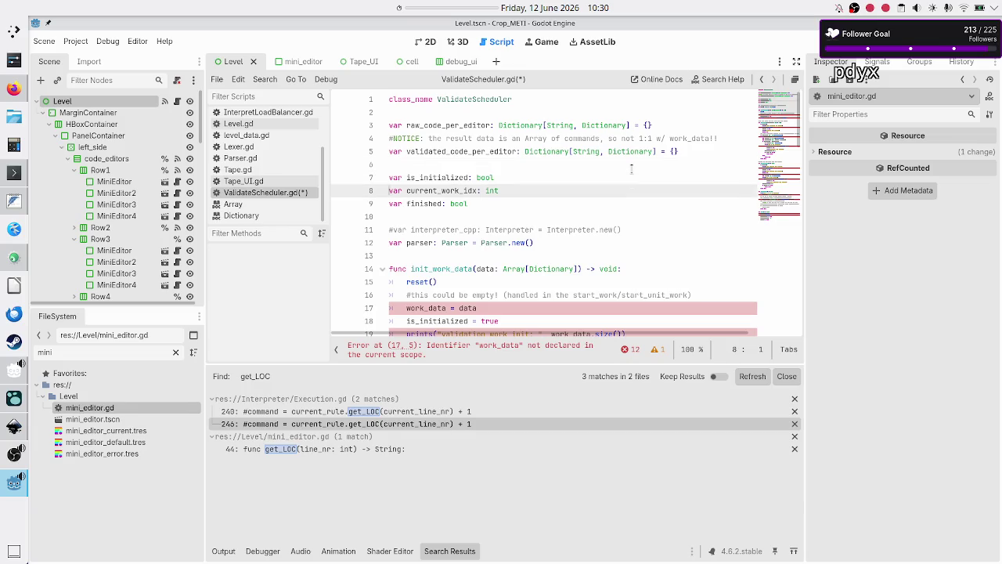
Step: Rename current_work_idx to current_rule_idx on line 8, then switch to the Inkscape UI concept drawing
{"action": "key", "text": "ctrl+Right"}
{"action": "key", "text": "ctrl+Right"}
{"action": "key", "text": "BackSpace"}
{"action": "key", "text": "BackSpace"}
{"action": "key", "text": "BackSpace"}
{"action": "key", "text": "BackSpace"}
{"action": "key", "text": "BackSpace"}
{"action": "key", "text": "BackSpace"}
{"action": "type", "text": "editor"}
{"action": "key", "text": "BackSpace"}
{"action": "key", "text": "BackSpace"}
{"action": "key", "text": "BackSpace"}
{"action": "type", "text": "rule_idx"}
{"action": "double_click", "coordinate": [516, 125]}
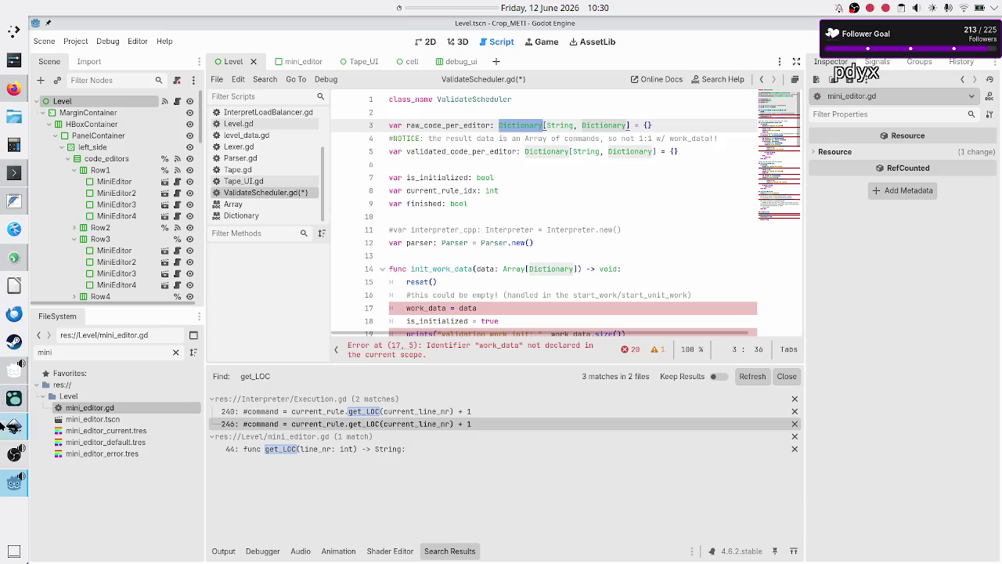
{"action": "left_click", "coordinate": [12, 429]}
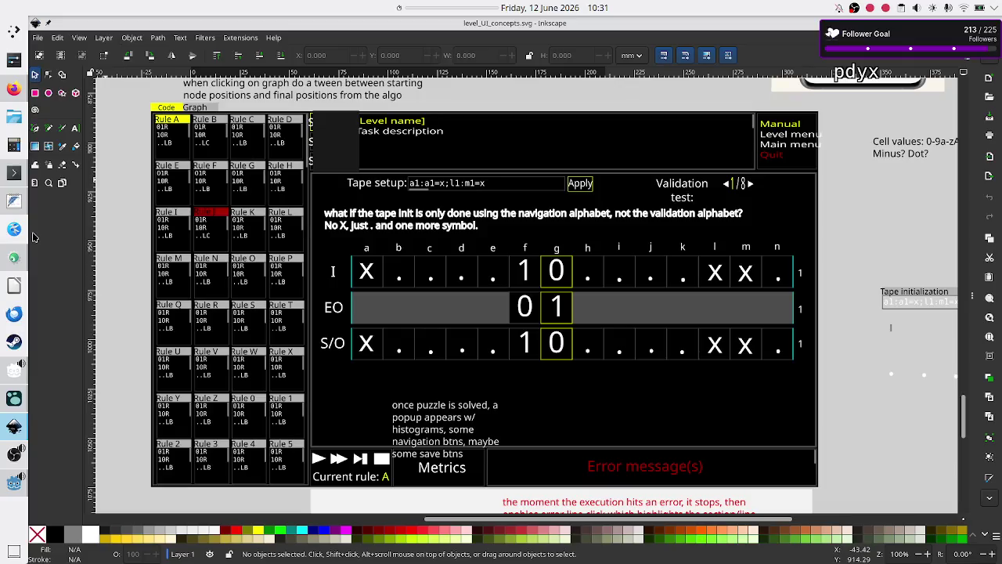
Step: Bring the Godot editor showing ValidateScheduler.gd back to the front
{"action": "mouse_move", "coordinate": [14, 200]}
{"action": "left_click", "coordinate": [10, 484]}
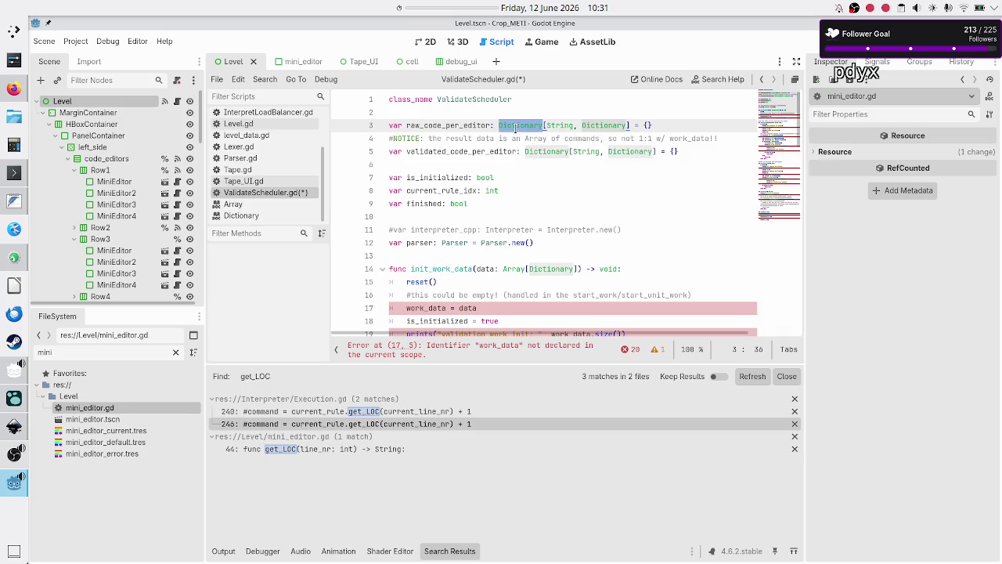
Step: Inspect the raw_code_per_editor and current_rule_idx declarations and current_work_idx inside reset()
{"action": "double_click", "coordinate": [468, 124]}
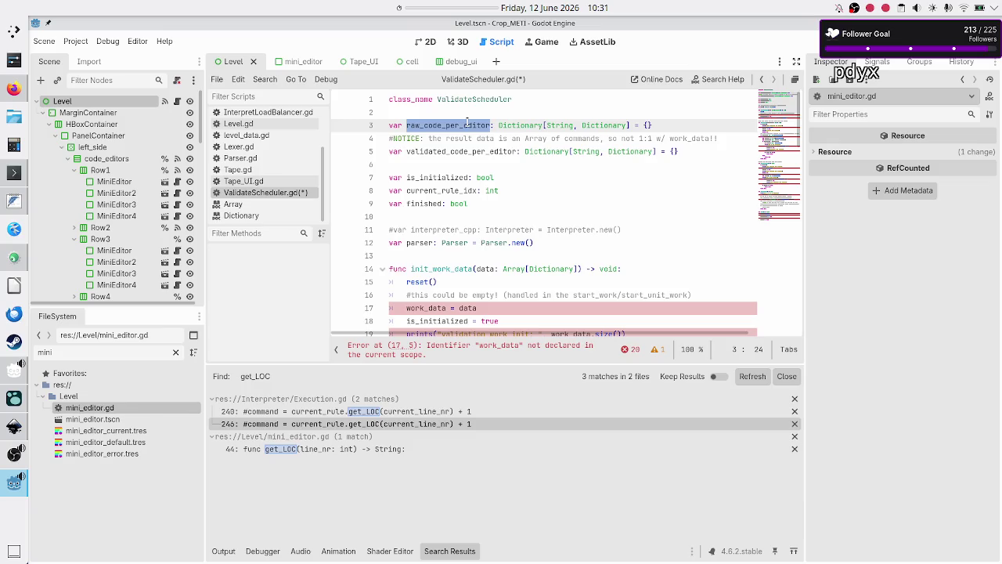
{"action": "left_click", "coordinate": [522, 178]}
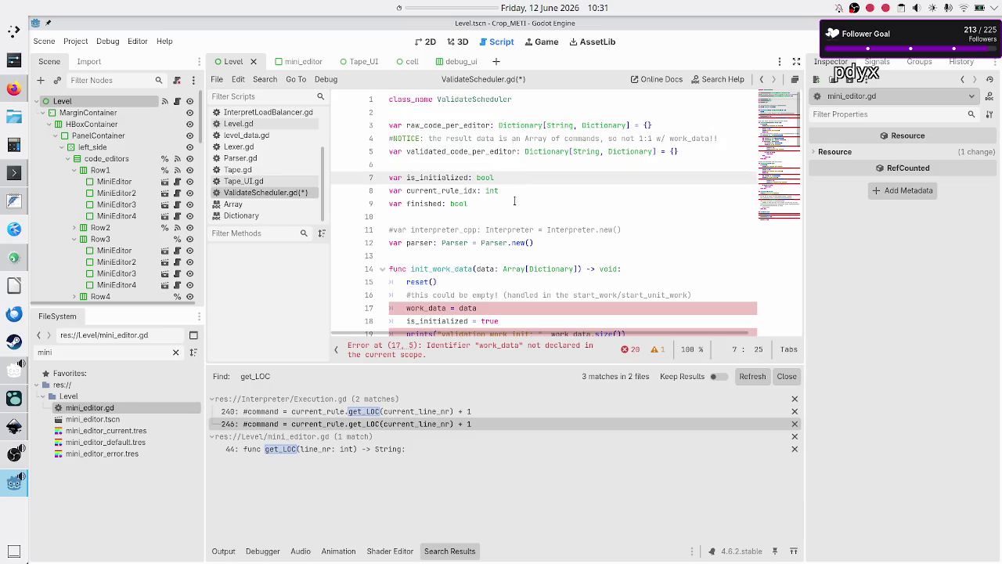
{"action": "double_click", "coordinate": [454, 191]}
{"action": "scroll", "coordinate": [470, 235], "scroll_direction": "down", "scroll_amount": 1}
{"action": "scroll", "coordinate": [470, 235], "scroll_direction": "down", "scroll_amount": 15}
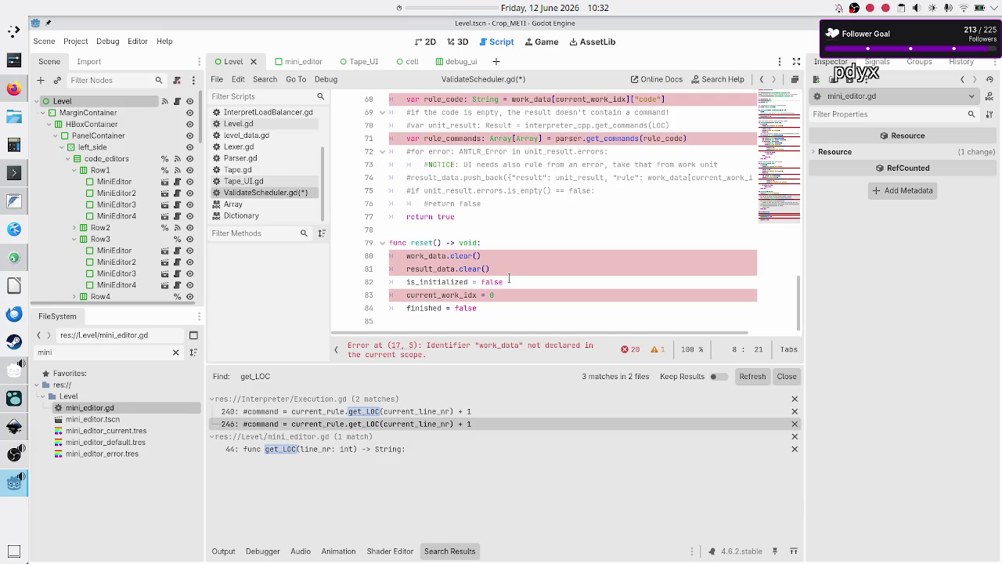
{"action": "mouse_move", "coordinate": [436, 280]}
{"action": "double_click", "coordinate": [464, 294]}
{"action": "left_click", "coordinate": [536, 287]}
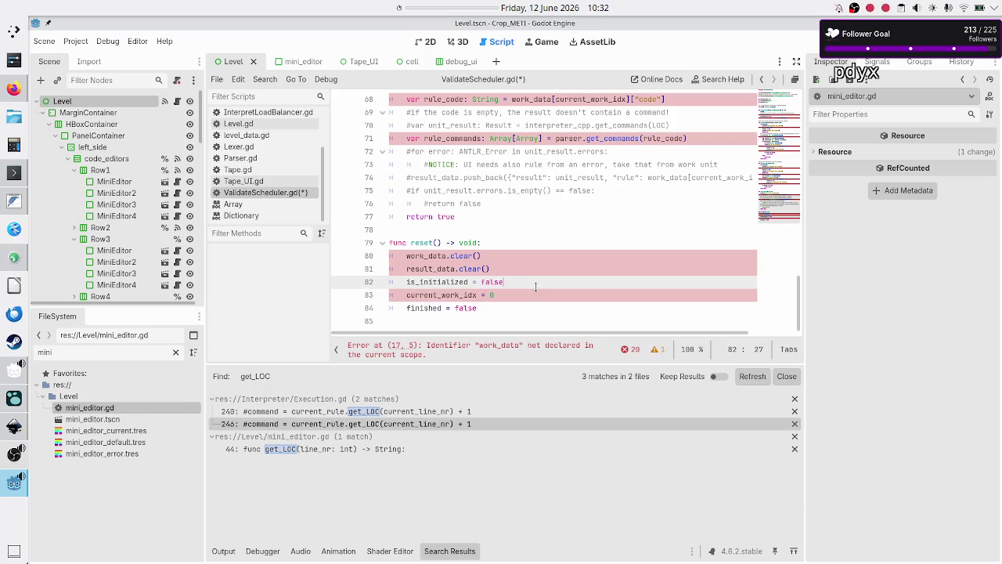
{"action": "scroll", "coordinate": [525, 251], "scroll_direction": "up", "scroll_amount": 20}
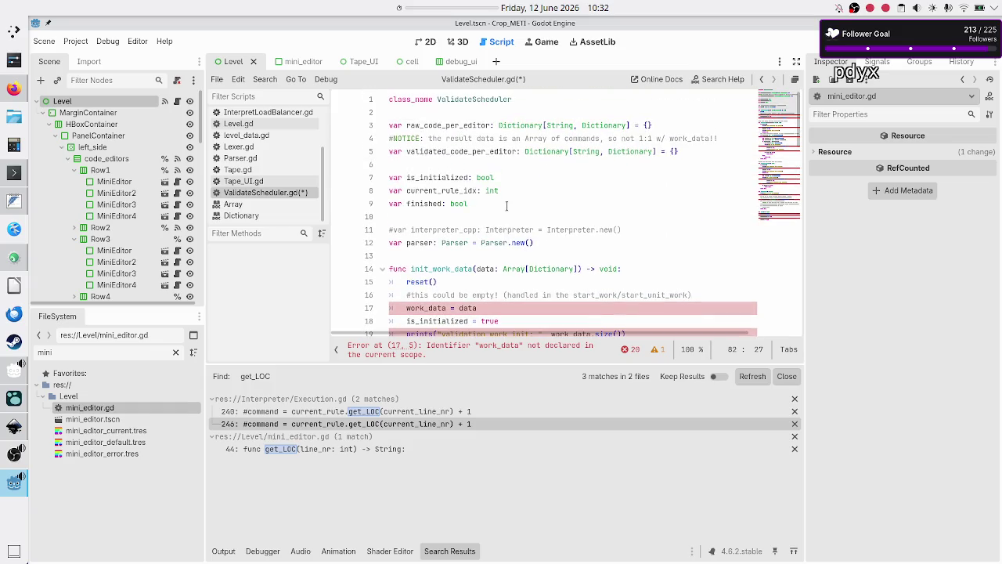
Step: Go to the init_work_data declaration on line 14 and erase its name back to init_wor
{"action": "left_click", "coordinate": [507, 204]}
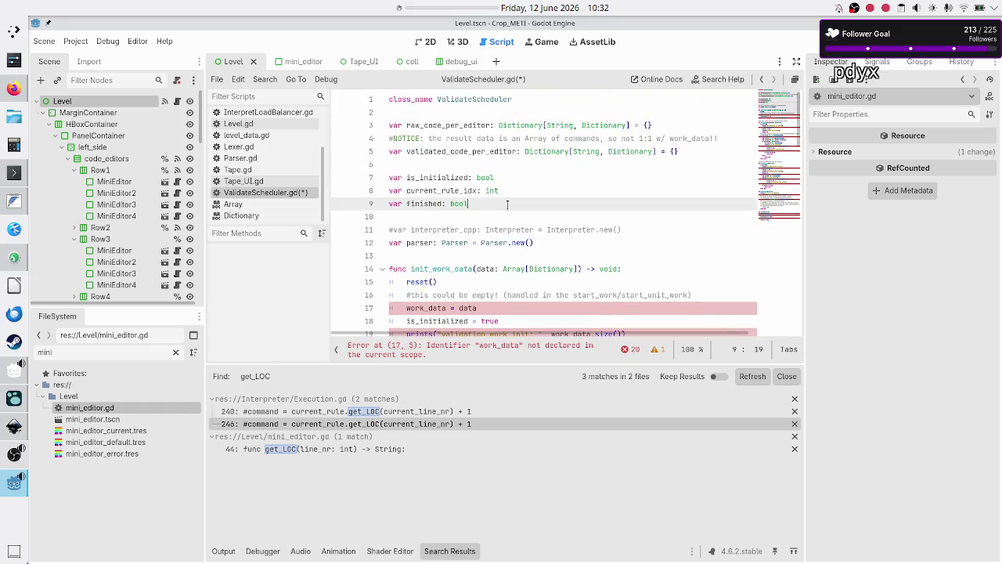
{"action": "key", "text": "Up"}
{"action": "key", "text": "Up"}
{"action": "key", "text": "Home"}
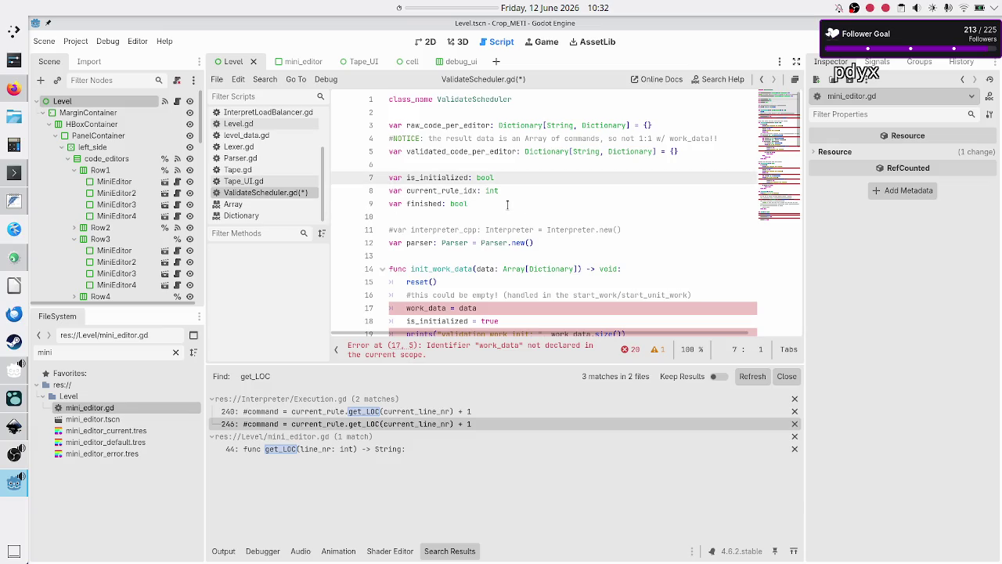
{"action": "key", "text": "Down"}
{"action": "key", "text": "Down"}
{"action": "key", "text": "Down"}
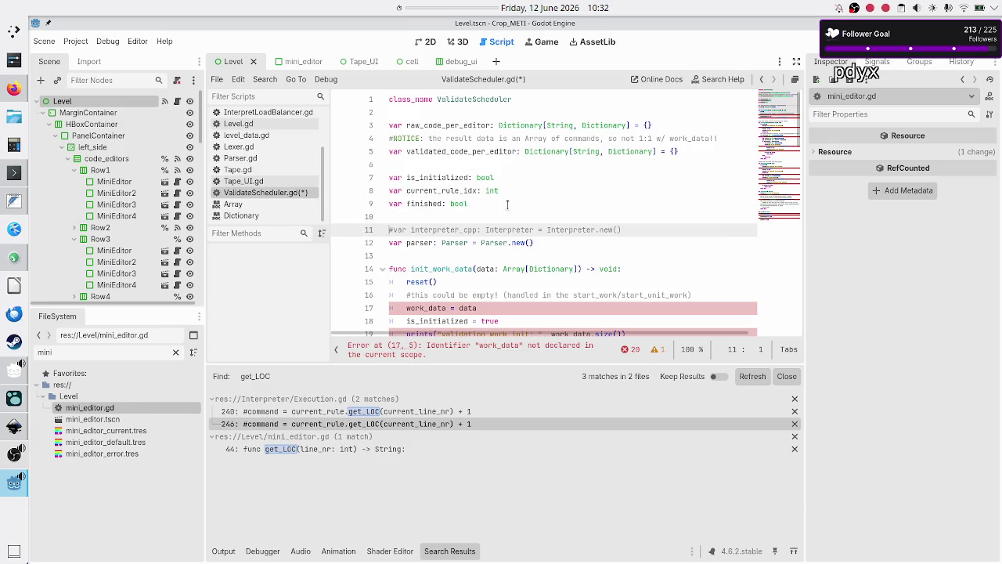
{"action": "key", "text": "Down"}
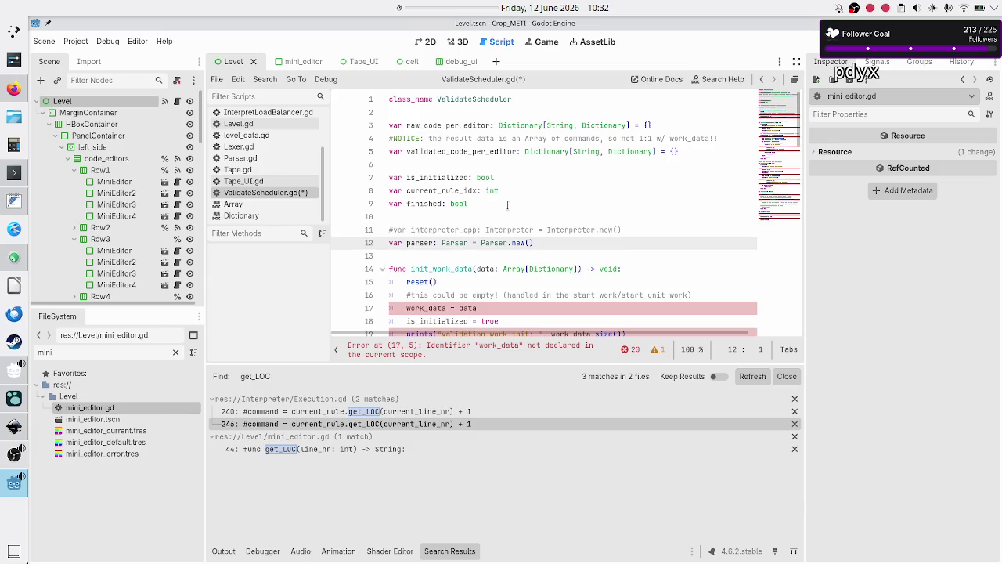
{"action": "key", "text": "Down"}
{"action": "key", "text": "Down"}
{"action": "key", "text": "Down"}
{"action": "key", "text": "Down"}
{"action": "key", "text": "Down"}
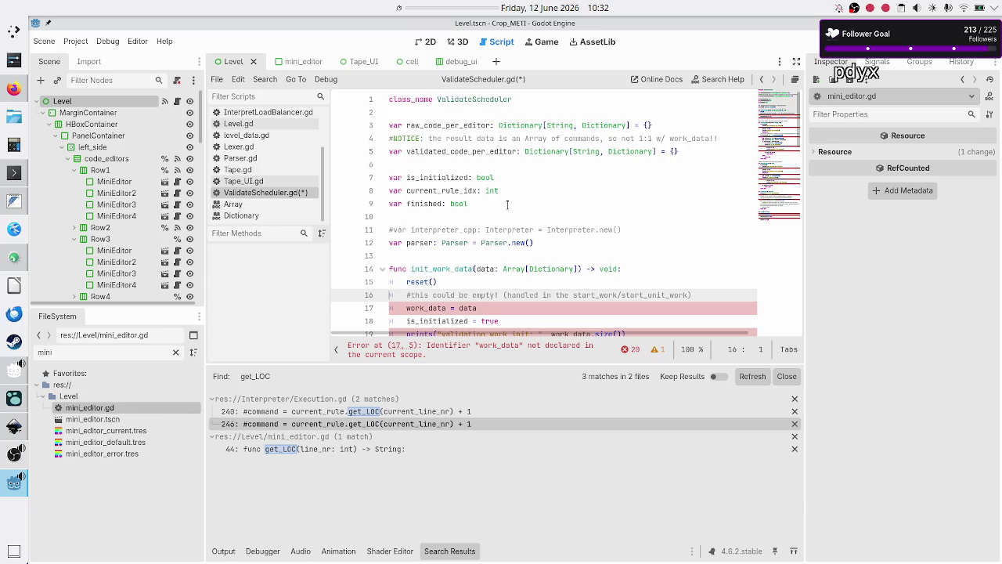
{"action": "key", "text": "Up"}
{"action": "key", "text": "Up"}
{"action": "key", "text": "Up"}
{"action": "key", "text": "Right"}
{"action": "key", "text": "ctrl+Right"}
{"action": "key", "text": "ctrl+Right"}
{"action": "key", "text": "BackSpace"}
{"action": "key", "text": "BackSpace"}
{"action": "key", "text": "BackSpace"}
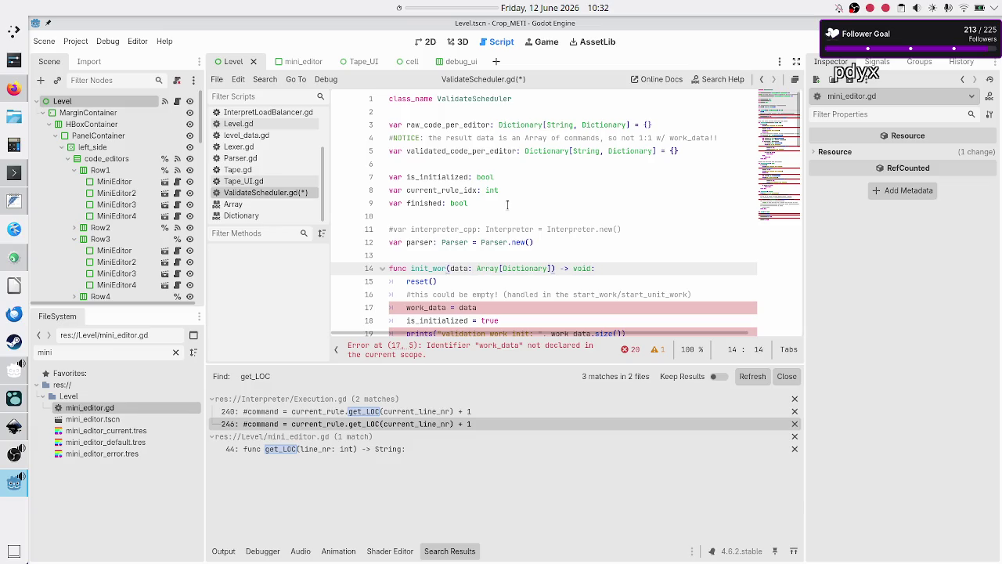
Step: Rename init_work_data to set_validation_data and replace its data parameter name with raw_code_per_editor
{"action": "key", "text": "BackSpace"}
{"action": "key", "text": "BackSpace"}
{"action": "key", "text": "BackSpace"}
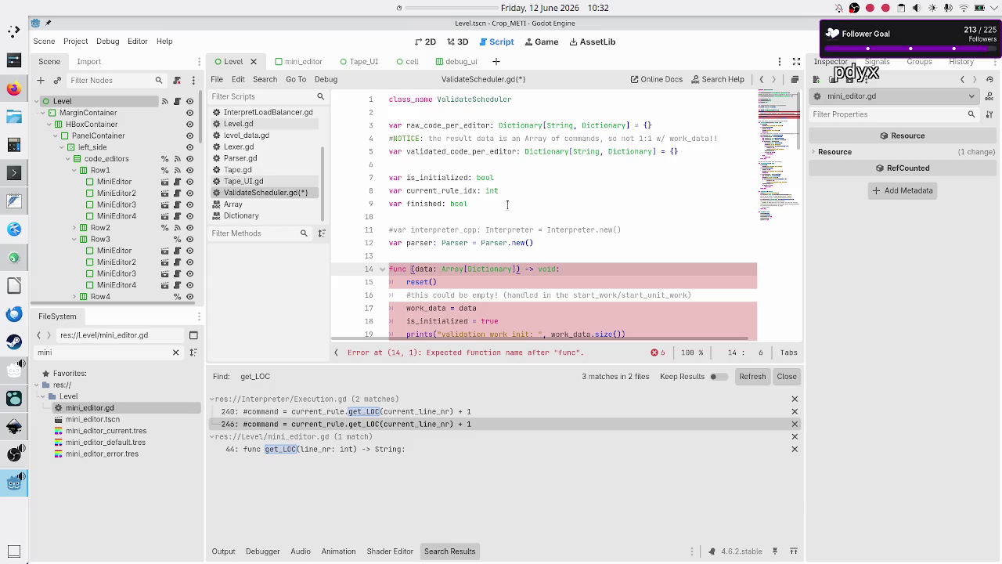
{"action": "type", "text": "set_raw"}
{"action": "type", "text": "_code_per_editor_to_validate"}
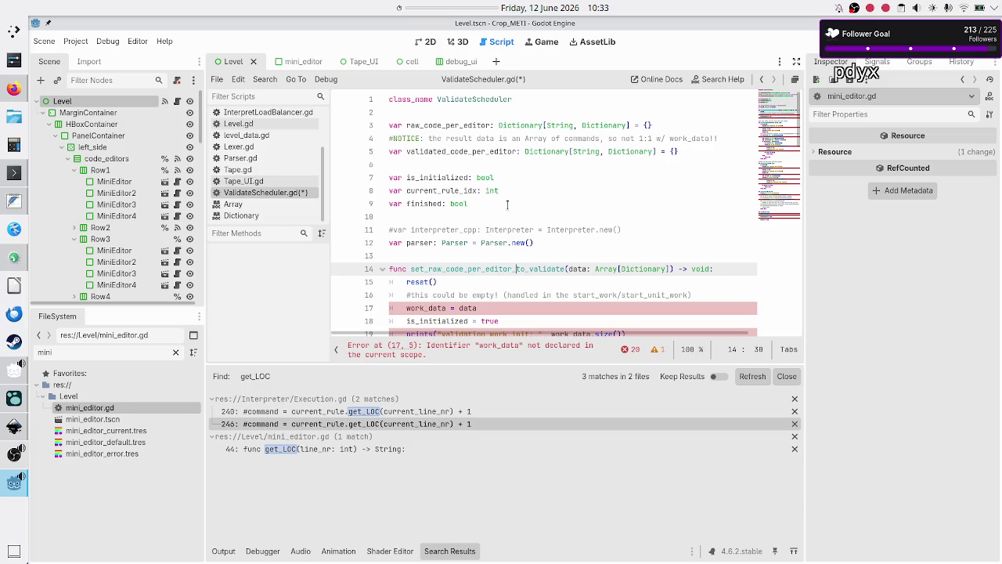
{"action": "key", "text": "ctrl+Right"}
{"action": "key", "text": "BackSpace"}
{"action": "key", "text": "BackSpace"}
{"action": "key", "text": "BackSpace"}
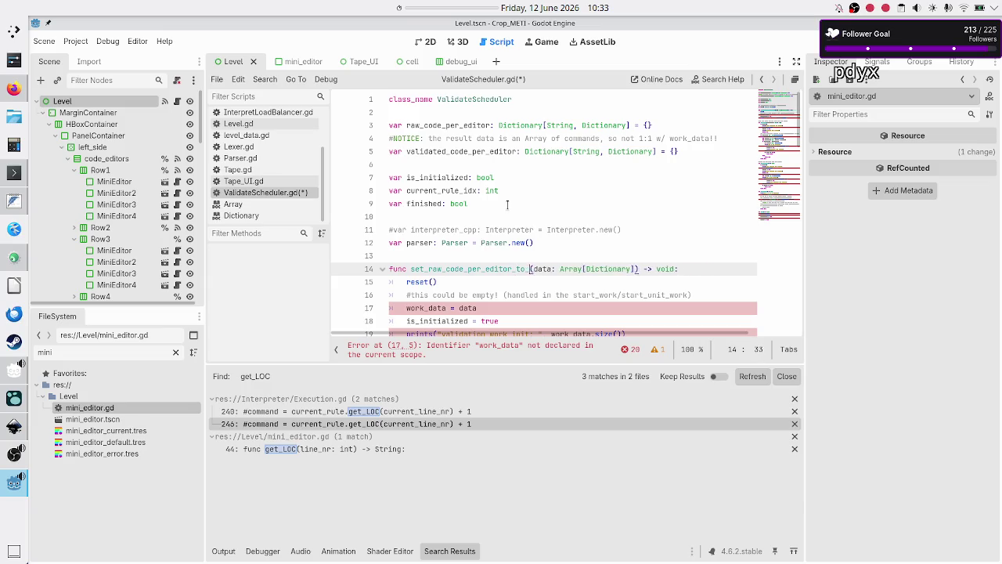
{"action": "key", "text": "BackSpace"}
{"action": "key", "text": "BackSpace"}
{"action": "type", "text": "validatio"}
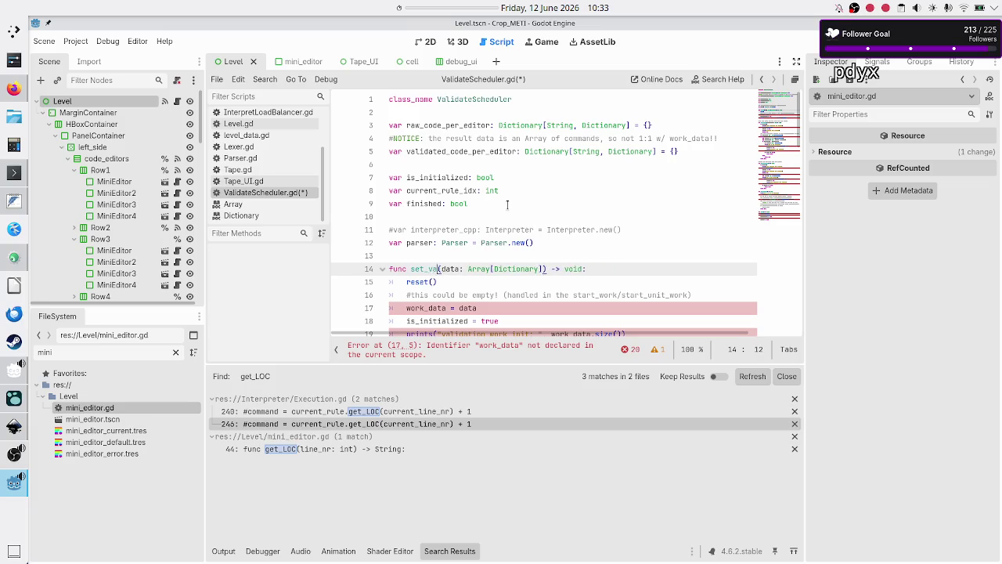
{"action": "type", "text": "n_data"}
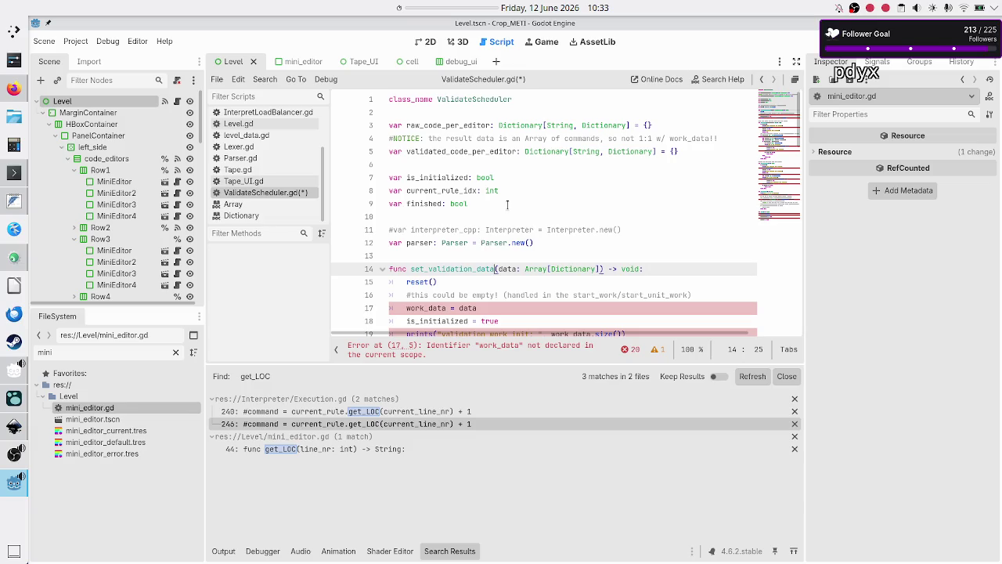
{"action": "key", "text": "BackSpace"}
{"action": "key", "text": "BackSpace"}
{"action": "key", "text": "BackSpace"}
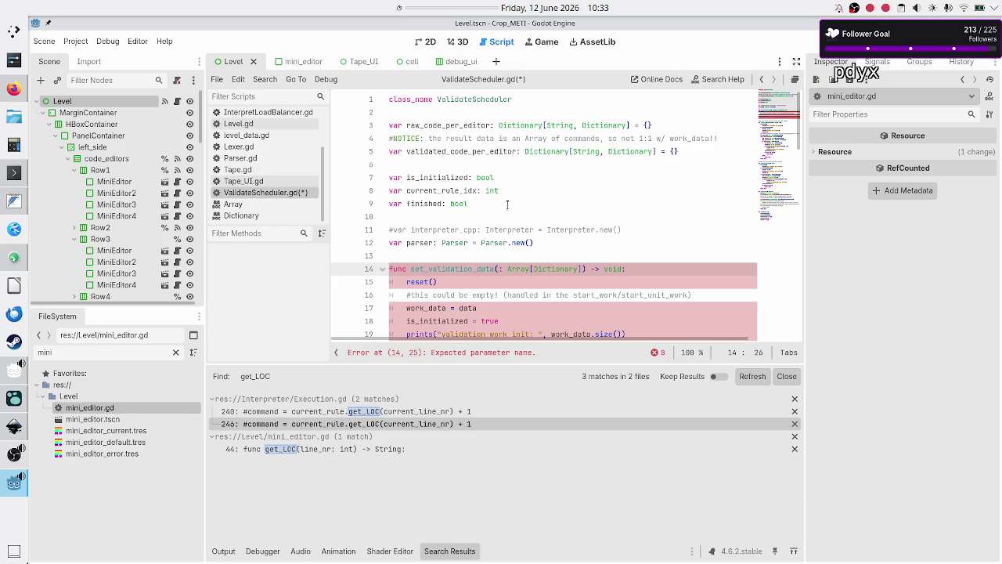
{"action": "type", "text": "raw_code_"}
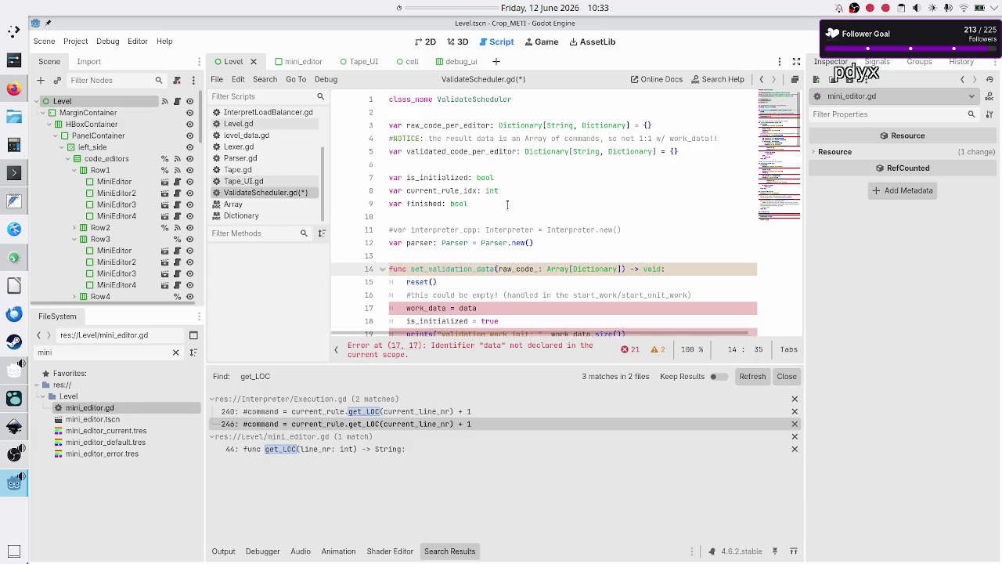
{"action": "type", "text": "per_editor"}
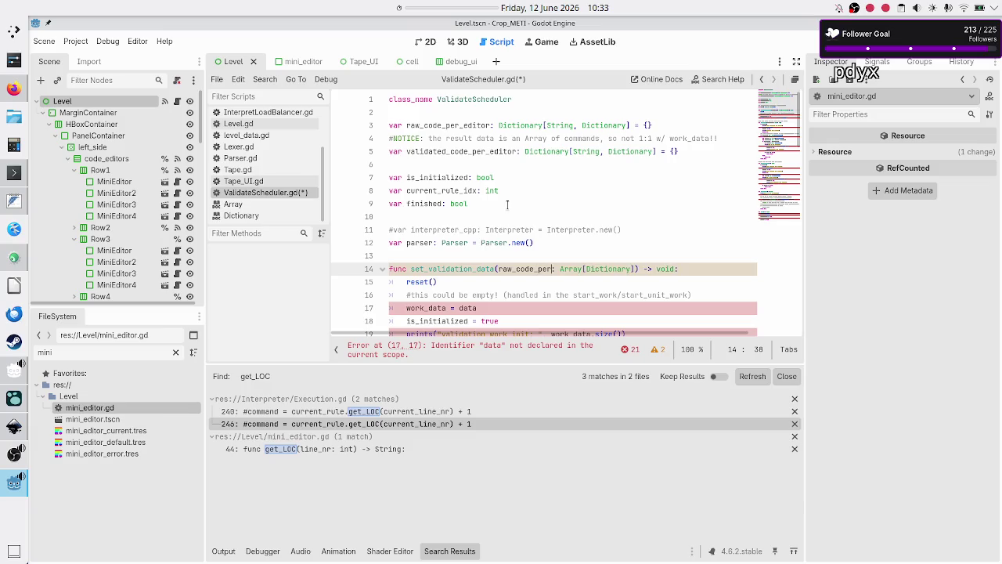
Step: Delete the parameter's Array[Dictionary] type and check line 3's Dictionary[String, Dictionary] type
{"action": "key", "text": "shift+Right"}
{"action": "key", "text": "shift+Right"}
{"action": "key", "text": "shift+Right"}
{"action": "key", "text": "BackSpace"}
{"action": "key", "text": "Up"}
{"action": "key", "text": "Up"}
{"action": "key", "text": "Up"}
{"action": "key", "text": "Up"}
{"action": "key", "text": "Up"}
{"action": "key", "text": "Down"}
{"action": "key", "text": "Down"}
{"action": "key", "text": "Up"}
{"action": "key", "text": "End"}
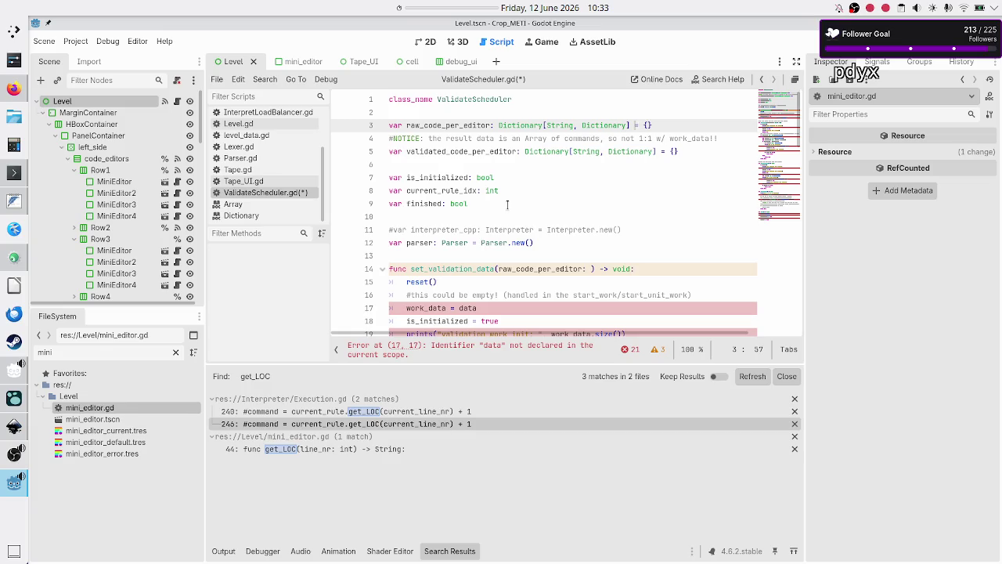
{"action": "key", "text": "shift+Left"}
{"action": "key", "text": "shift+Left"}
{"action": "key", "text": "shift+Left"}
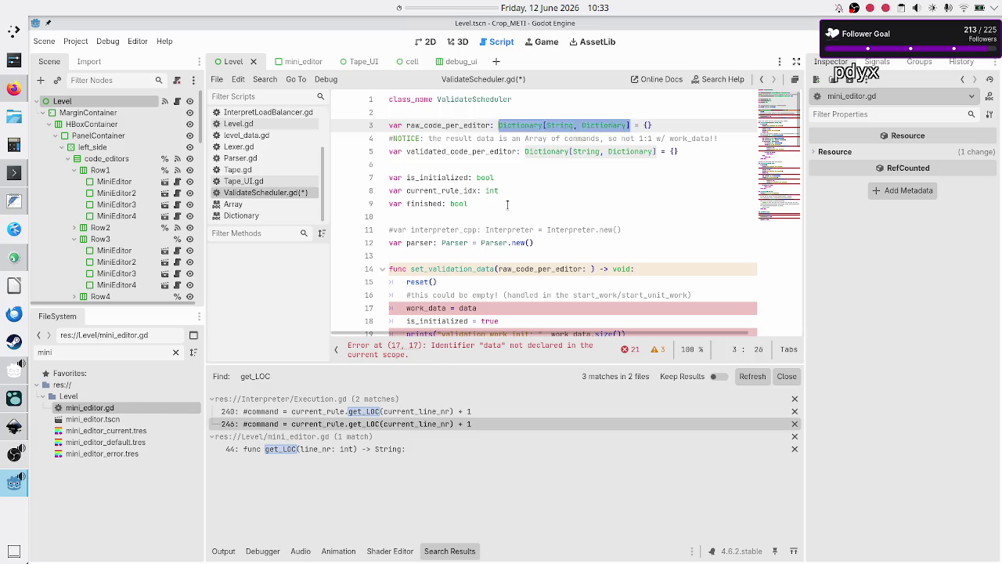
{"action": "key", "text": "Home"}
Step: Find reset() and place the caret at the end of work_data.clear() on line 80
{"action": "scroll", "coordinate": [436, 216], "scroll_direction": "down", "scroll_amount": 20}
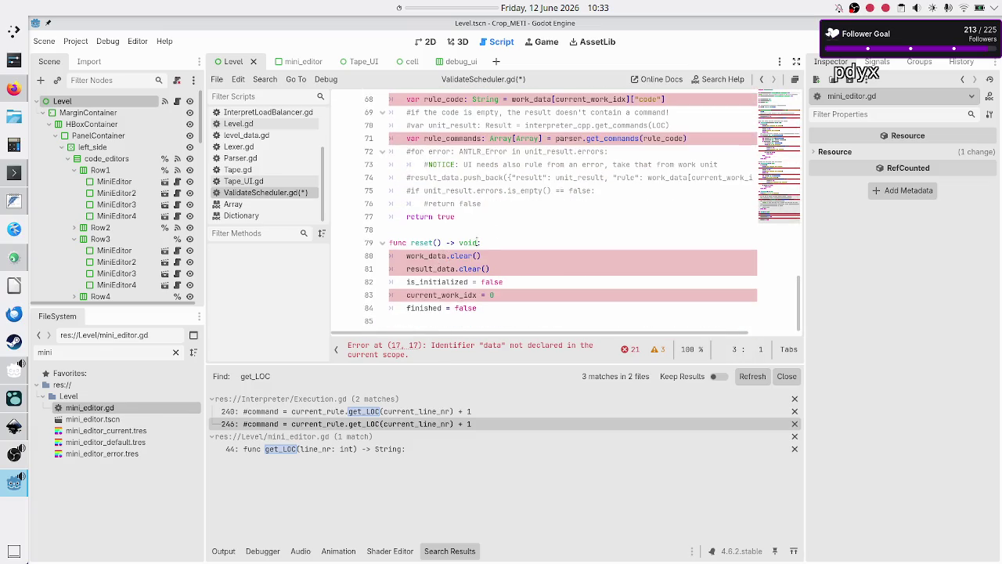
{"action": "scroll", "coordinate": [444, 257], "scroll_direction": "up", "scroll_amount": 15}
{"action": "scroll", "coordinate": [494, 229], "scroll_direction": "up", "scroll_amount": 7}
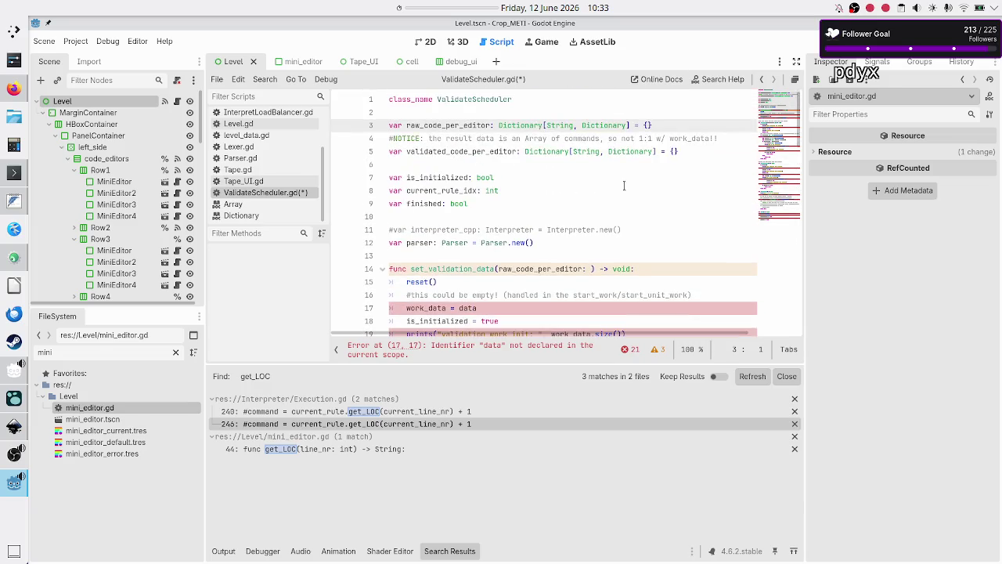
{"action": "scroll", "coordinate": [627, 180], "scroll_direction": "down", "scroll_amount": 20}
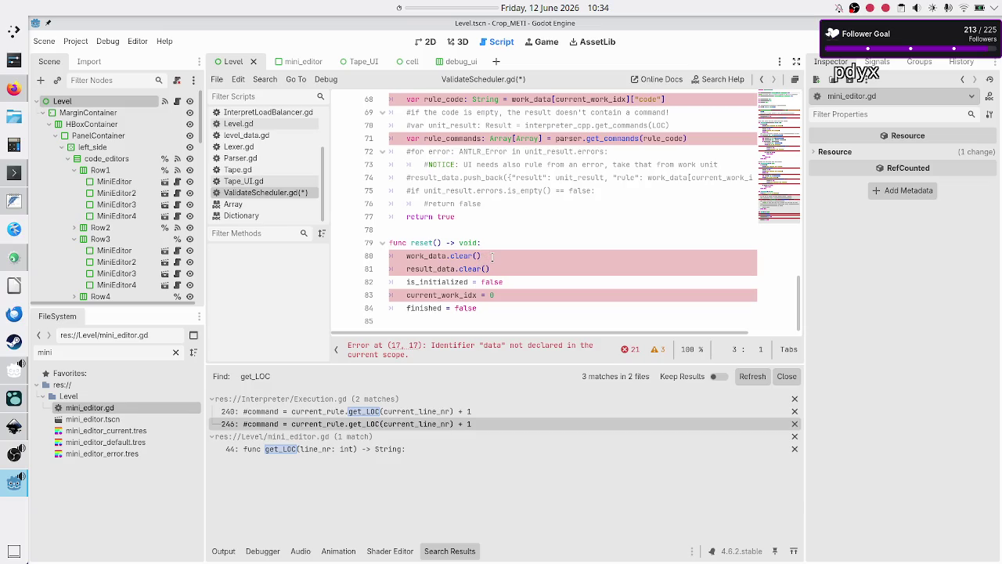
{"action": "left_click", "coordinate": [463, 256]}
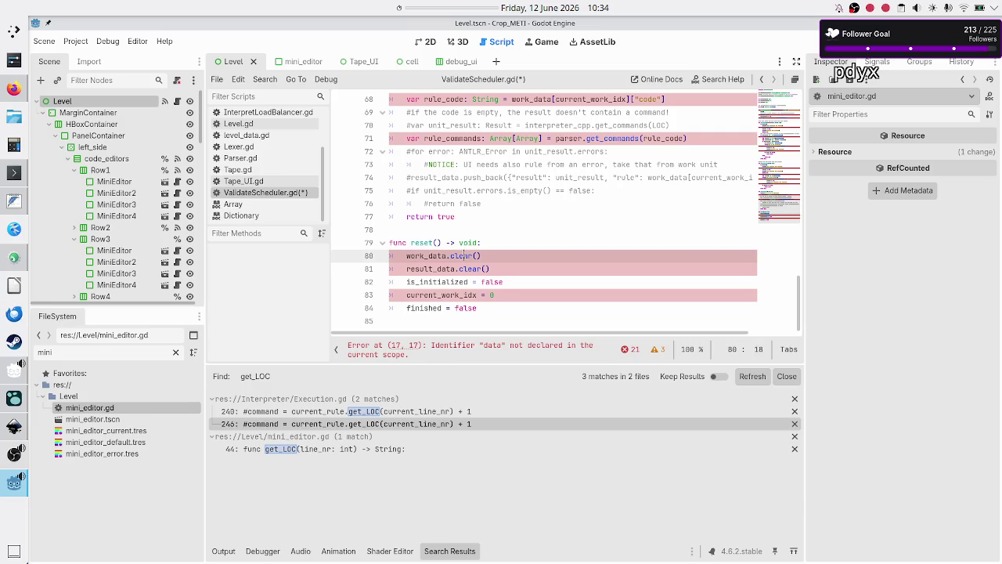
{"action": "key", "text": "End"}
{"action": "scroll", "coordinate": [588, 224], "scroll_direction": "up", "scroll_amount": 20}
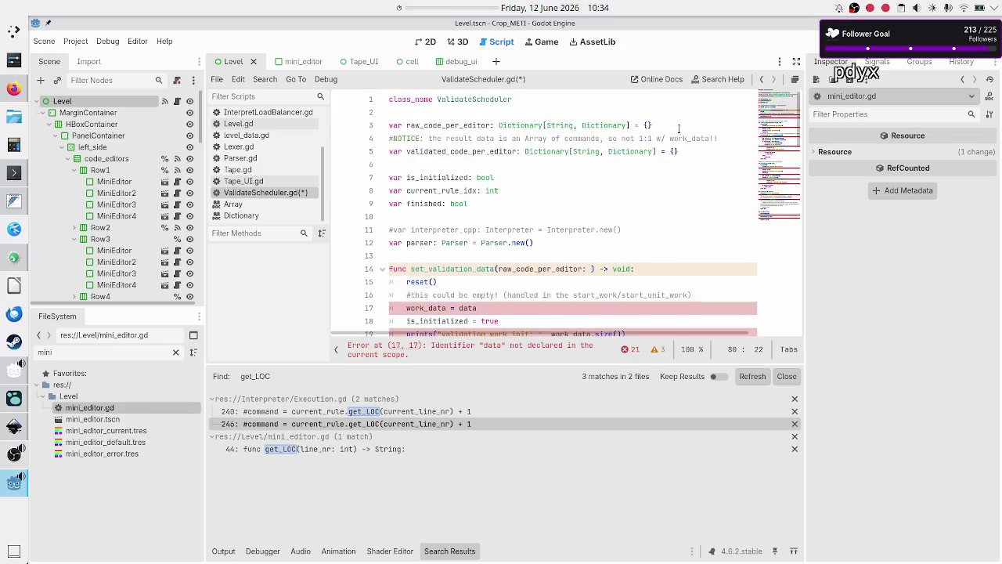
Step: Remove the = {} initial value from line 3's raw_code_per_editor declaration
{"action": "left_click", "coordinate": [667, 126]}
{"action": "key", "text": "BackSpace"}
{"action": "key", "text": "BackSpace"}
{"action": "key", "text": "BackSpace"}
{"action": "key", "text": "BackSpace"}
{"action": "key", "text": "Down"}
{"action": "key", "text": "Down"}
{"action": "key", "text": "End"}
{"action": "key", "text": "BackSpace"}
{"action": "key", "text": "BackSpace"}
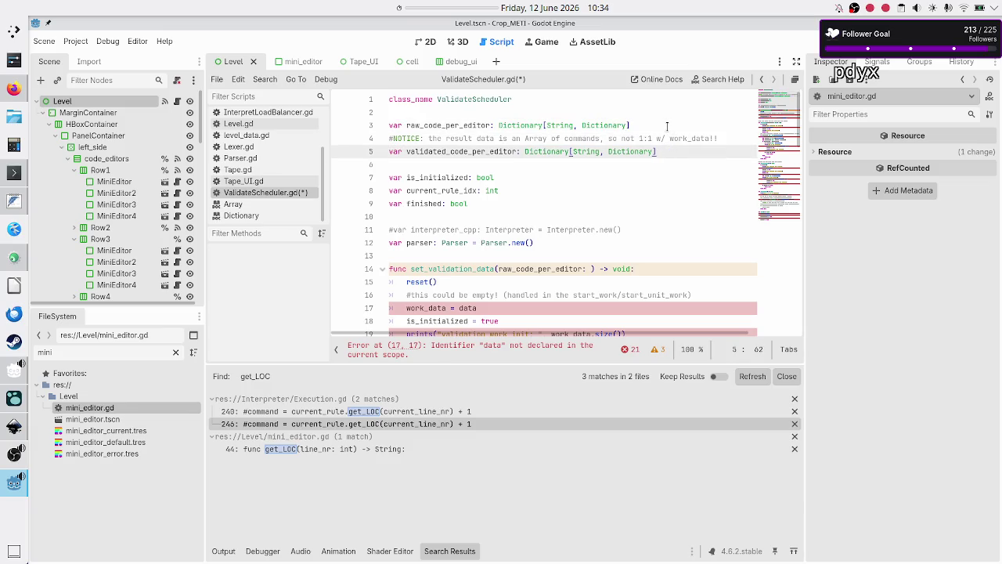
{"action": "key", "text": "Down"}
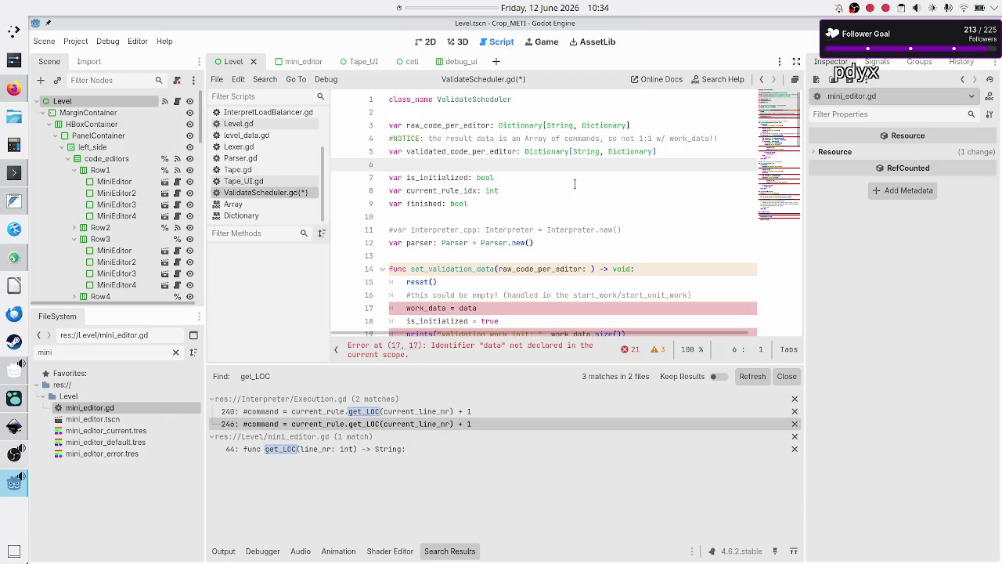
Step: Copy line 3's Dictionary[String, Dictionary] type and paste it onto set_validation_data's parameter
{"action": "left_click", "coordinate": [501, 126]}
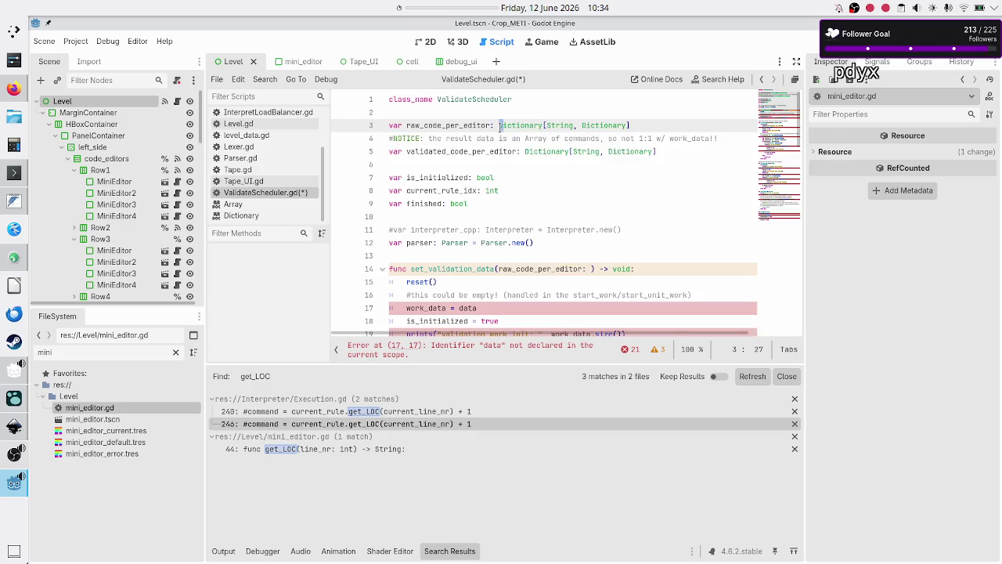
{"action": "key", "text": "shift+Right"}
{"action": "key", "text": "shift+Right"}
{"action": "key", "text": "shift+Right"}
{"action": "key", "text": "shift+Left"}
{"action": "key", "text": "Right"}
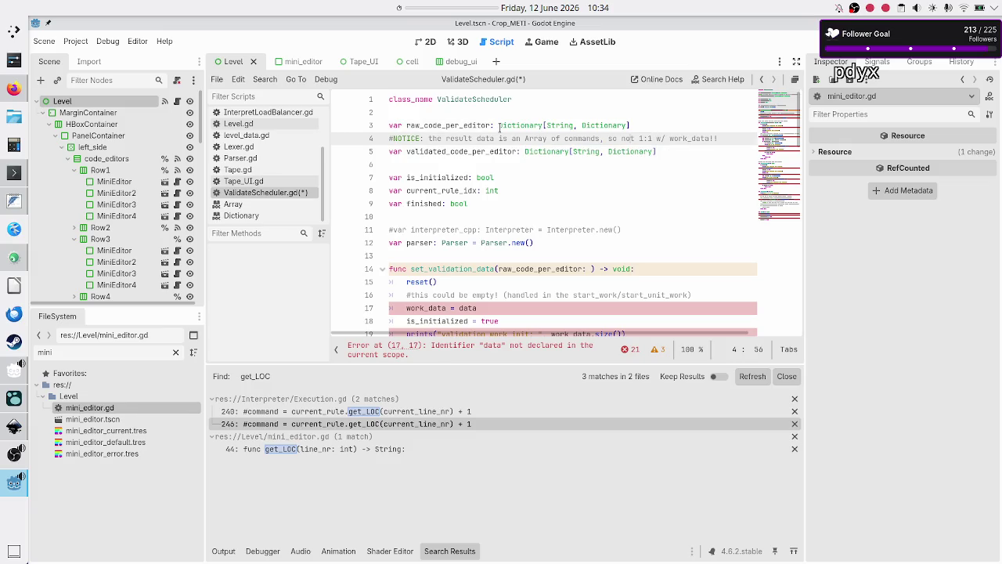
{"action": "key", "text": "Down"}
{"action": "key", "text": "Down"}
{"action": "key", "text": "Down"}
{"action": "key", "text": "Left"}
{"action": "key", "text": "Left"}
{"action": "key", "text": "Left"}
{"action": "key", "text": "shift+Right"}
{"action": "key", "text": "shift+Right"}
{"action": "key", "text": "shift+Right"}
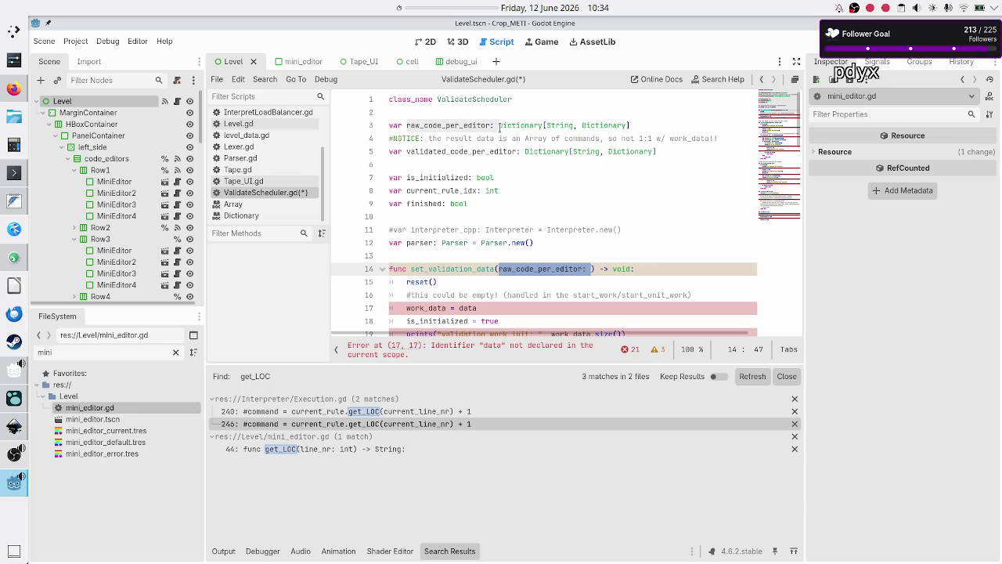
{"action": "type", "text": "raw_code_per_editor: Dictionary[String, Dictionary]"}
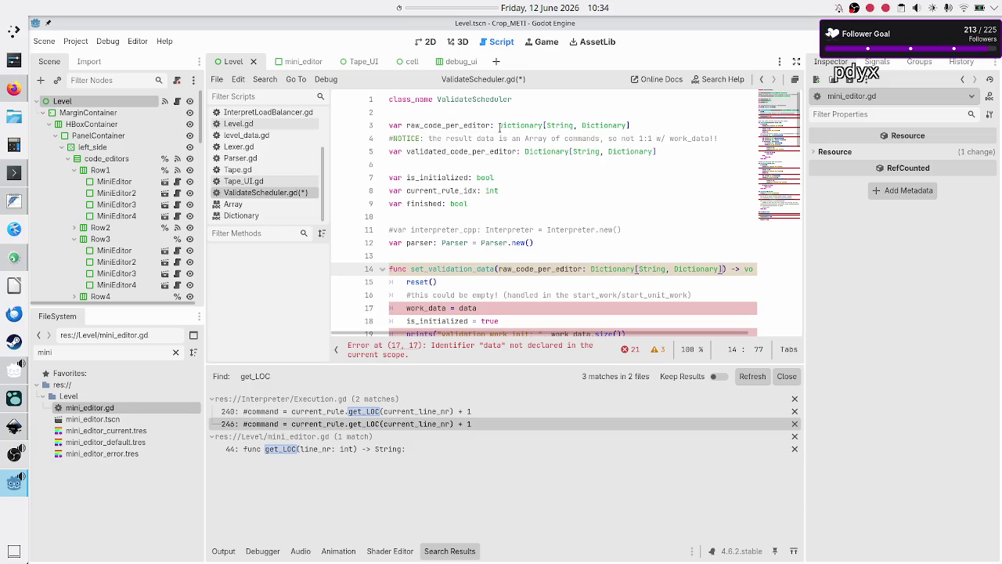
Step: In reset(), replace work_data.clear() with raw_code_per_editor = {}, then open the Dictionary reference
{"action": "key", "text": "Home"}
{"action": "key", "text": "Down"}
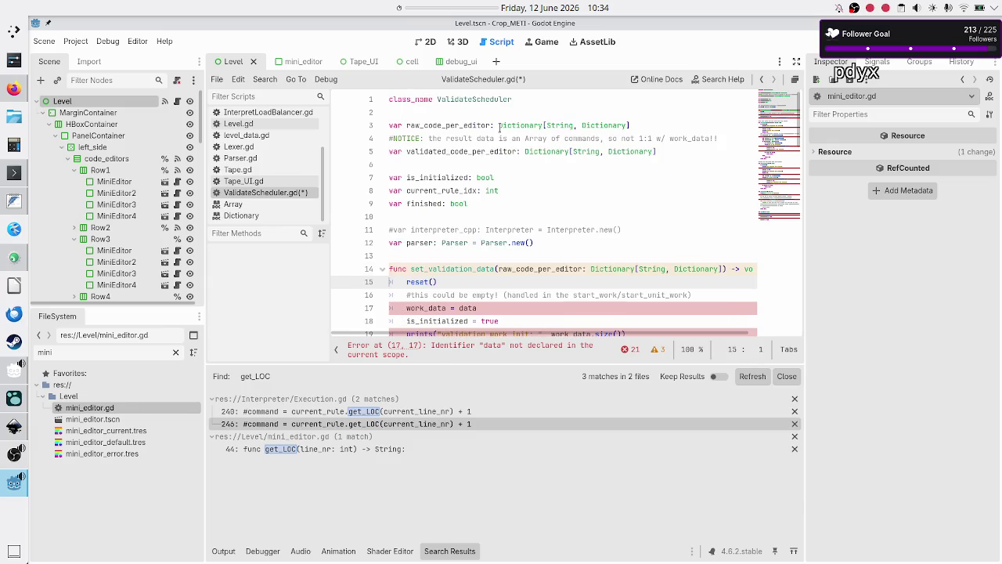
{"action": "scroll", "coordinate": [462, 226], "scroll_direction": "down", "scroll_amount": 1}
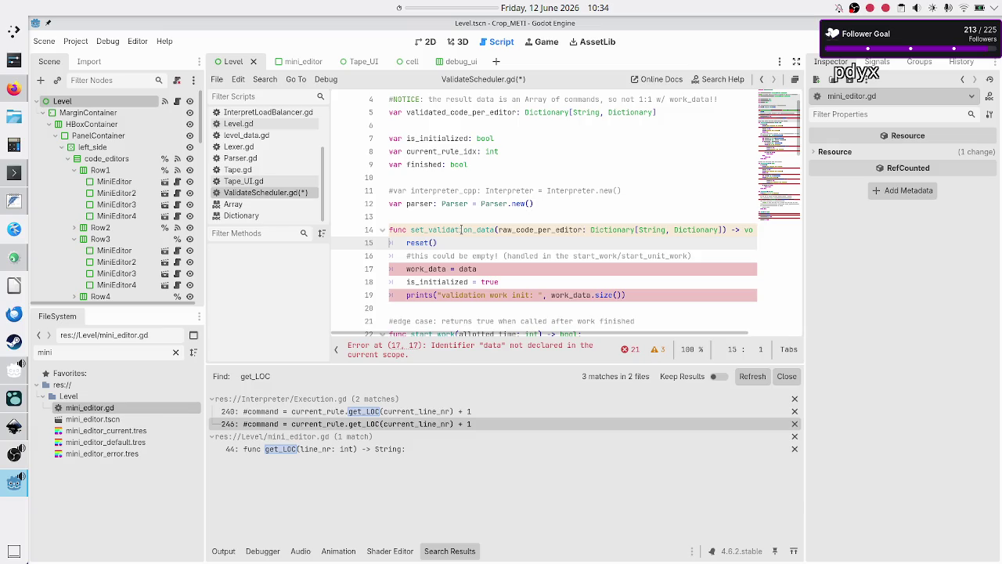
{"action": "scroll", "coordinate": [462, 230], "scroll_direction": "up", "scroll_amount": 1}
{"action": "scroll", "coordinate": [462, 229], "scroll_direction": "down", "scroll_amount": 1}
{"action": "scroll", "coordinate": [462, 230], "scroll_direction": "up", "scroll_amount": 1}
{"action": "scroll", "coordinate": [462, 229], "scroll_direction": "down", "scroll_amount": 20}
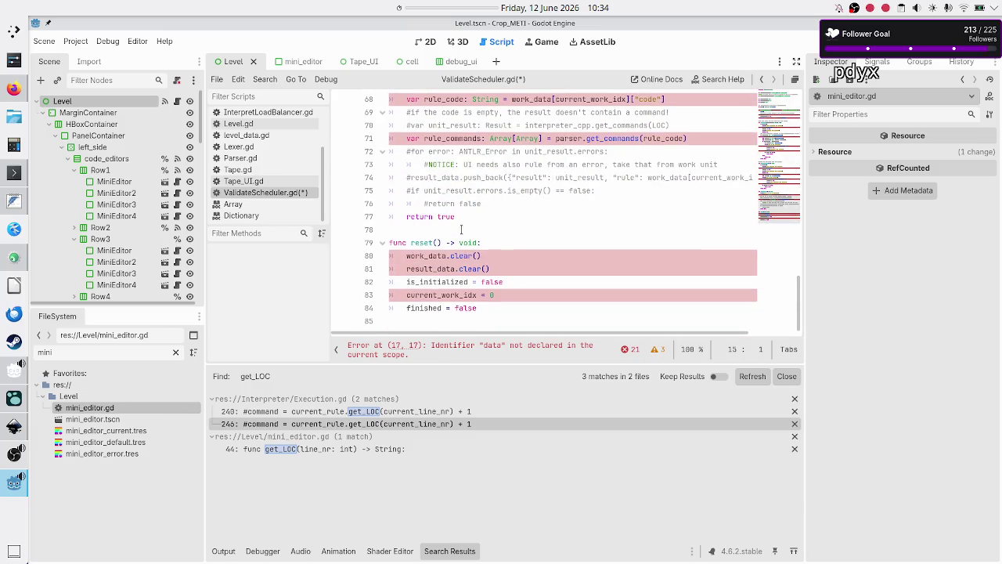
{"action": "left_click", "coordinate": [493, 255]}
{"action": "key", "text": "BackSpace"}
{"action": "key", "text": "BackSpace"}
{"action": "key", "text": "BackSpace"}
{"action": "key", "text": "BackSpace"}
{"action": "type", "text": "raw_da"}
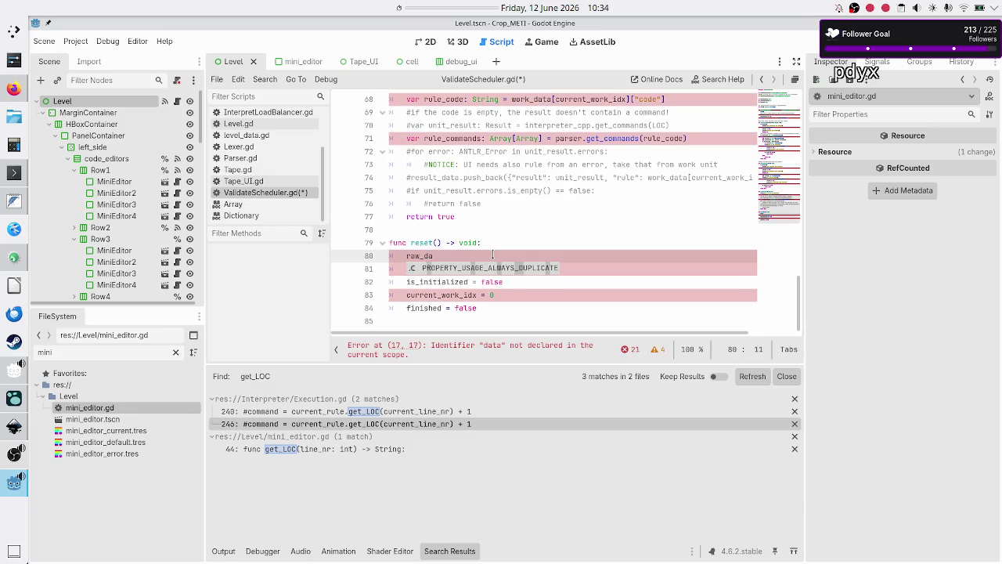
{"action": "key", "text": "BackSpace"}
{"action": "key", "text": "BackSpace"}
{"action": "type", "text": "co"}
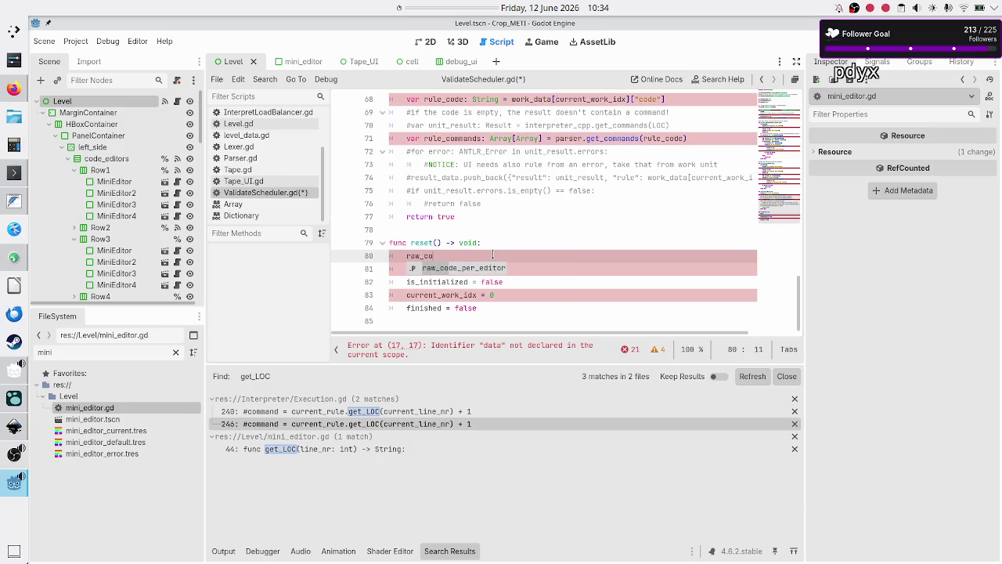
{"action": "key", "text": "Return"}
{"action": "type", "text": "= "}
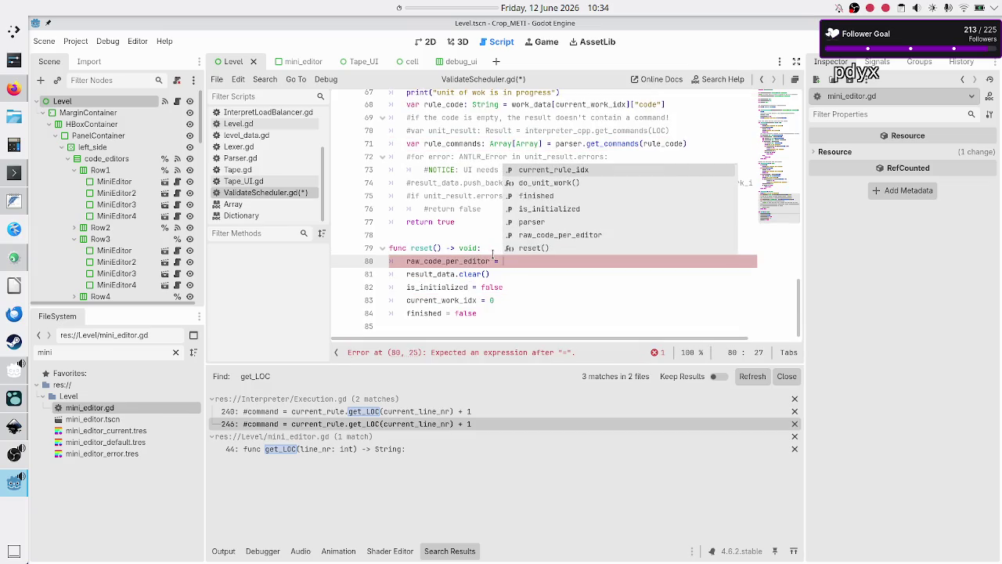
{"action": "type", "text": "{}"}
{"action": "left_click", "coordinate": [306, 219]}
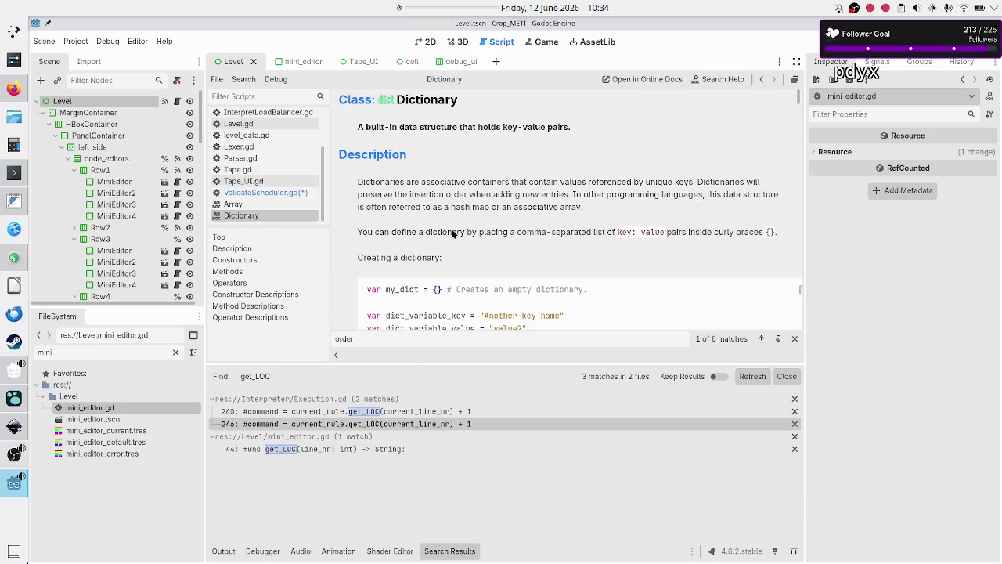
Step: Read the Dictionary reference's duplicate() method description, then return to ValidateScheduler.gd
{"action": "scroll", "coordinate": [497, 242], "scroll_direction": "down", "scroll_amount": 10}
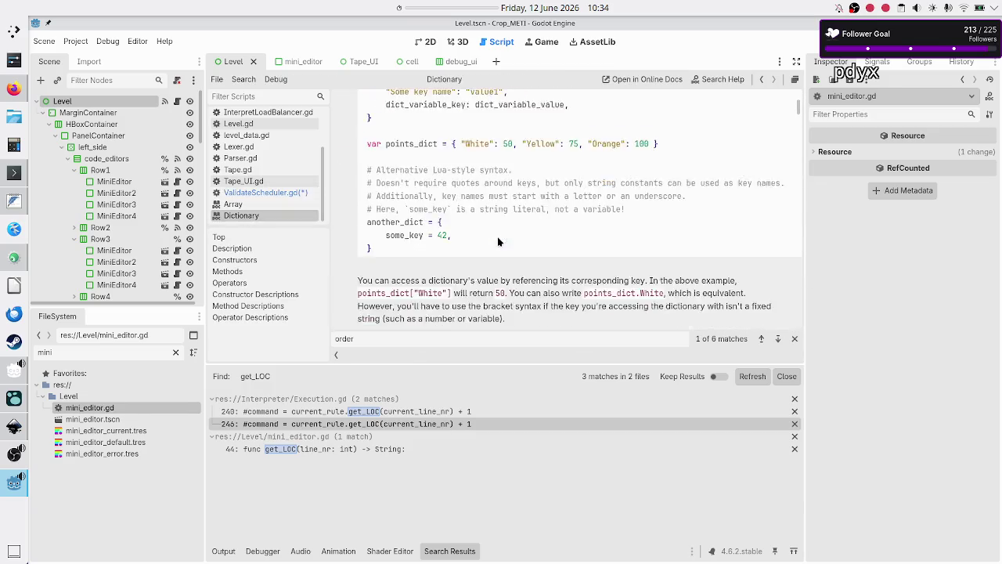
{"action": "scroll", "coordinate": [497, 242], "scroll_direction": "down", "scroll_amount": 5}
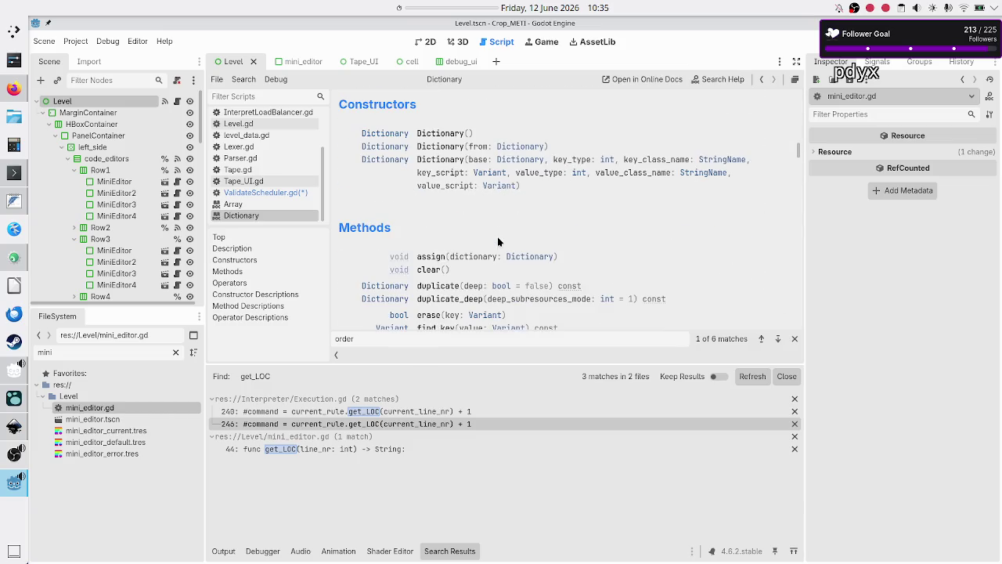
{"action": "scroll", "coordinate": [497, 237], "scroll_direction": "down", "scroll_amount": 1}
{"action": "left_click", "coordinate": [417, 252]}
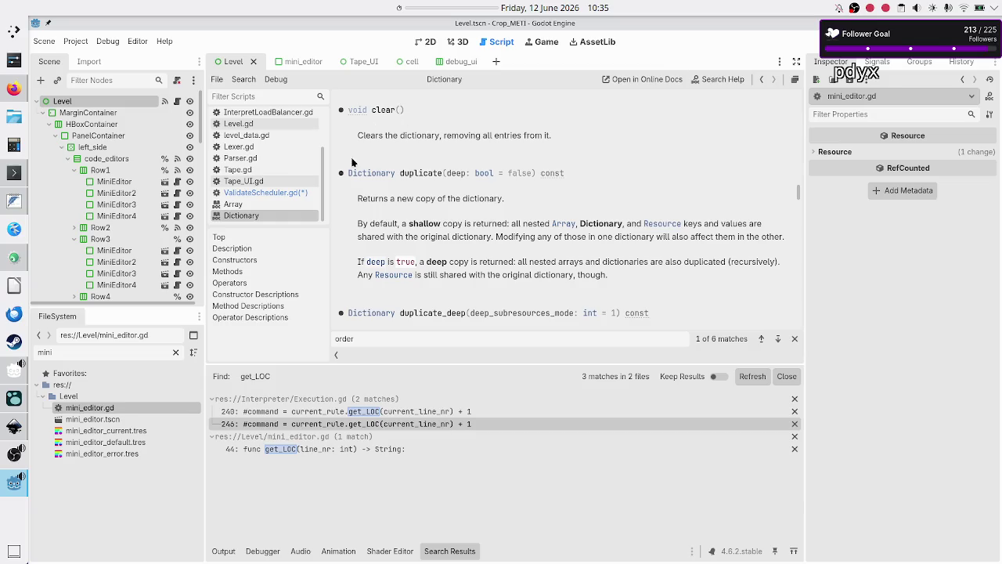
{"action": "left_click", "coordinate": [267, 192]}
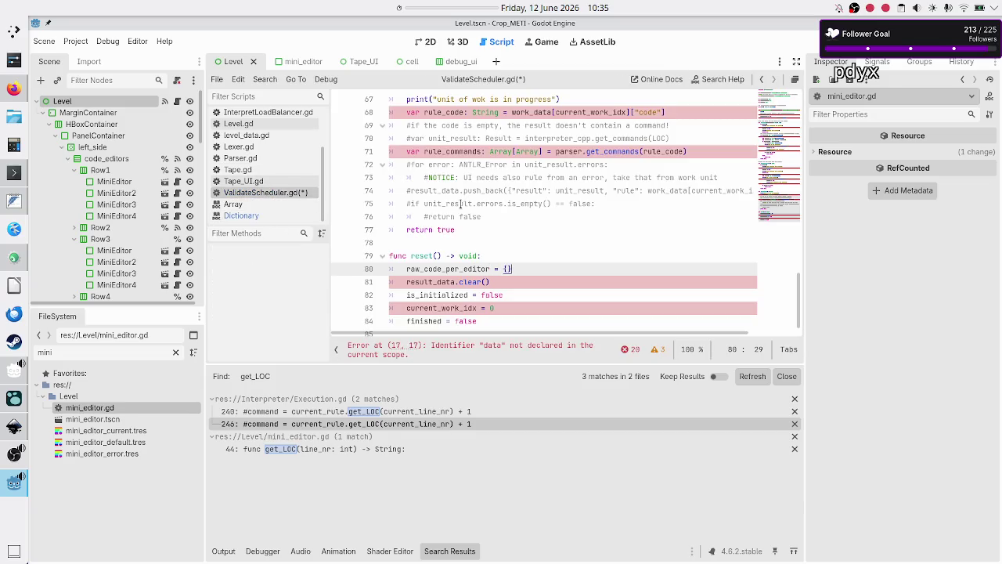
Step: Give the raw_code_per_editor and validated_code_per_editor declarations empty {} initialisers
{"action": "scroll", "coordinate": [496, 240], "scroll_direction": "up", "scroll_amount": 20}
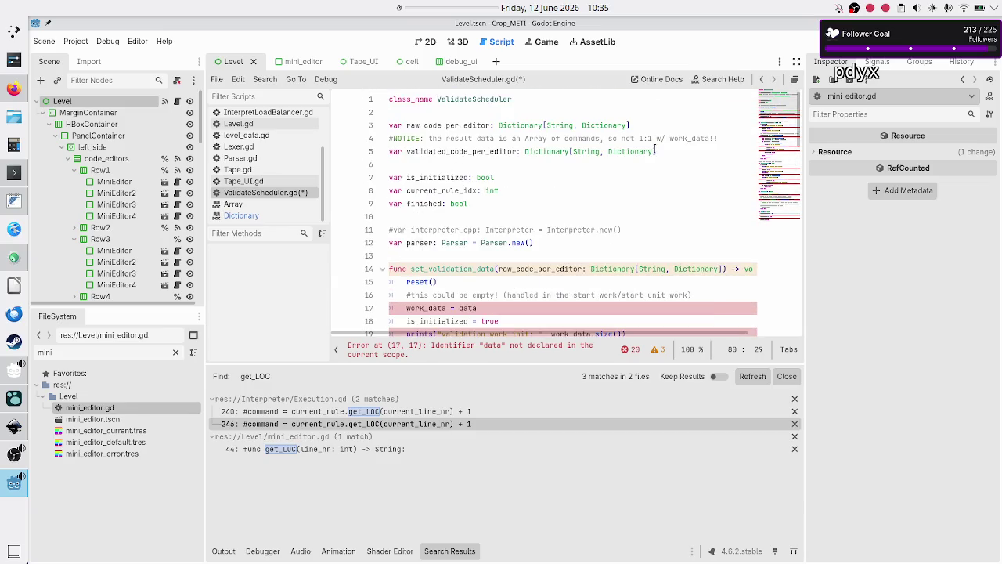
{"action": "left_click", "coordinate": [651, 123]}
{"action": "type", "text": "{"}
{"action": "key", "text": "Escape"}
{"action": "key", "text": "Down"}
{"action": "key", "text": "Down"}
{"action": "key", "text": "Home"}
{"action": "key", "text": "End"}
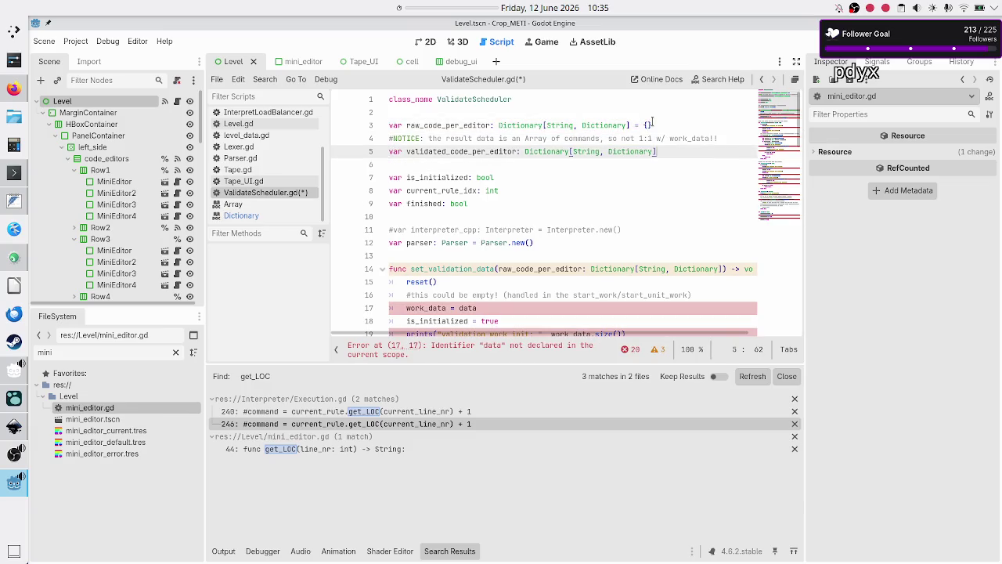
{"action": "type", "text": "{"}
{"action": "key", "text": "Down"}
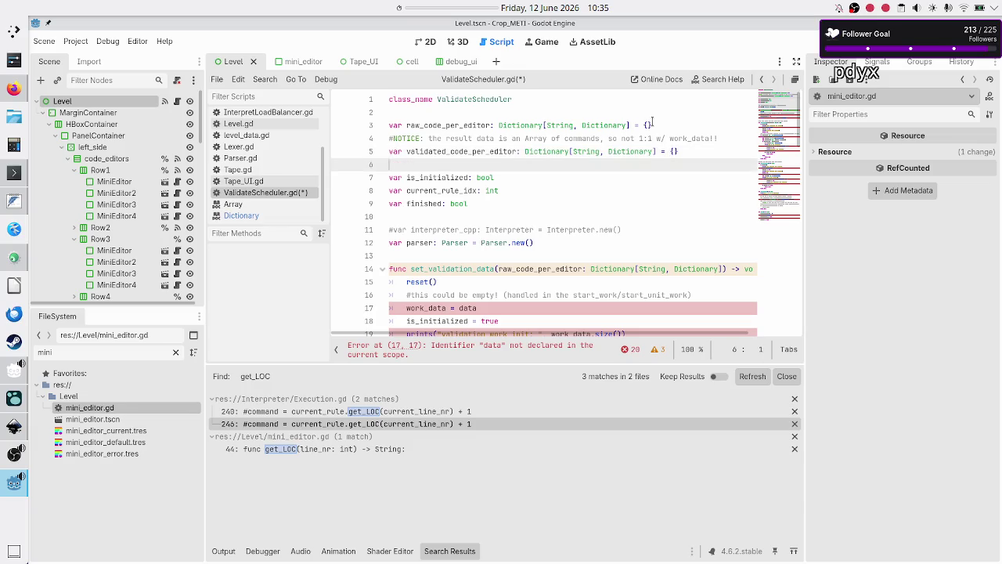
Step: In reset(), call raw_code_per_editor.clear() and validated_code_per_editor.clear() instead of the old statements
{"action": "scroll", "coordinate": [624, 162], "scroll_direction": "down", "scroll_amount": 15}
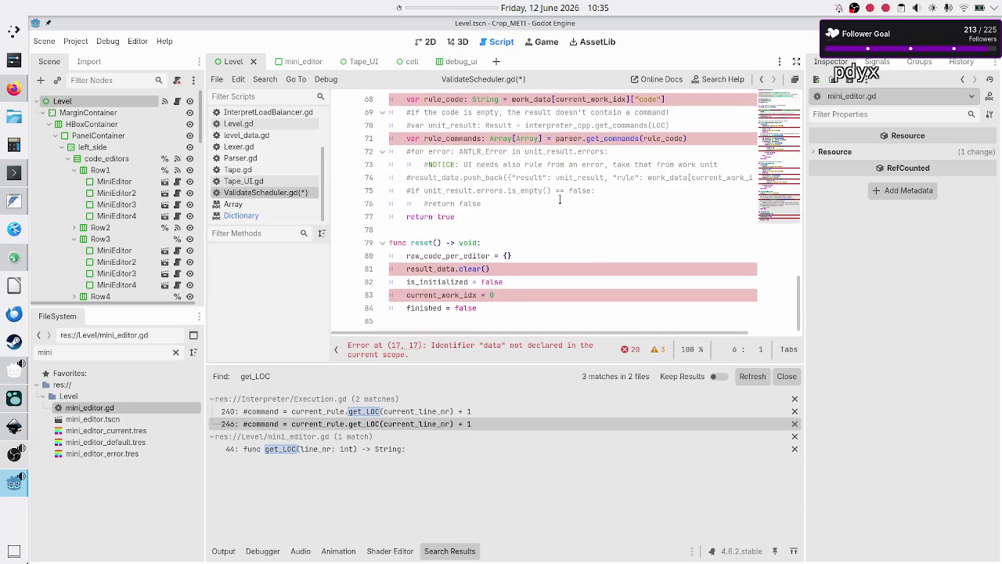
{"action": "left_click", "coordinate": [519, 255]}
{"action": "key", "text": "BackSpace"}
{"action": "key", "text": "BackSpace"}
{"action": "key", "text": "BackSpace"}
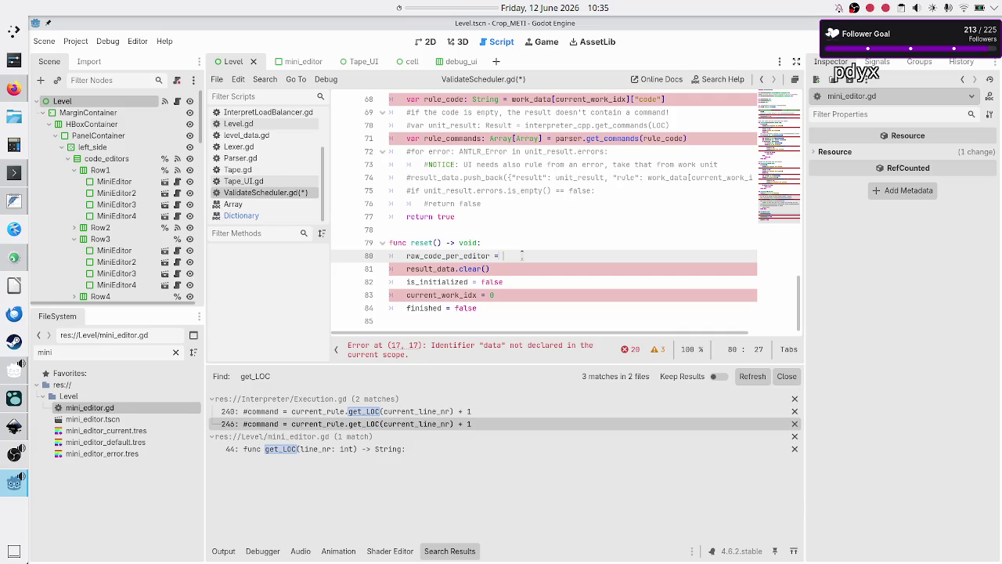
{"action": "type", "text": ".clear()"}
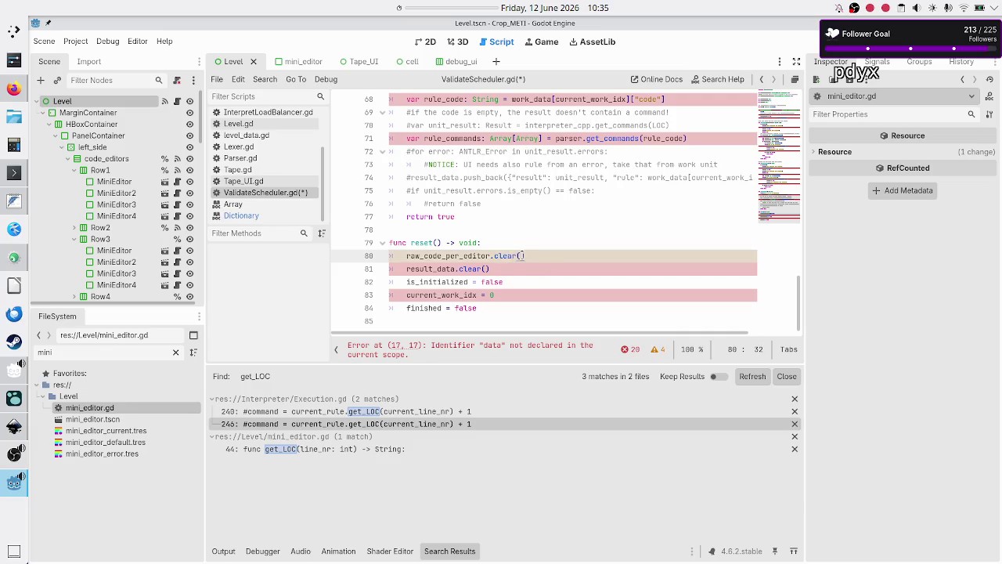
{"action": "key", "text": "Down"}
{"action": "key", "text": "Home"}
{"action": "key", "text": "ctrl+Right"}
{"action": "key", "text": "BackSpace"}
{"action": "key", "text": "BackSpace"}
{"action": "key", "text": "BackSpace"}
{"action": "key", "text": "BackSpace"}
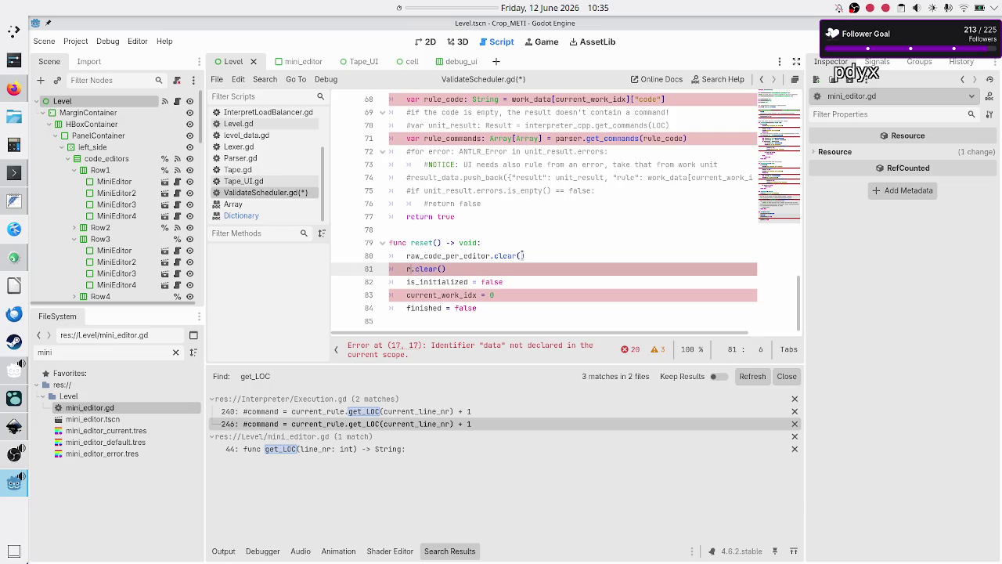
{"action": "type", "text": "val"}
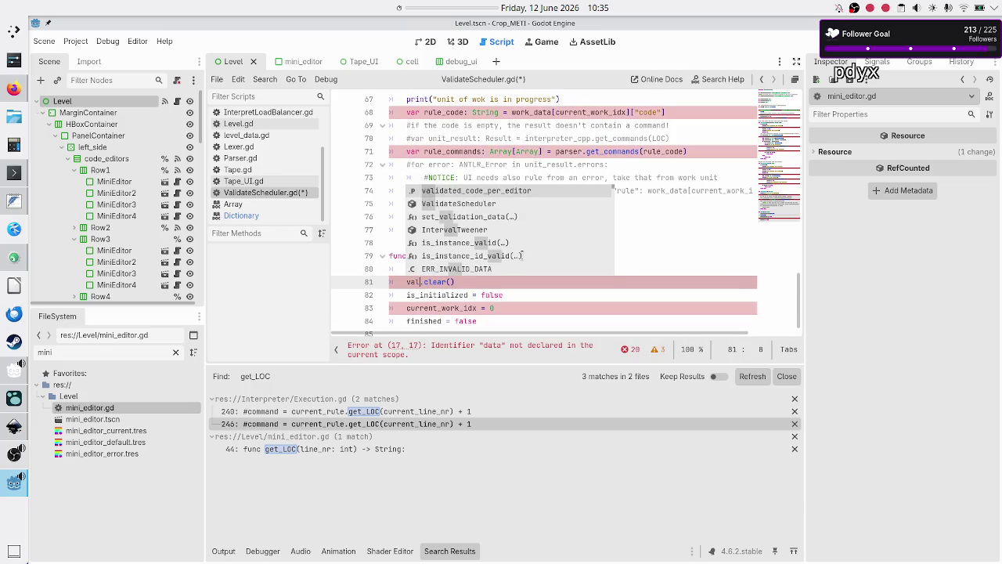
{"action": "key", "text": "Return"}
Step: Make reset() zero current_rule_idx and save ValidateScheduler.gd
{"action": "key", "text": "Down"}
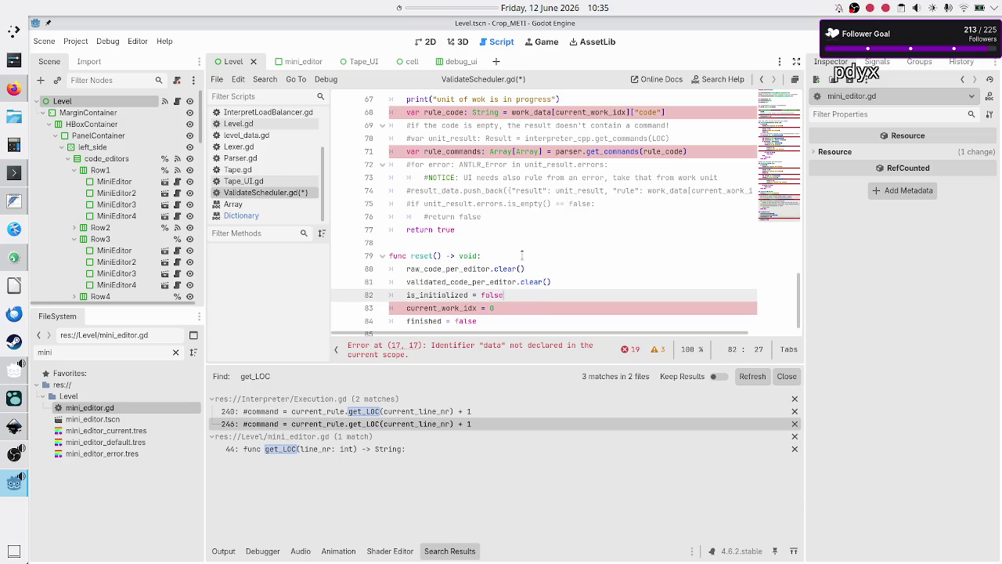
{"action": "key", "text": "Down"}
{"action": "key", "text": "Home"}
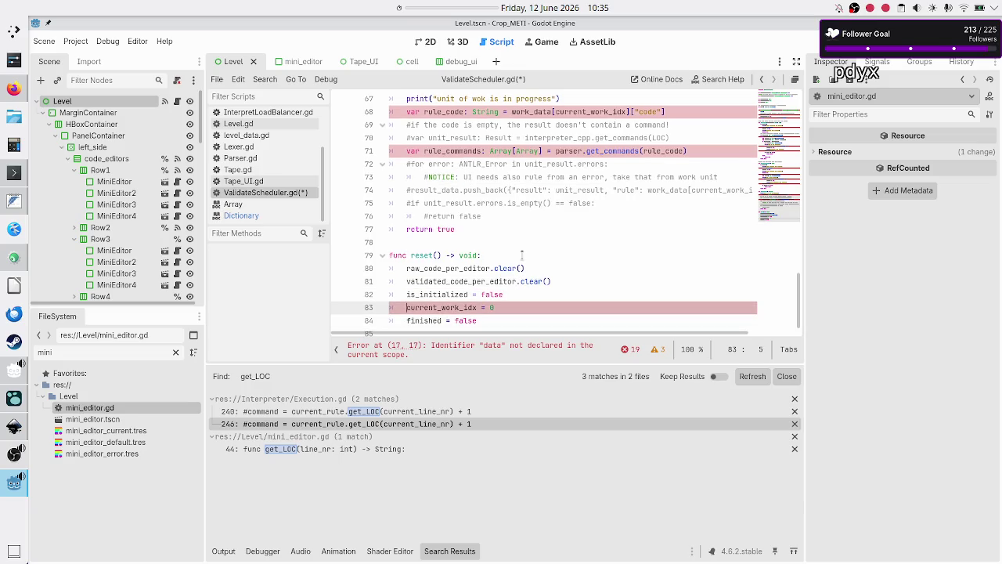
{"action": "key", "text": "End"}
{"action": "key", "text": "BackSpace"}
{"action": "key", "text": "BackSpace"}
{"action": "key", "text": "BackSpace"}
{"action": "type", "text": "r"}
{"action": "key", "text": "Return"}
{"action": "key", "text": "Down"}
{"action": "key", "text": "Down"}
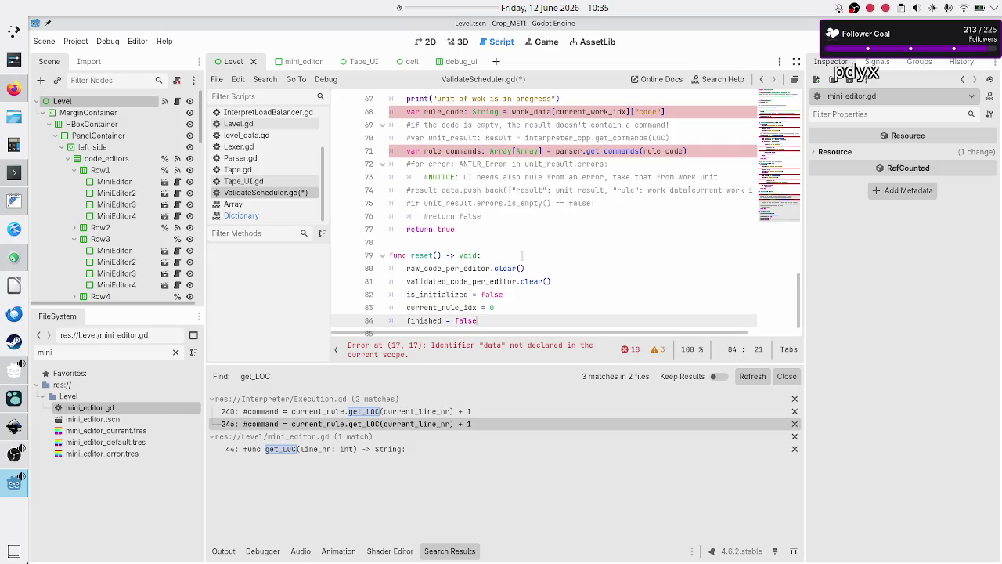
{"action": "key", "text": "ctrl+s"}
{"action": "scroll", "coordinate": [529, 188], "scroll_direction": "up", "scroll_amount": 8}
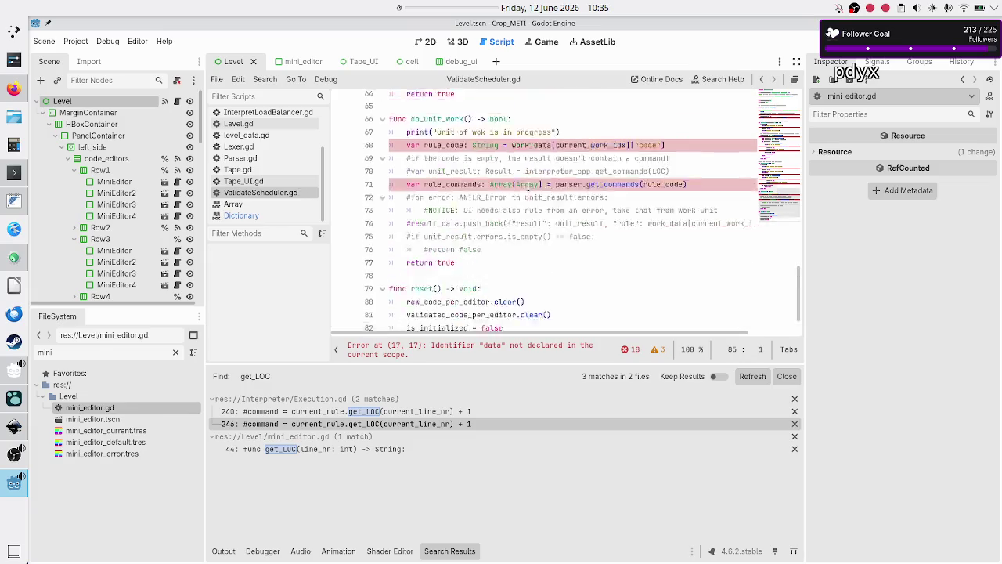
Step: Rename the line-3 declaration raw_code_per_editor to _raw_code_per_editor
{"action": "scroll", "coordinate": [529, 188], "scroll_direction": "up", "scroll_amount": 12}
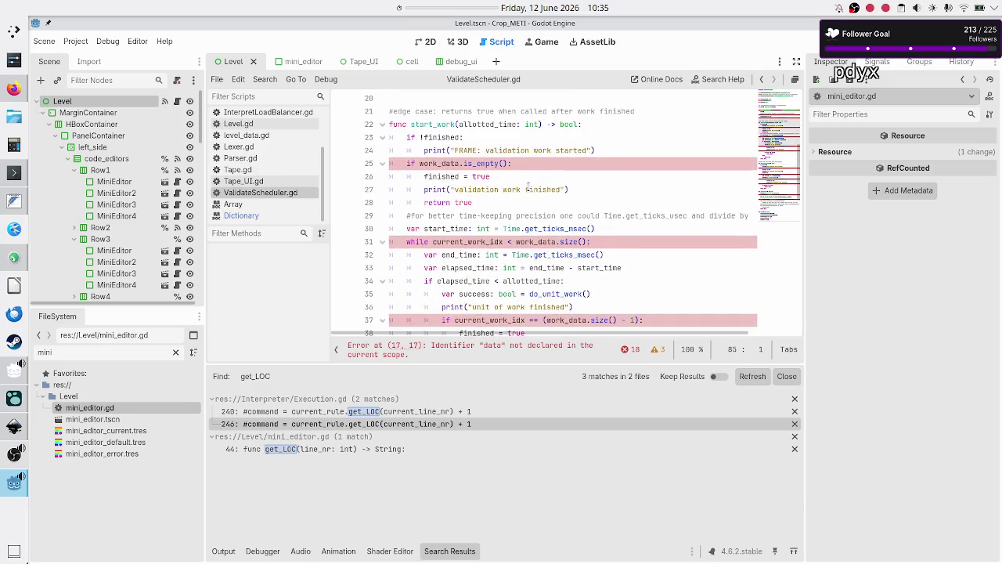
{"action": "left_click", "coordinate": [529, 189]}
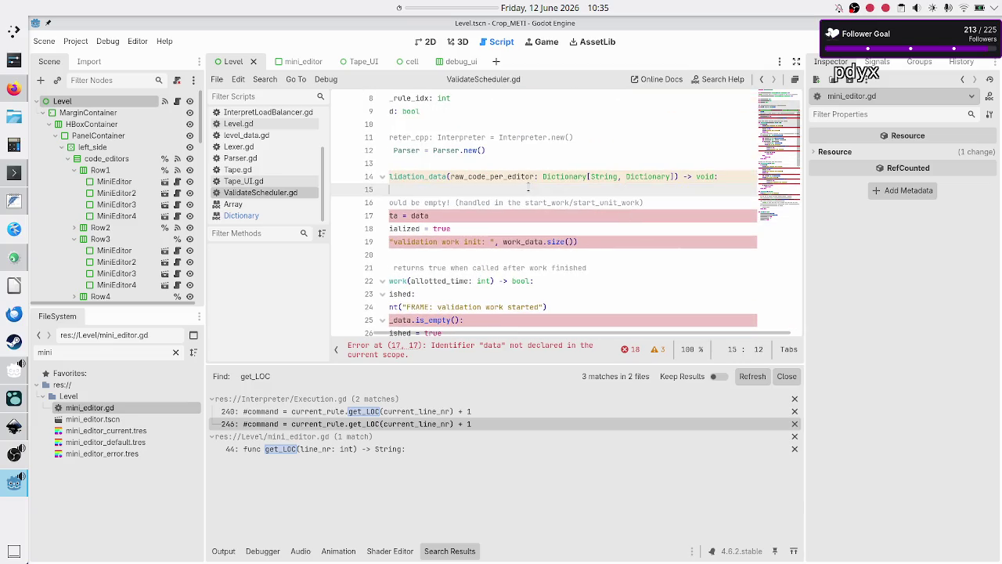
{"action": "key", "text": "Down"}
{"action": "key", "text": "Down"}
{"action": "key", "text": "Down"}
{"action": "key", "text": "Up"}
{"action": "key", "text": "Up"}
{"action": "key", "text": "Up"}
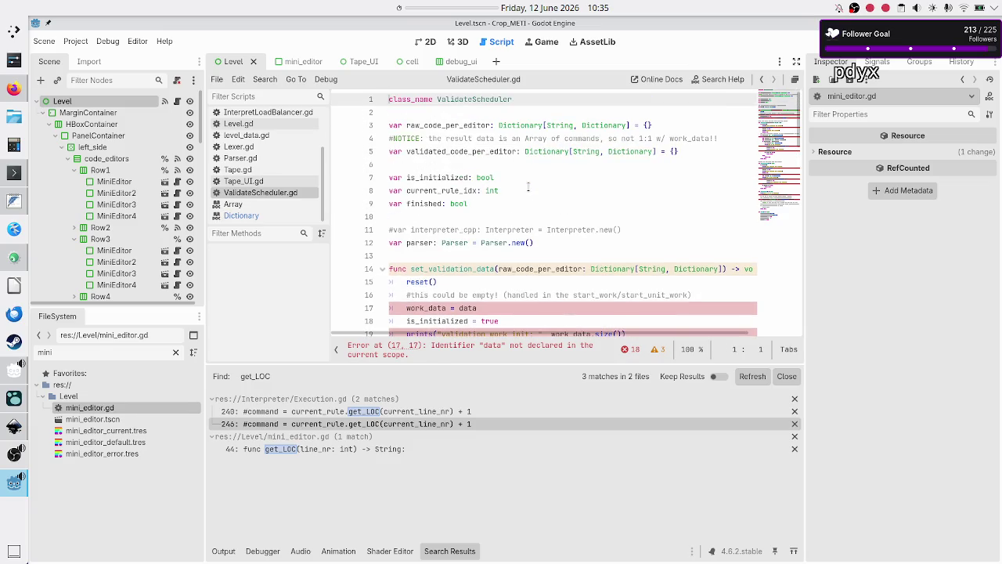
{"action": "key", "text": "Down"}
{"action": "key", "text": "Down"}
{"action": "key", "text": "Down"}
{"action": "key", "text": "Up"}
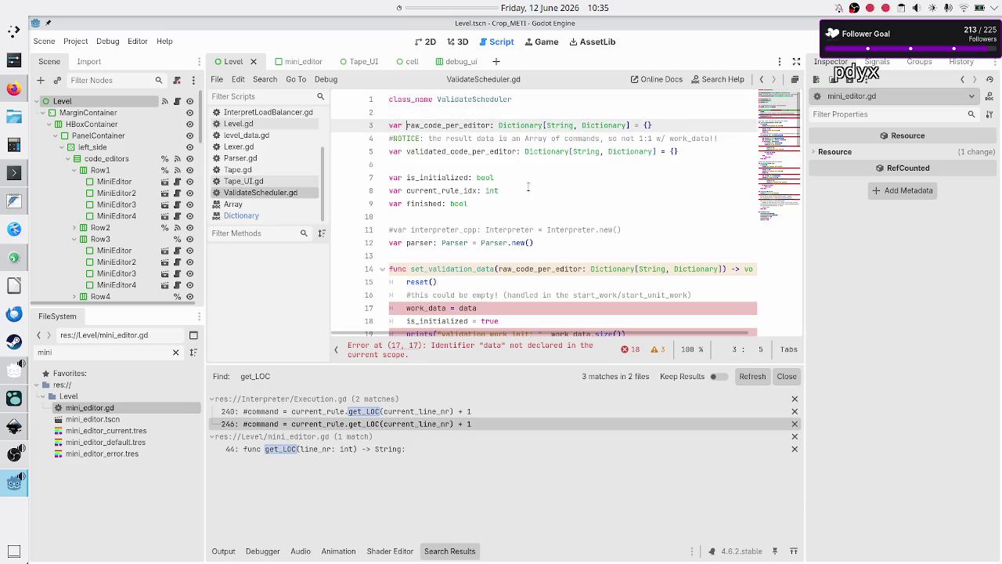
{"action": "type", "text": "_"}
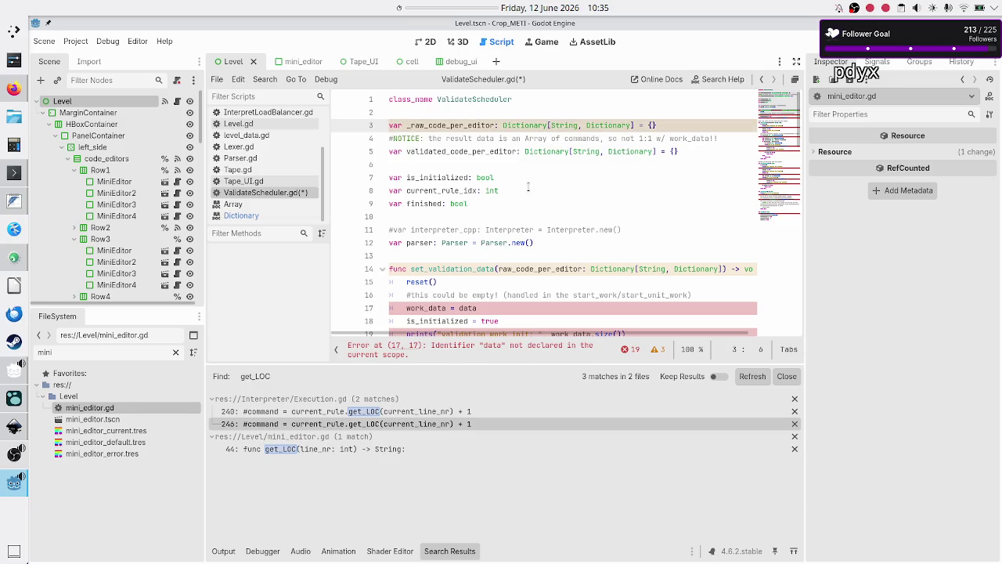
Step: Add the underscore to raw_code_per_editor in reset()'s clear() call
{"action": "key", "text": "Down"}
{"action": "key", "text": "Down"}
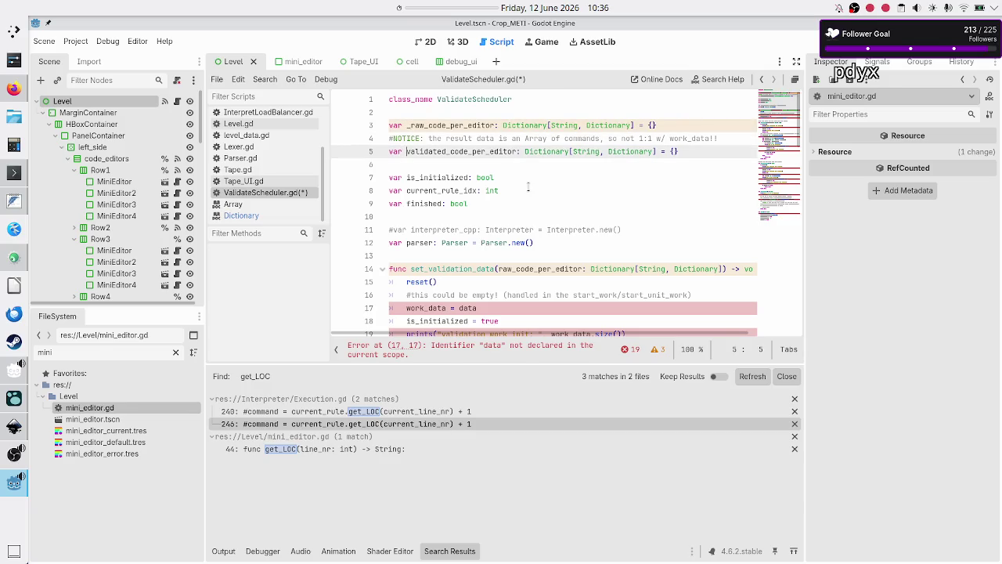
{"action": "key", "text": "Up"}
{"action": "key", "text": "Up"}
{"action": "key", "text": "Down"}
{"action": "key", "text": "Down"}
{"action": "key", "text": "Down"}
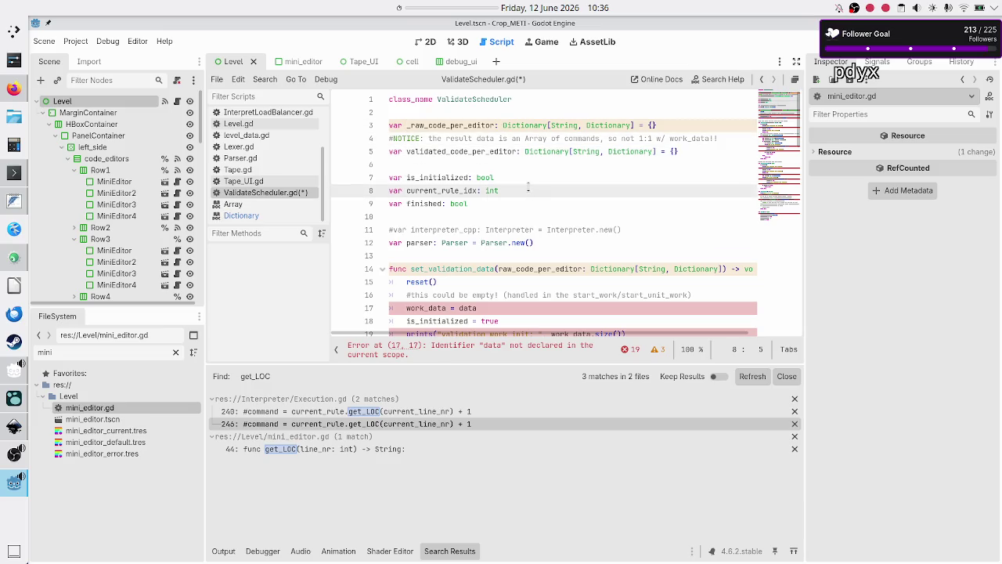
{"action": "key", "text": "Down"}
{"action": "key", "text": "Down"}
{"action": "key", "text": "Down"}
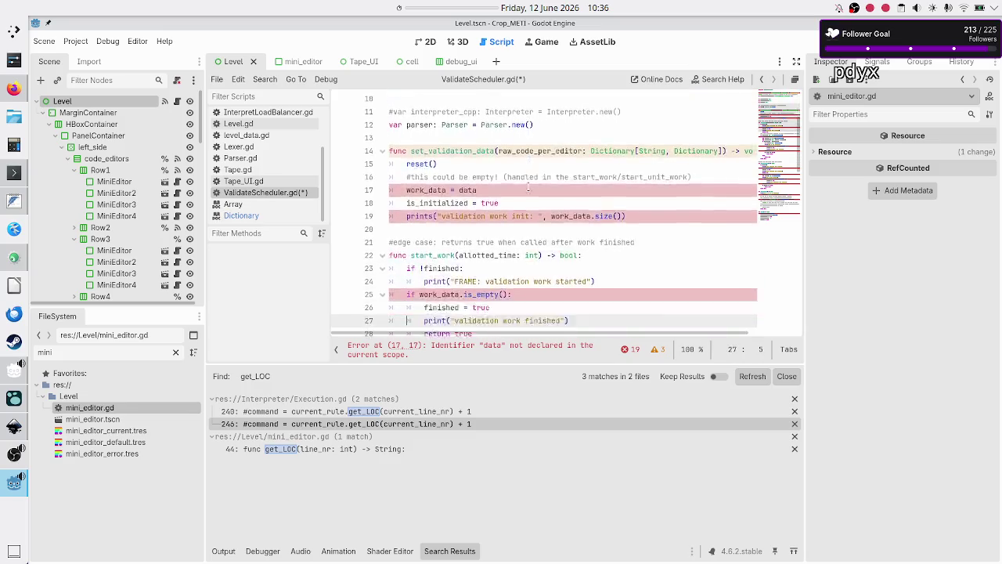
{"action": "key", "text": "Down"}
{"action": "key", "text": "Down"}
{"action": "key", "text": "Down"}
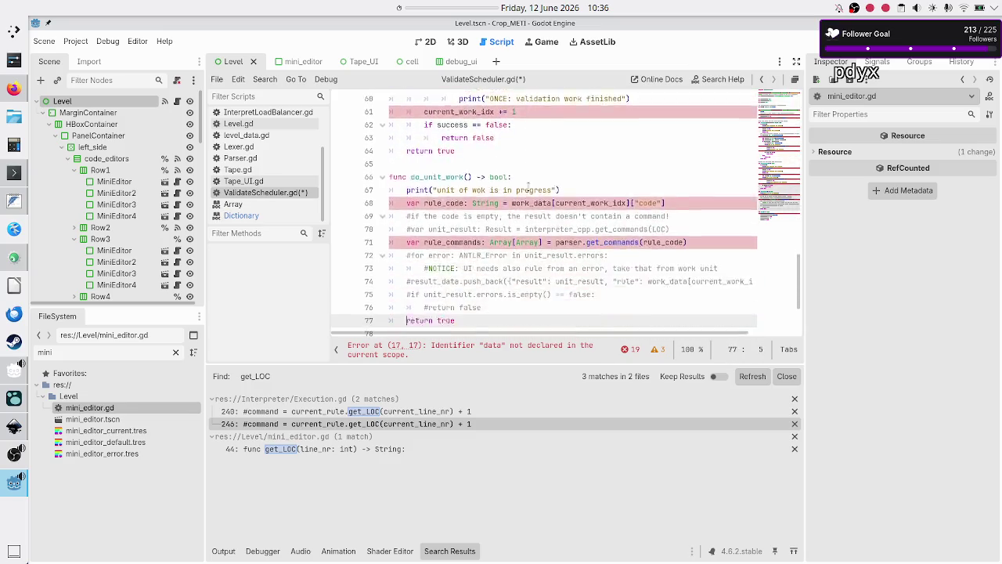
{"action": "key", "text": "Up"}
{"action": "key", "text": "Up"}
{"action": "key", "text": "Up"}
{"action": "key", "text": "Home"}
{"action": "type", "text": "_"}
{"action": "key", "text": "Escape"}
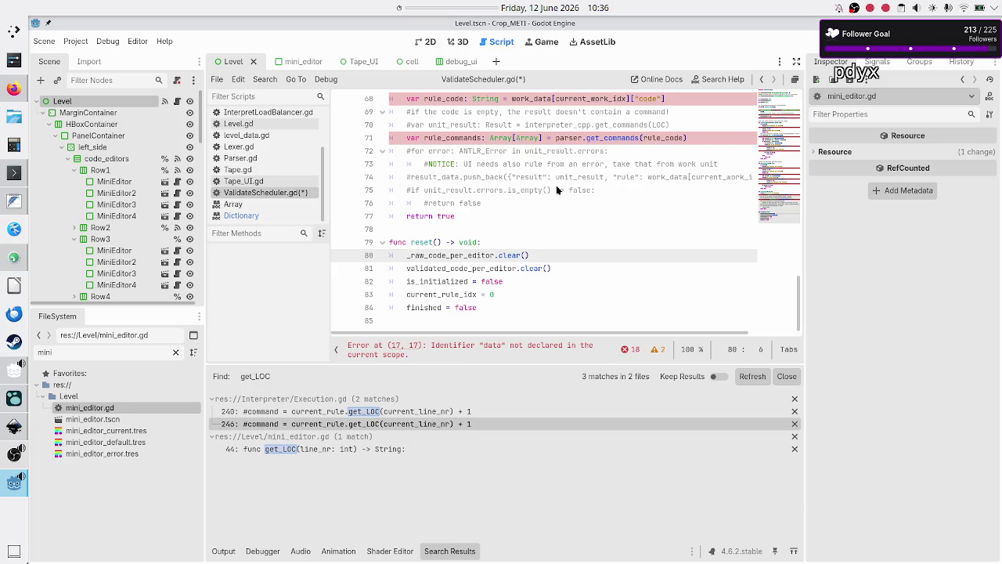
{"action": "scroll", "coordinate": [556, 190], "scroll_direction": "up", "scroll_amount": 20}
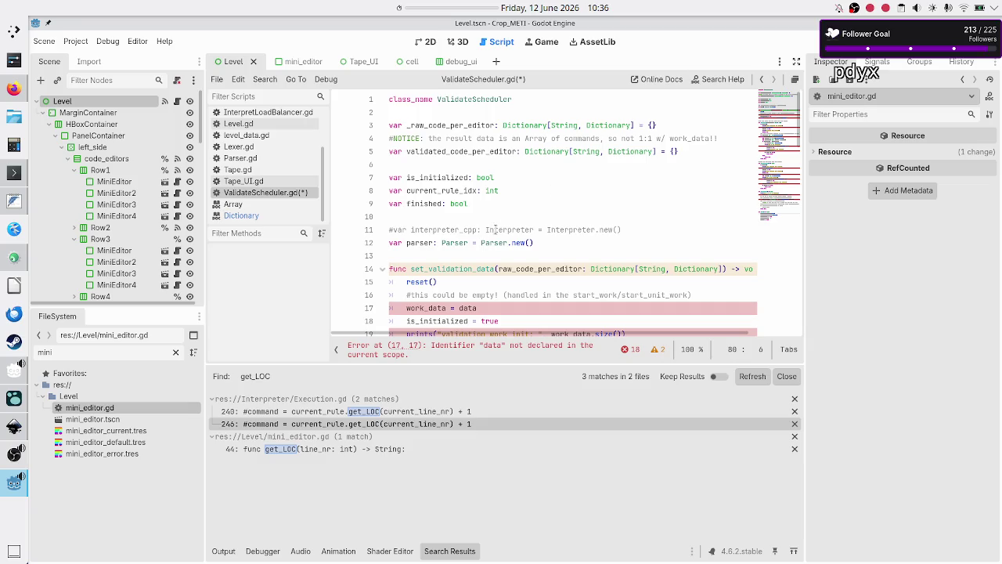
{"action": "left_click", "coordinate": [492, 245]}
{"action": "key", "text": "Down"}
{"action": "key", "text": "Down"}
{"action": "key", "text": "Down"}
{"action": "key", "text": "Down"}
{"action": "key", "text": "ctrl+Right"}
{"action": "key", "text": "ctrl+Right"}
{"action": "key", "text": "ctrl+Right"}
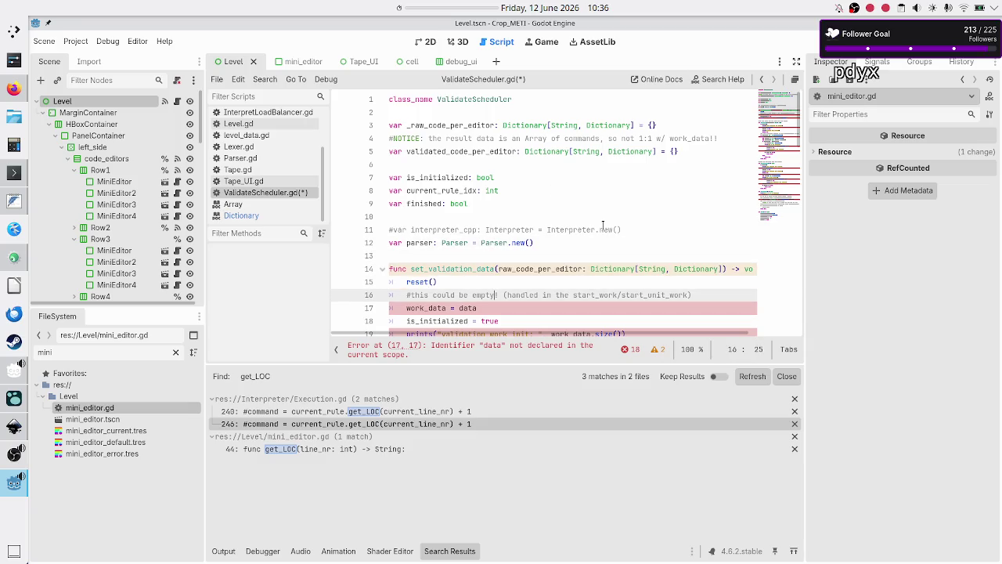
{"action": "key", "text": "Home"}
{"action": "scroll", "coordinate": [596, 196], "scroll_direction": "down", "scroll_amount": 2}
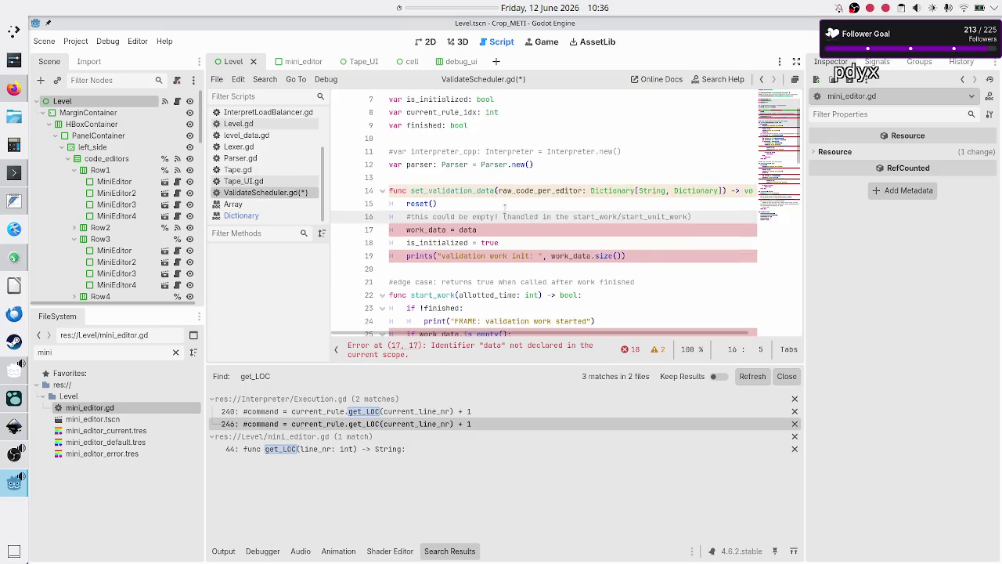
{"action": "double_click", "coordinate": [461, 216]}
{"action": "double_click", "coordinate": [461, 217]}
{"action": "left_click", "coordinate": [559, 217]}
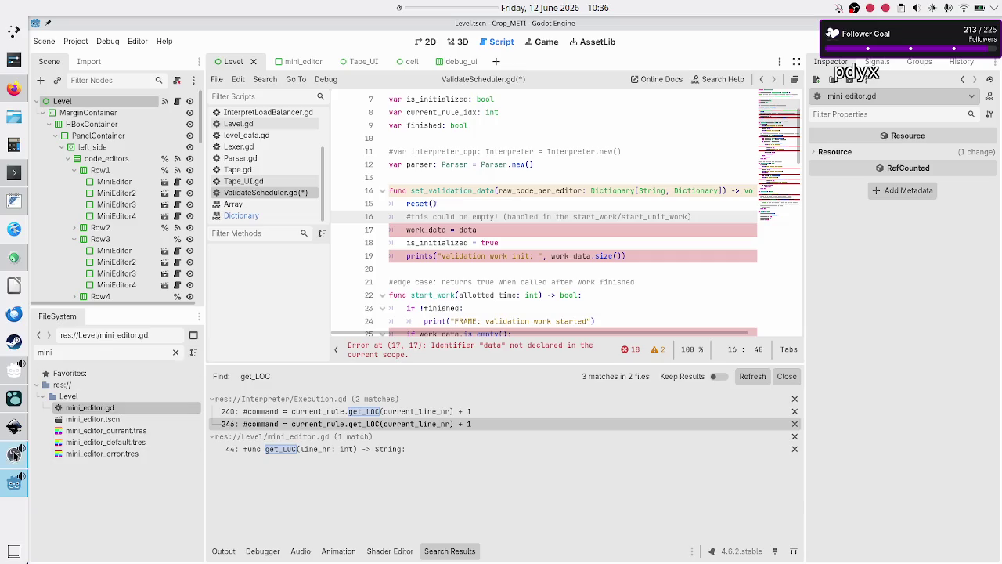
{"action": "left_click", "coordinate": [13, 426]}
{"action": "scroll", "coordinate": [387, 349], "scroll_direction": "up", "scroll_amount": 15}
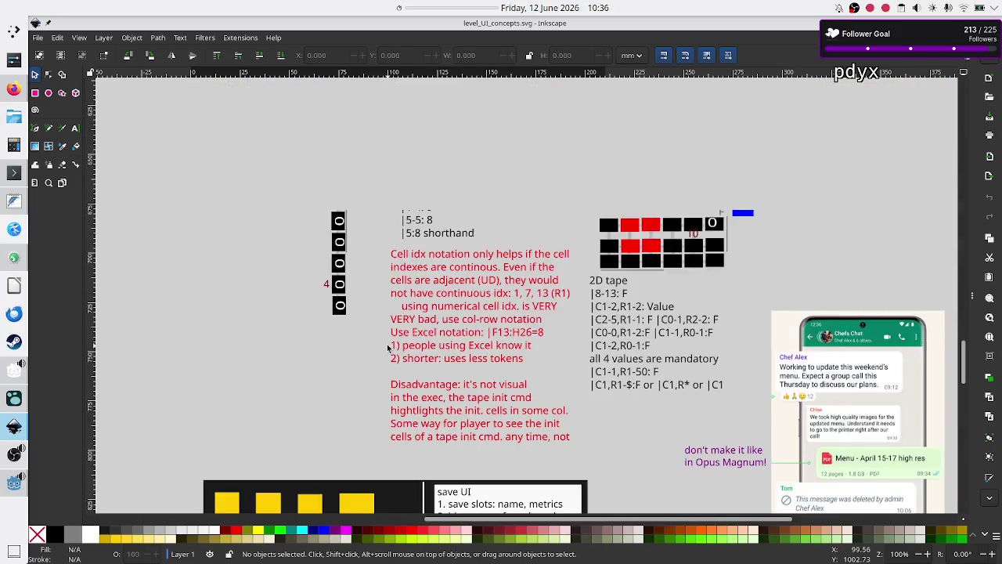
{"action": "scroll", "coordinate": [387, 348], "scroll_direction": "down", "scroll_amount": 3}
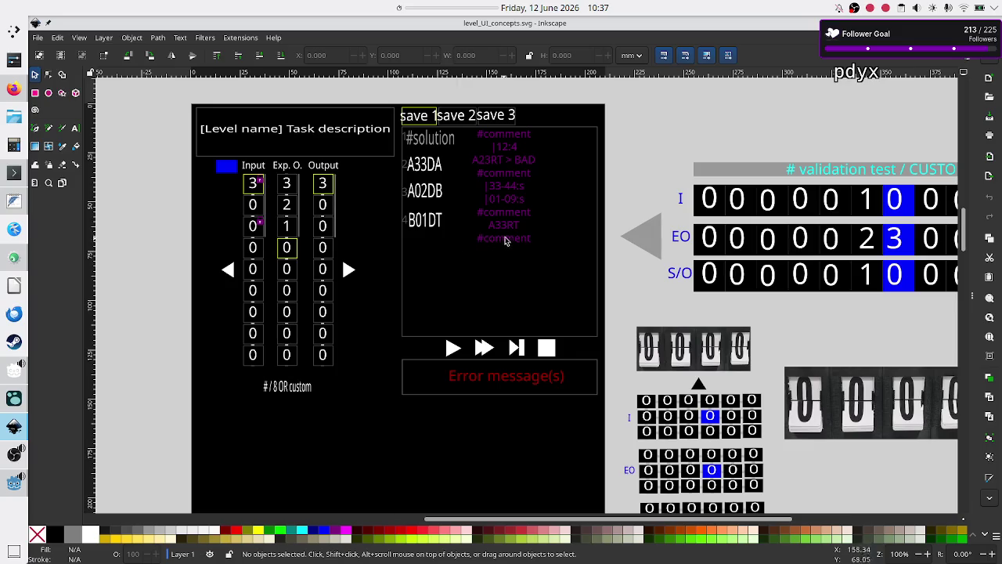
{"action": "scroll", "coordinate": [409, 266], "scroll_direction": "down", "scroll_amount": 10}
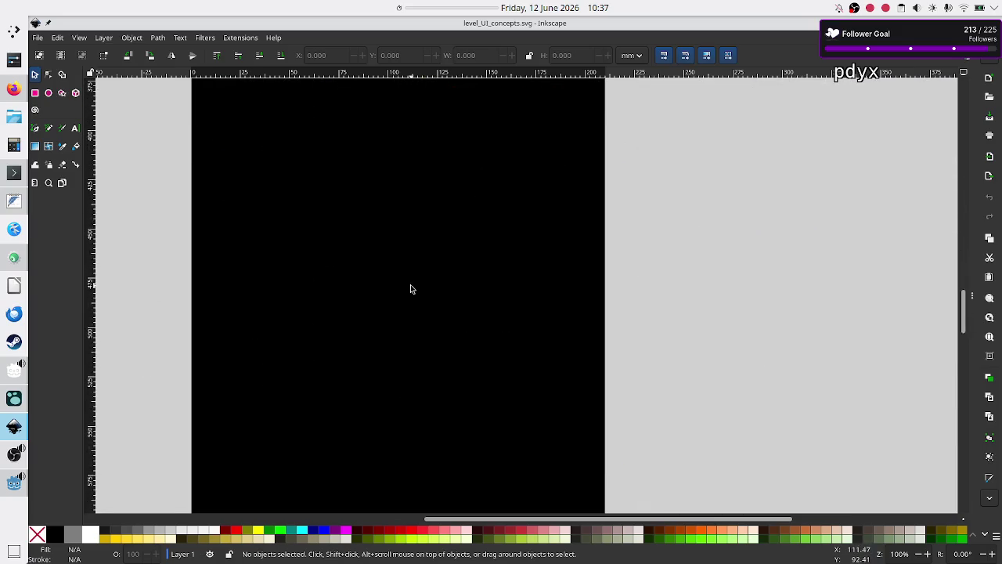
{"action": "scroll", "coordinate": [411, 289], "scroll_direction": "up", "scroll_amount": 10}
{"action": "scroll", "coordinate": [410, 289], "scroll_direction": "down", "scroll_amount": 6}
{"action": "scroll", "coordinate": [410, 288], "scroll_direction": "up", "scroll_amount": 4}
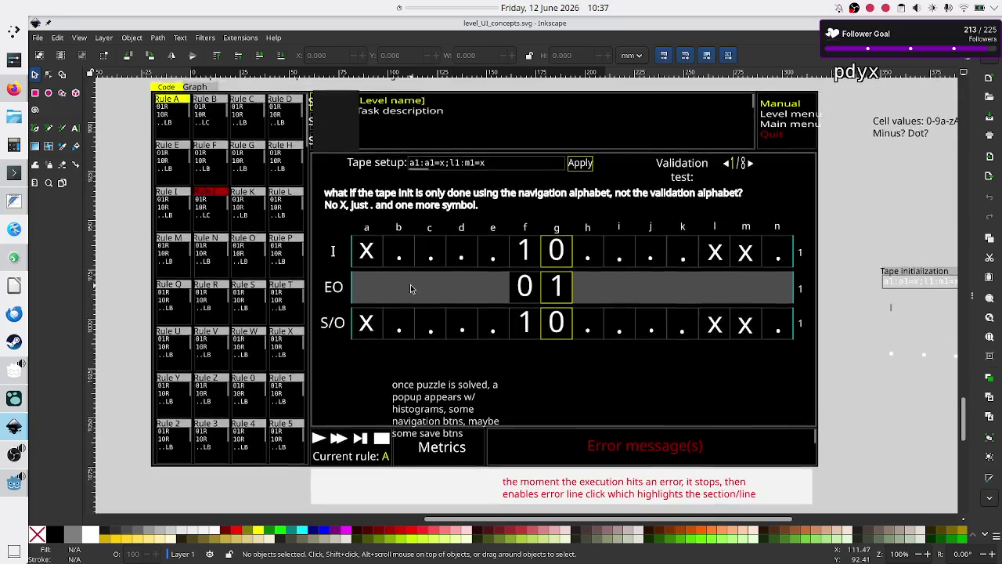
{"action": "scroll", "coordinate": [411, 289], "scroll_direction": "up", "scroll_amount": 1}
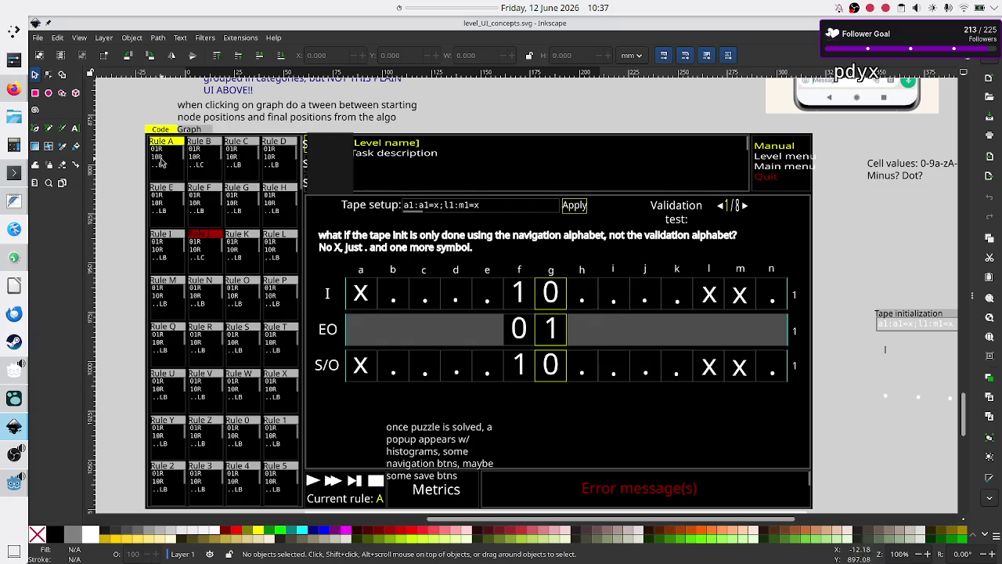
{"action": "key", "text": "alt+Tab"}
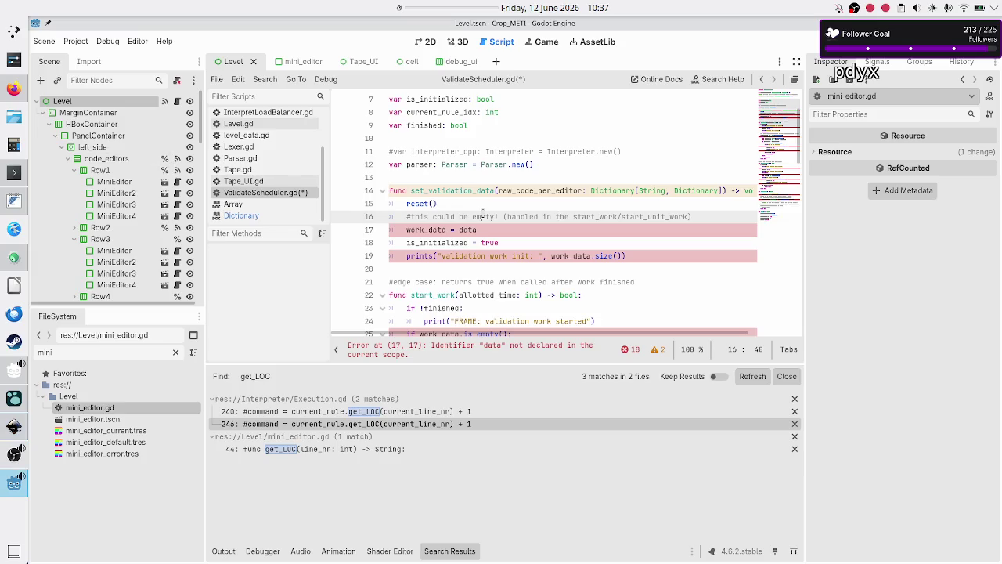
Step: Change line 17's 'work_data = data' to '_raw_code_per_editor = raw_code_per_editor'
{"action": "left_click", "coordinate": [501, 206]}
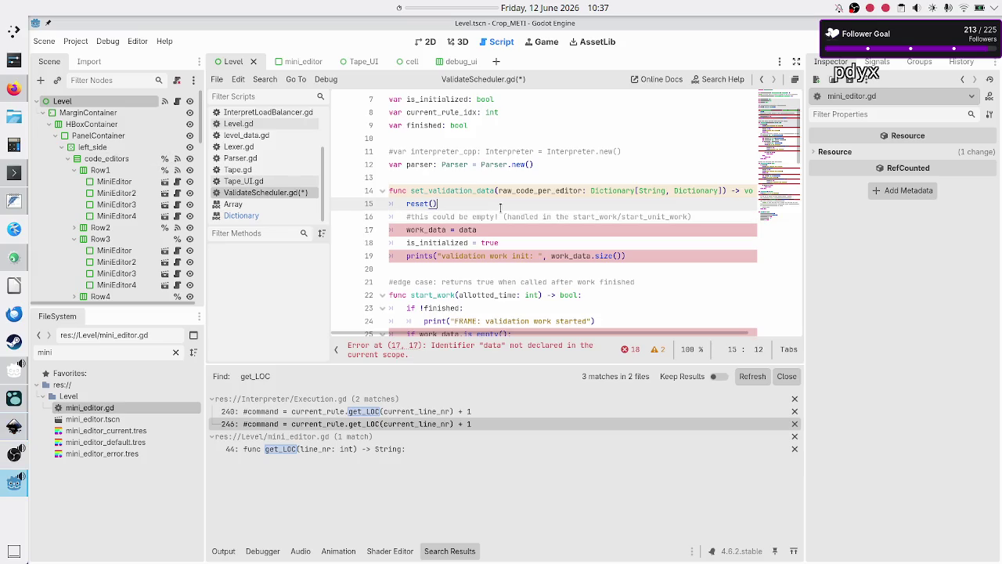
{"action": "key", "text": "Down"}
{"action": "key", "text": "Down"}
{"action": "key", "text": "BackSpace"}
{"action": "key", "text": "BackSpace"}
{"action": "key", "text": "BackSpace"}
{"action": "type", "text": "raw_code_per_editor"}
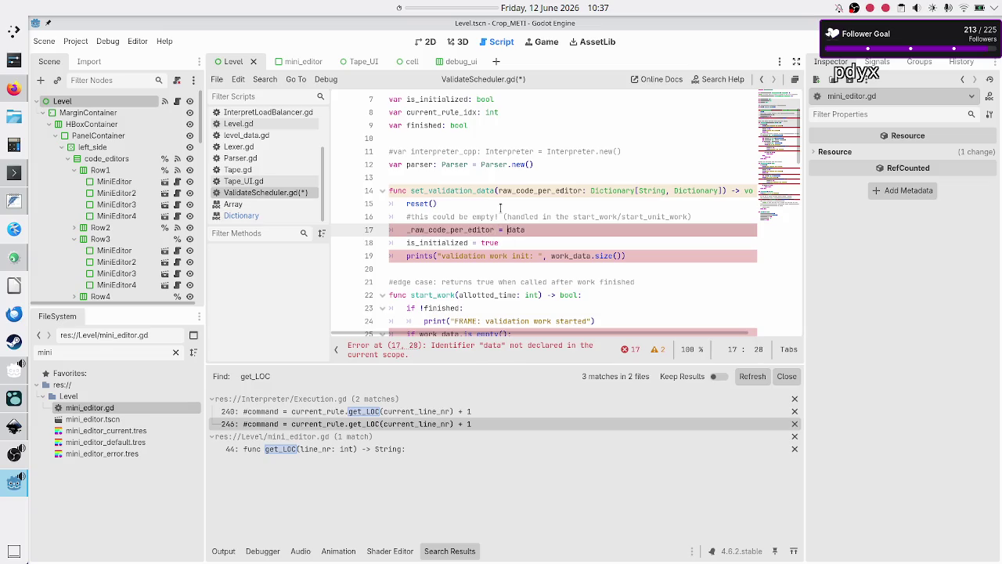
{"action": "key", "text": "Delete"}
{"action": "key", "text": "Delete"}
{"action": "key", "text": "Delete"}
{"action": "key", "text": "BackSpace"}
{"action": "type", "text": "ra"}
{"action": "type", "text": "w_"}
{"action": "key", "text": "Return"}
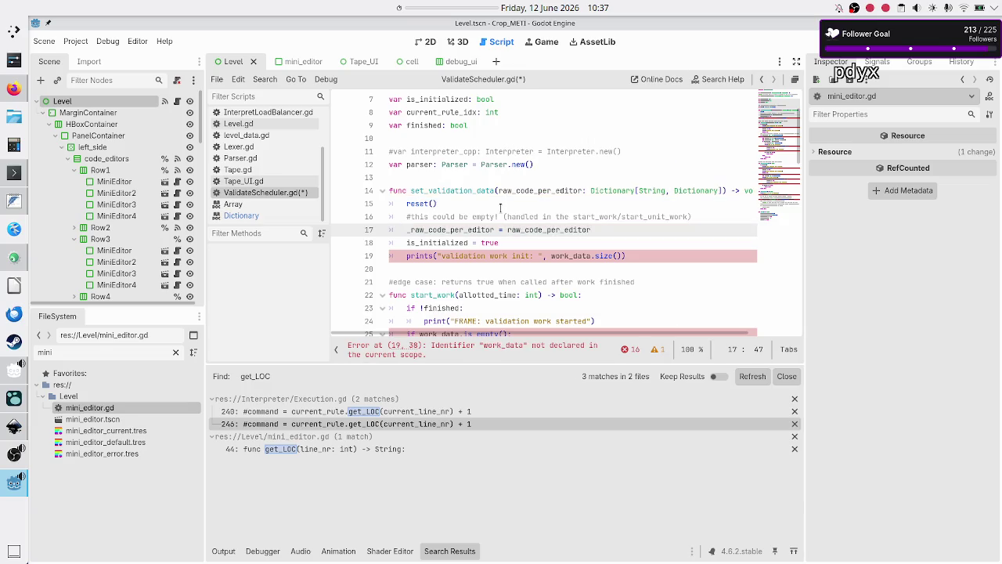
Step: Replace work_data.size() in the line 19 print with _raw_code_per_editor.keys().size()
{"action": "key", "text": "Down"}
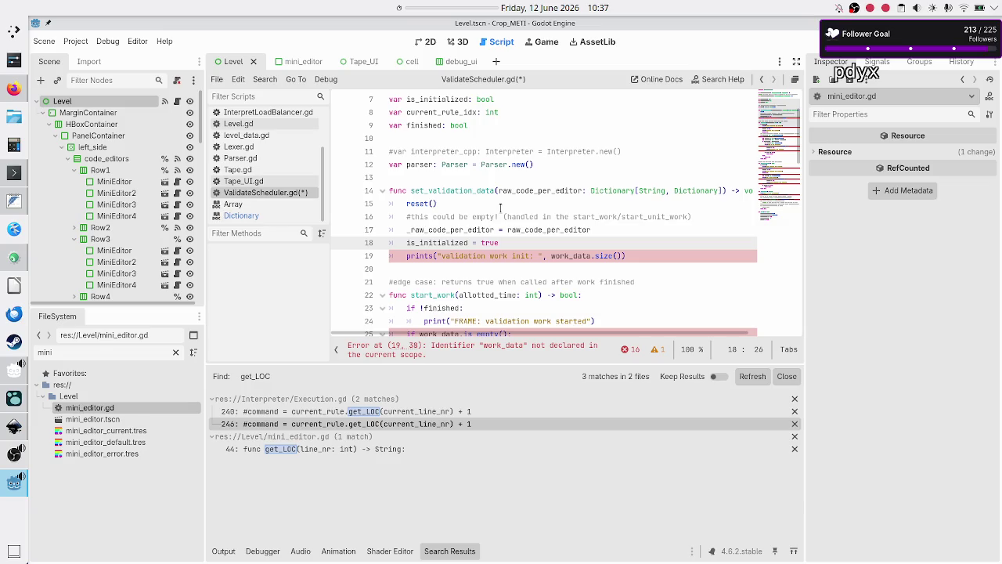
{"action": "key", "text": "Down"}
{"action": "key", "text": "End"}
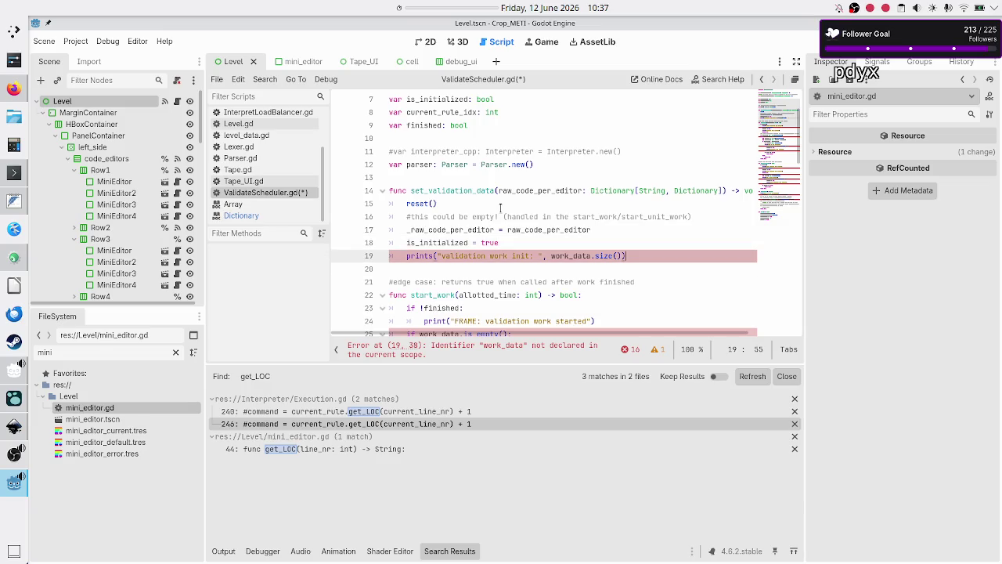
{"action": "key", "text": "Left"}
{"action": "key", "text": "Left"}
{"action": "key", "text": "Left"}
{"action": "key", "text": "BackSpace"}
{"action": "key", "text": "BackSpace"}
{"action": "key", "text": "BackSpace"}
{"action": "type", "text": "raw_code_"}
{"action": "key", "text": "Return"}
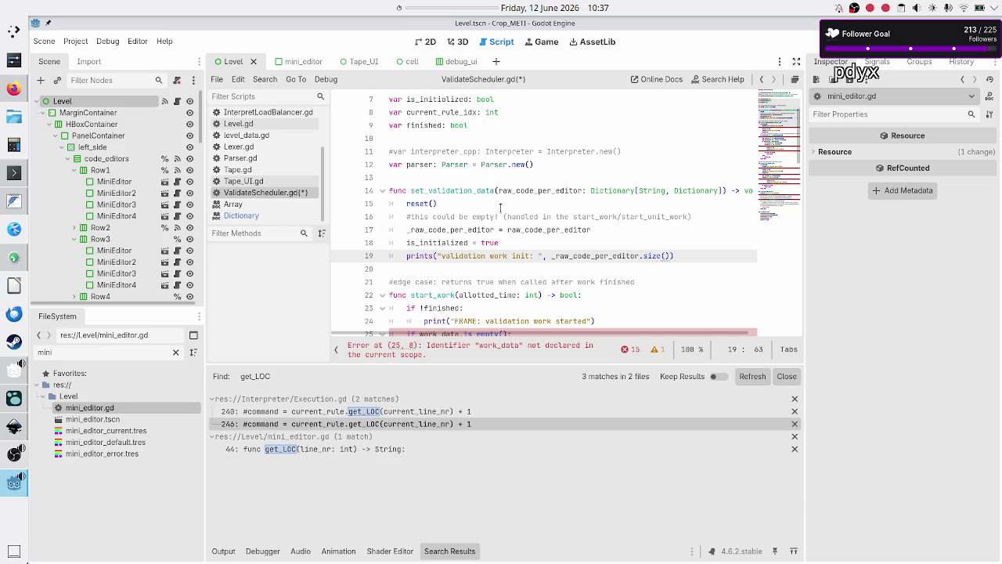
{"action": "type", "text": "keys()"}
{"action": "type", "text": "."}
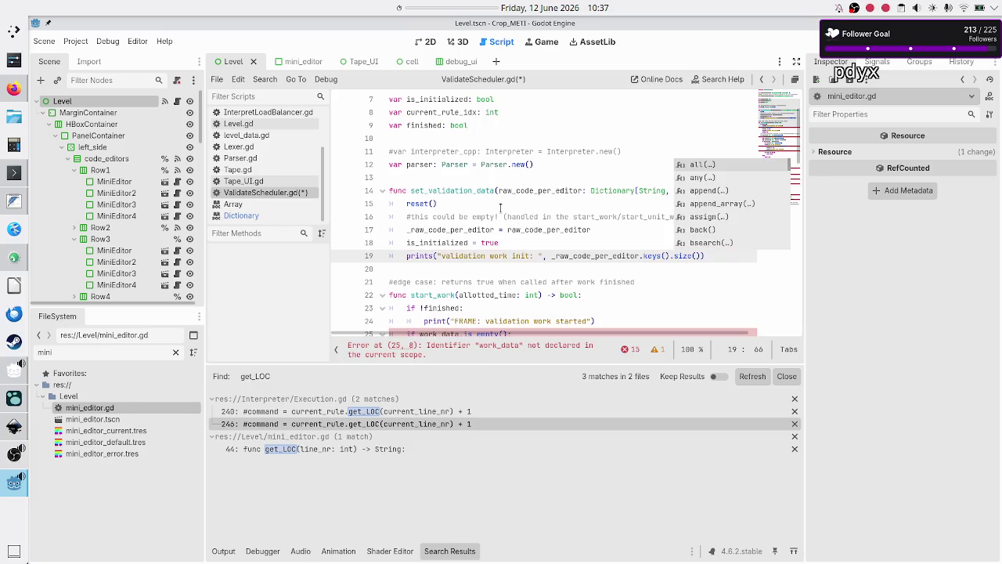
{"action": "key", "text": "Escape"}
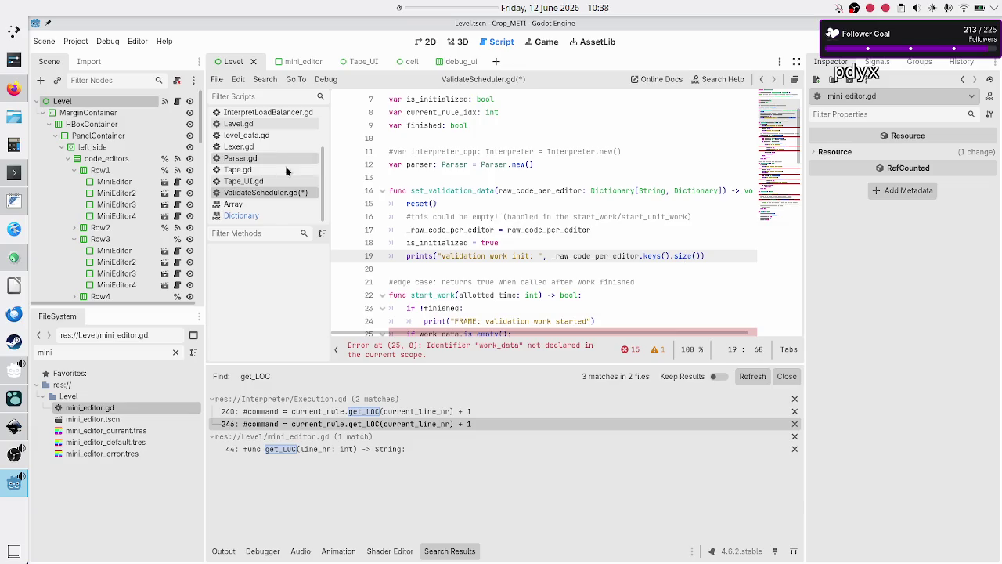
{"action": "left_click", "coordinate": [247, 216]}
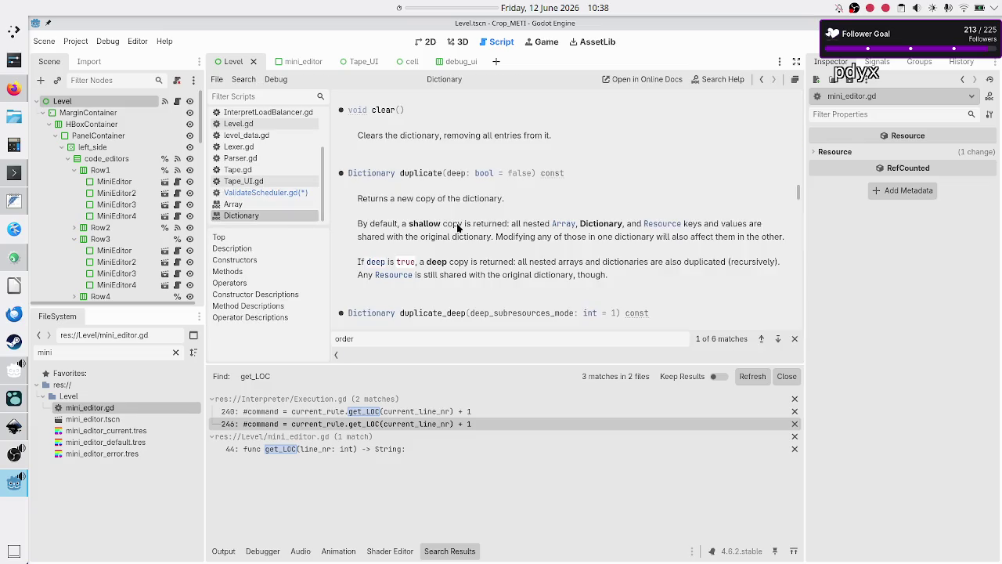
Step: Read that Dictionary size() returns the number of entries, then return to ValidateScheduler.gd
{"action": "scroll", "coordinate": [490, 220], "scroll_direction": "up", "scroll_amount": 10}
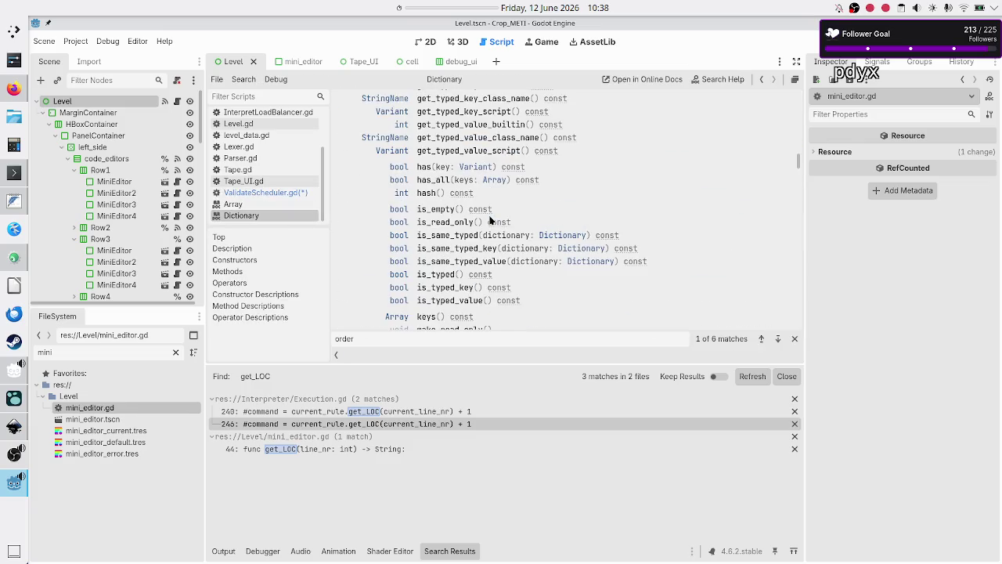
{"action": "scroll", "coordinate": [490, 220], "scroll_direction": "up", "scroll_amount": 5}
{"action": "scroll", "coordinate": [443, 235], "scroll_direction": "down", "scroll_amount": 1}
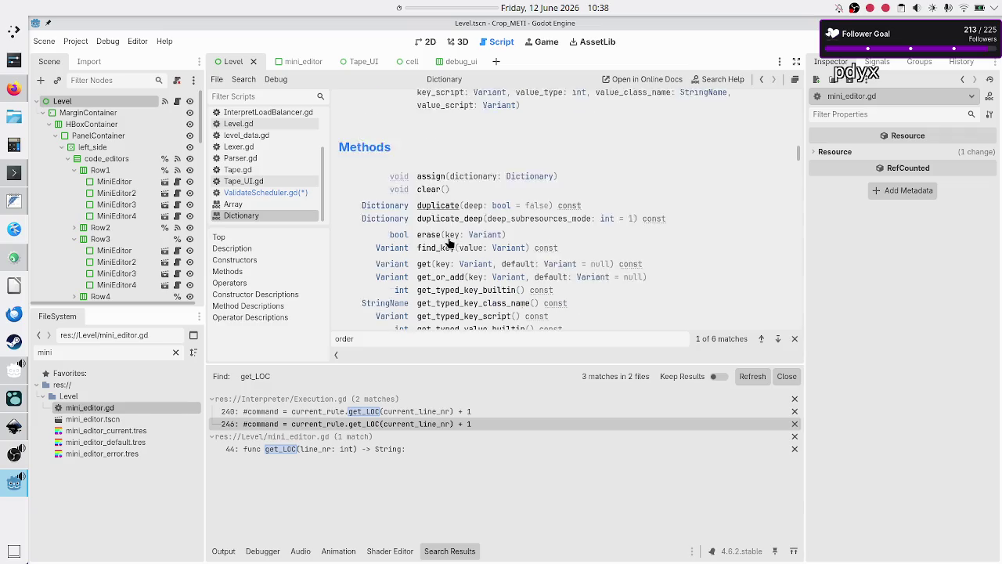
{"action": "scroll", "coordinate": [448, 244], "scroll_direction": "down", "scroll_amount": 1}
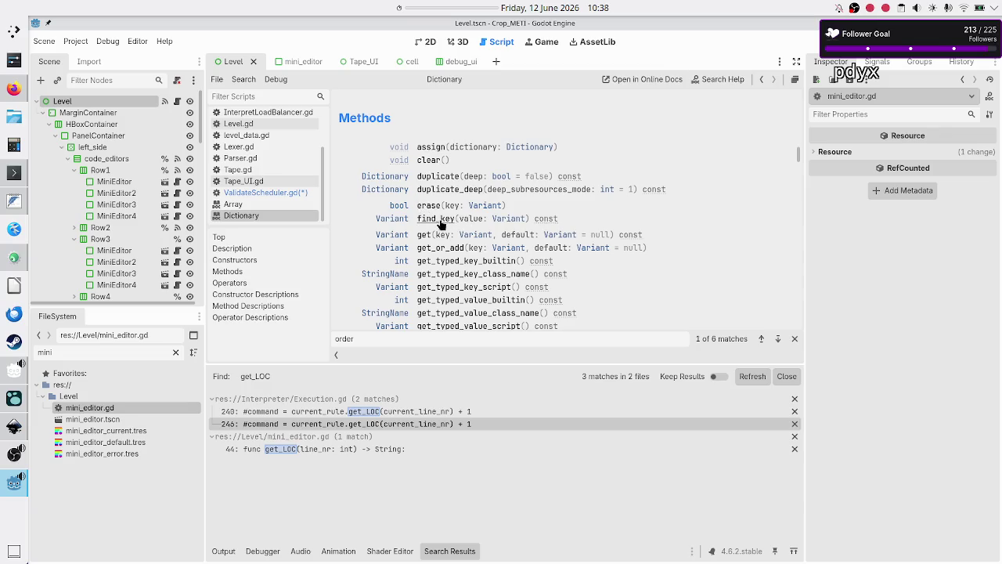
{"action": "scroll", "coordinate": [470, 236], "scroll_direction": "down", "scroll_amount": 2}
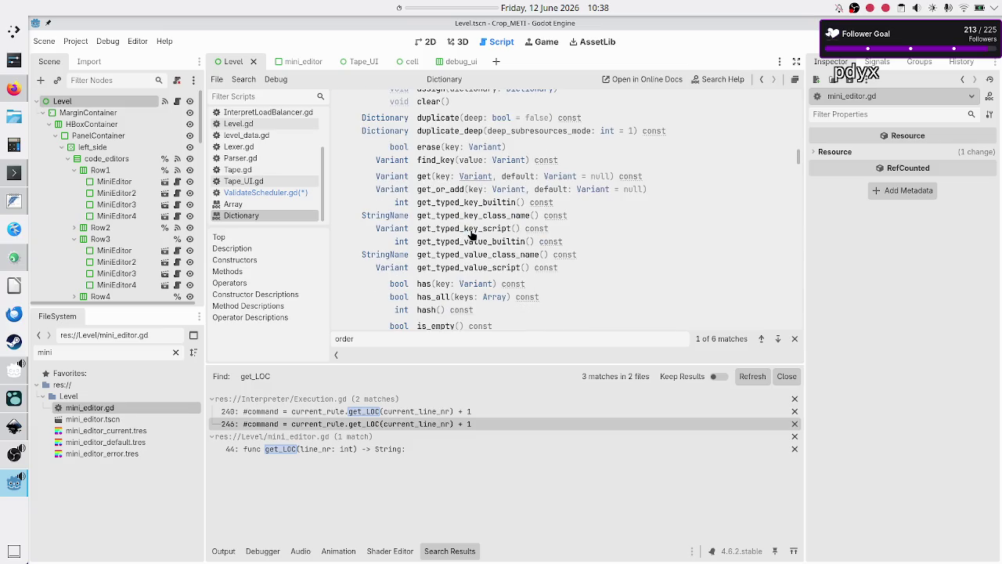
{"action": "scroll", "coordinate": [471, 235], "scroll_direction": "down", "scroll_amount": 2}
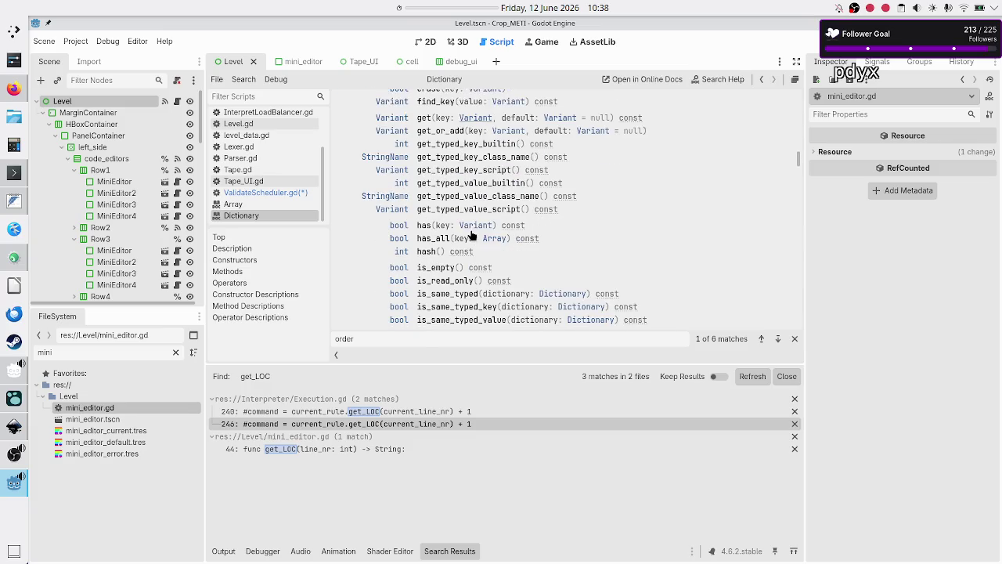
{"action": "scroll", "coordinate": [471, 236], "scroll_direction": "down", "scroll_amount": 5}
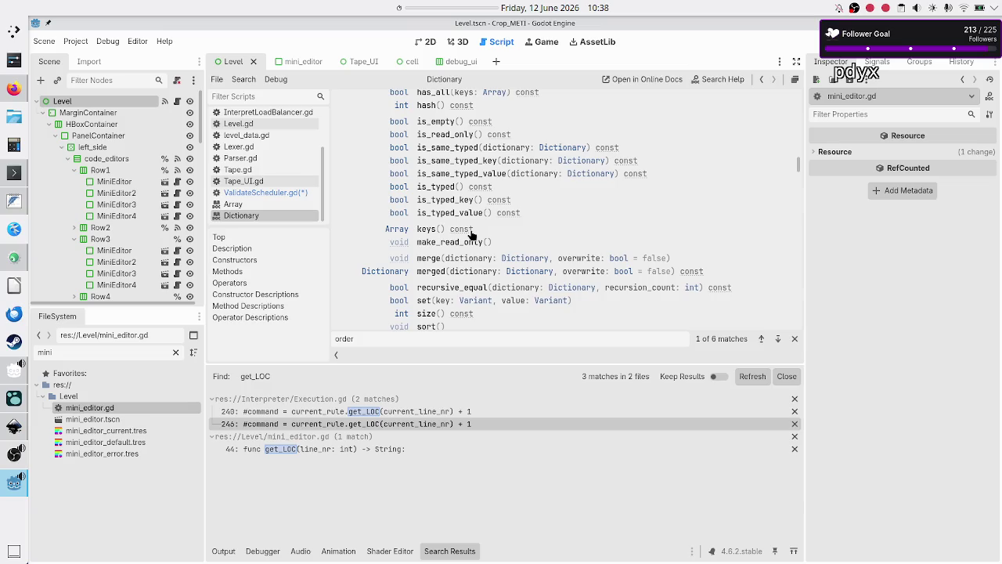
{"action": "scroll", "coordinate": [471, 236], "scroll_direction": "down", "scroll_amount": 1}
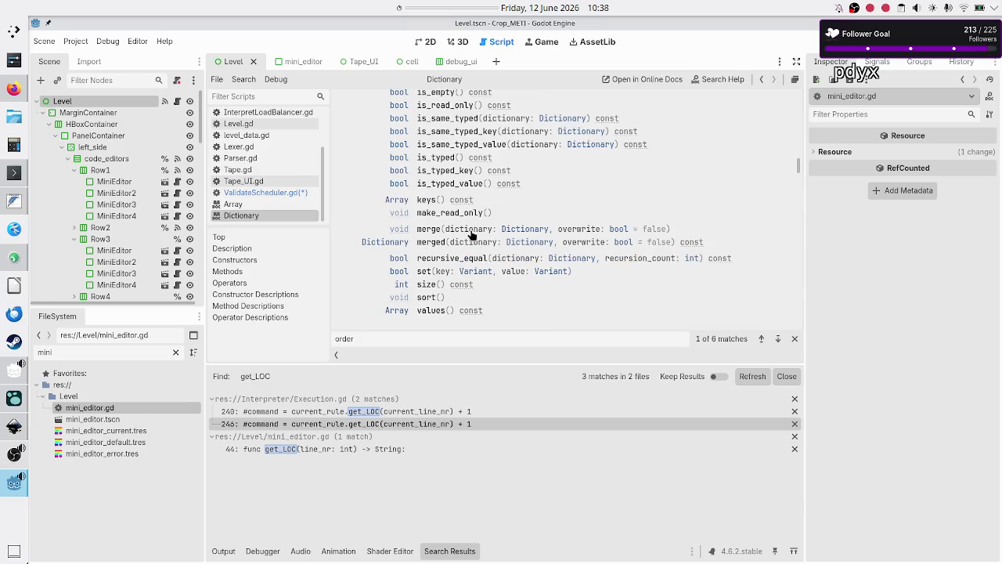
{"action": "left_click", "coordinate": [425, 285]}
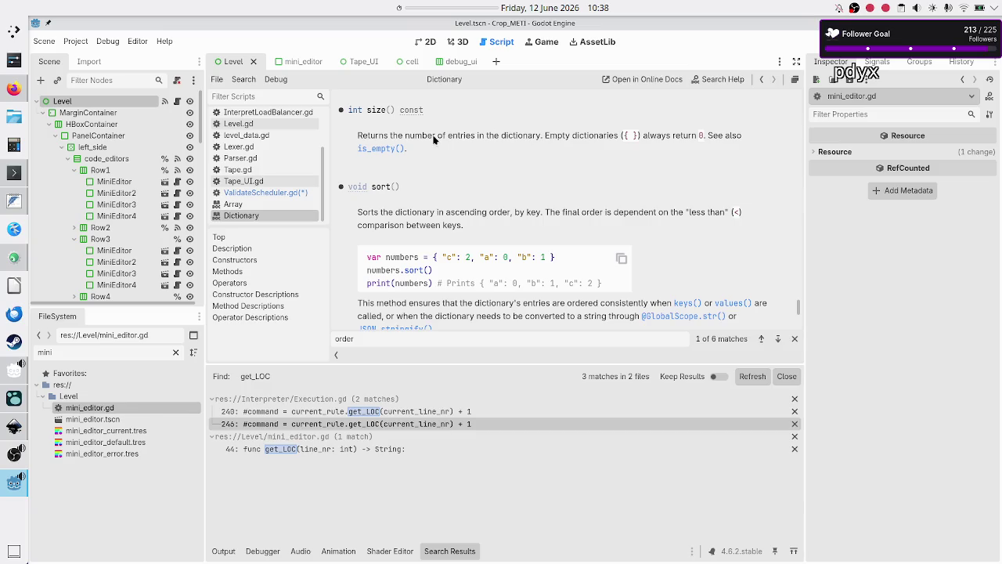
{"action": "left_click_drag", "start_coordinate": [432, 135], "coordinate": [480, 135]}
{"action": "left_click", "coordinate": [274, 192]}
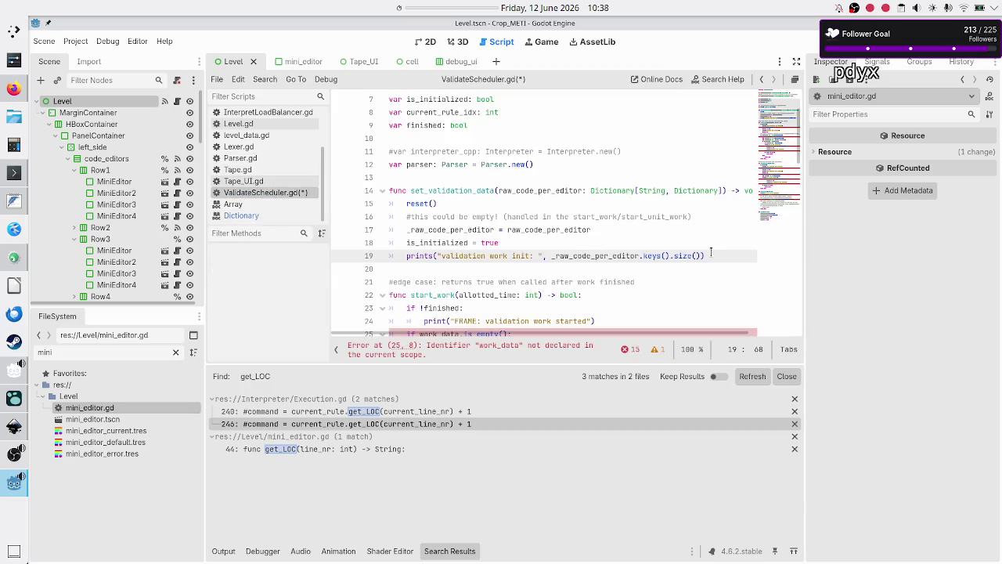
Step: Remove 'keys().' so the init print calls _raw_code_per_editor.size() directly
{"action": "key", "text": "BackSpace"}
{"action": "key", "text": "BackSpace"}
{"action": "key", "text": "BackSpace"}
{"action": "key", "text": "Down"}
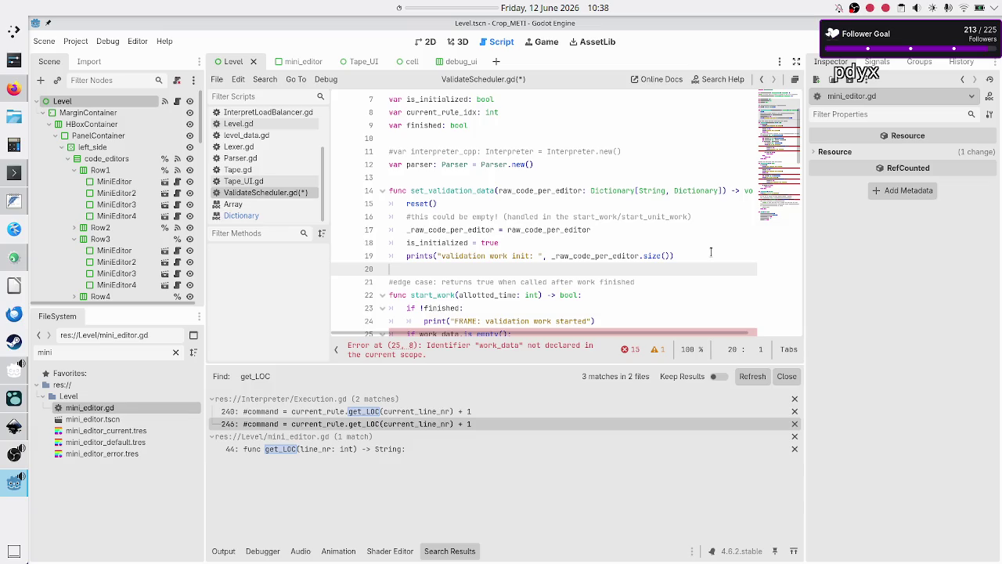
{"action": "key", "text": "Up"}
{"action": "key", "text": "Up"}
{"action": "key", "text": "Up"}
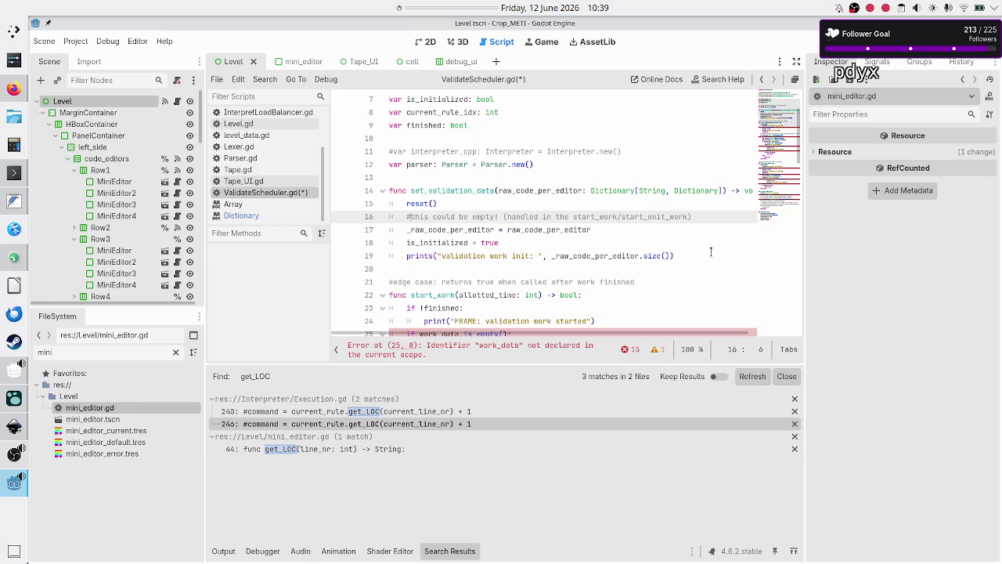
Step: Delete the 'this could be empty' comment line in set_validation_data
{"action": "key", "text": "shift+End"}
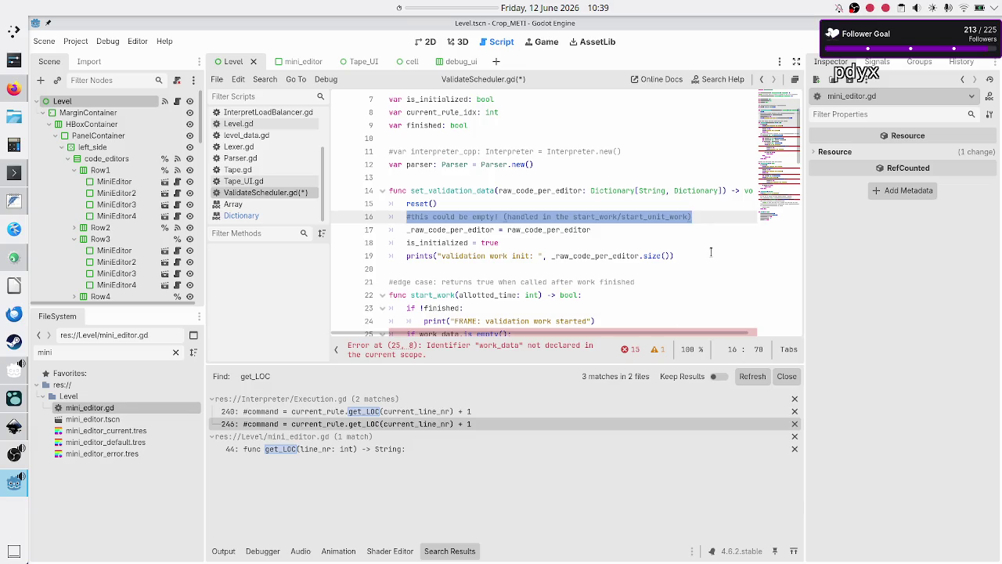
{"action": "key", "text": "BackSpace"}
{"action": "key", "text": "BackSpace"}
{"action": "key", "text": "BackSpace"}
{"action": "key", "text": "Right"}
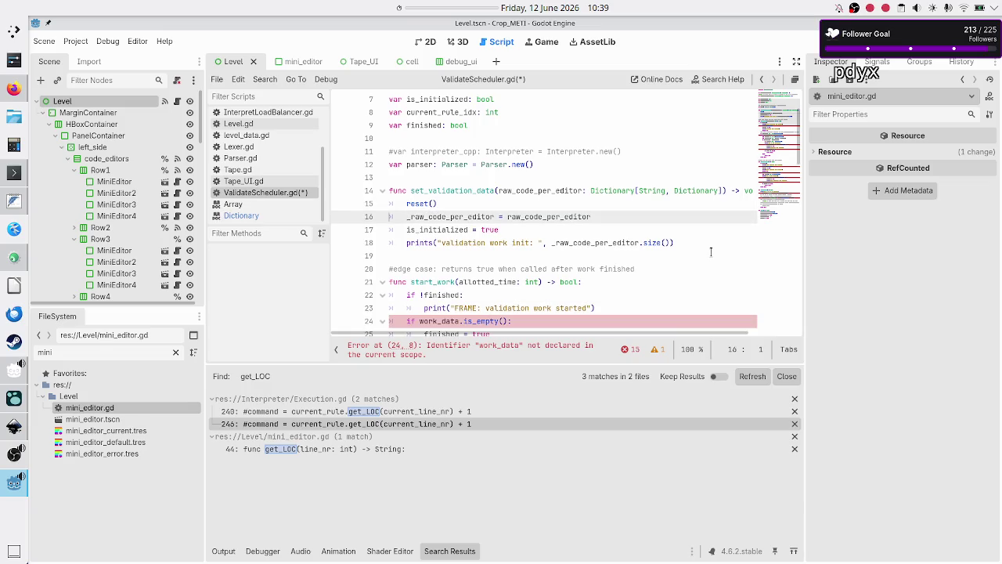
{"action": "key", "text": "Down"}
{"action": "key", "text": "Down"}
{"action": "key", "text": "Down"}
{"action": "key", "text": "shift+End"}
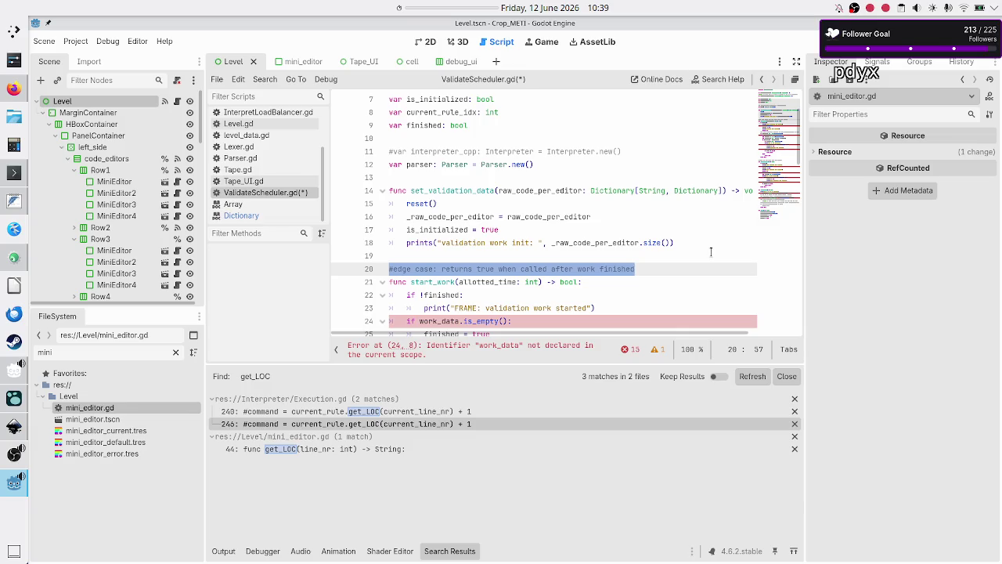
{"action": "key", "text": "Up"}
{"action": "key", "text": "Down"}
{"action": "key", "text": "Down"}
{"action": "key", "text": "Up"}
{"action": "key", "text": "Up"}
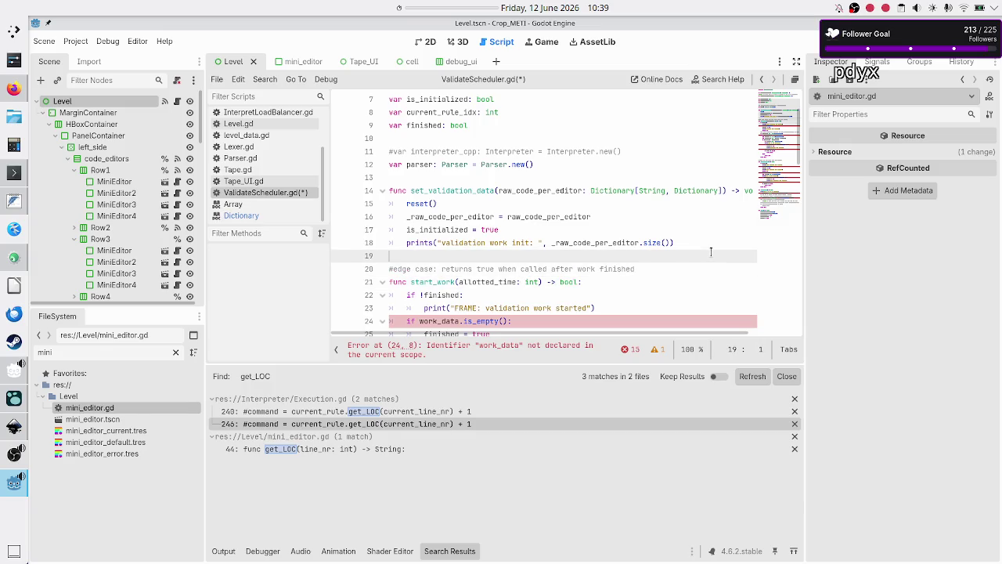
{"action": "key", "text": "Up"}
{"action": "key", "text": "Up"}
{"action": "key", "text": "Up"}
Step: Delete start_work's work_data.is_empty() check and its return true block
{"action": "key", "text": "Down"}
{"action": "key", "text": "Down"}
{"action": "key", "text": "Down"}
{"action": "key", "text": "Down"}
{"action": "key", "text": "Down"}
{"action": "key", "text": "Down"}
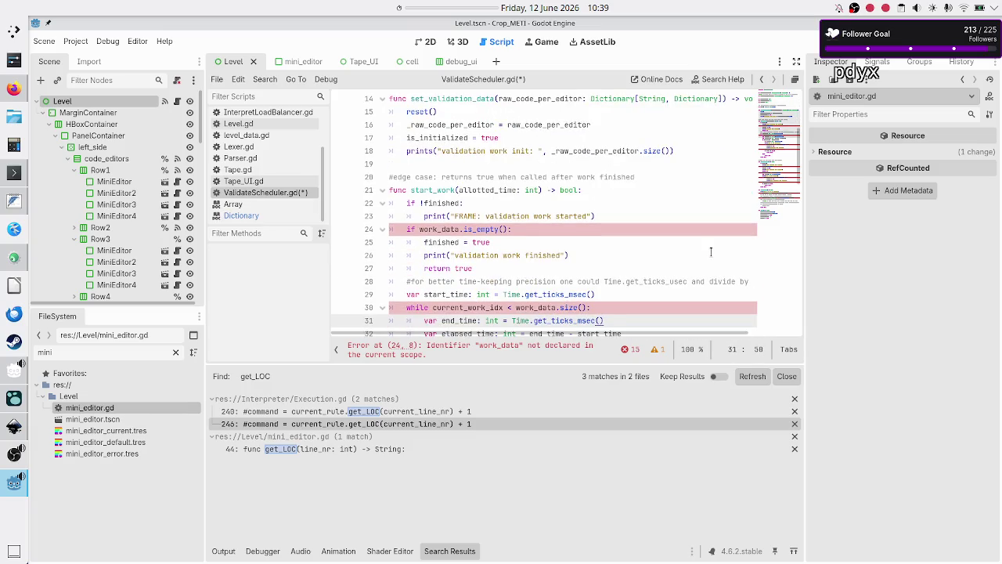
{"action": "key", "text": "Up"}
{"action": "key", "text": "Up"}
{"action": "key", "text": "Up"}
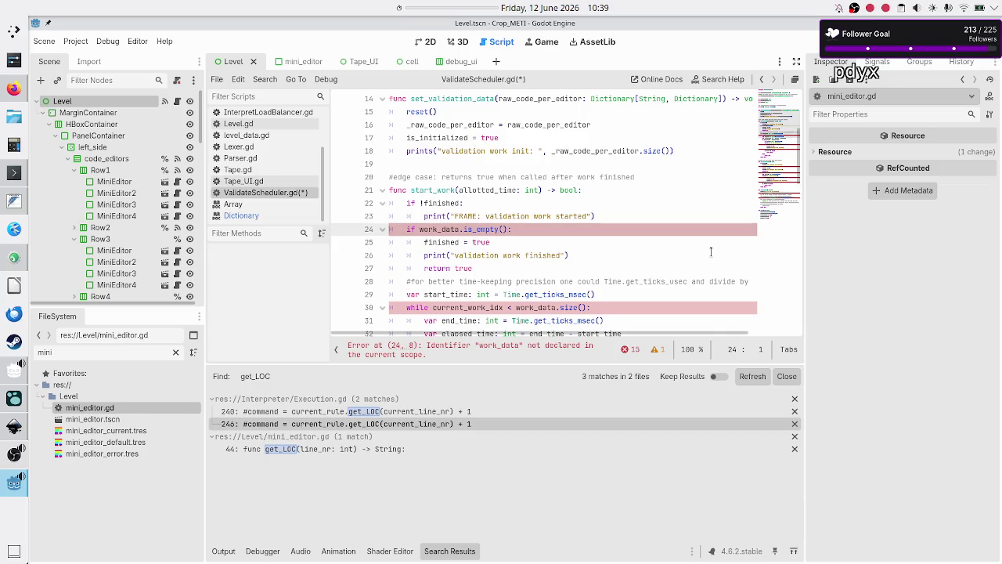
{"action": "key", "text": "Home"}
{"action": "key", "text": "shift+Down"}
{"action": "key", "text": "shift+Down"}
{"action": "key", "text": "shift+Down"}
{"action": "key", "text": "shift+Down"}
{"action": "key", "text": "shift+Left"}
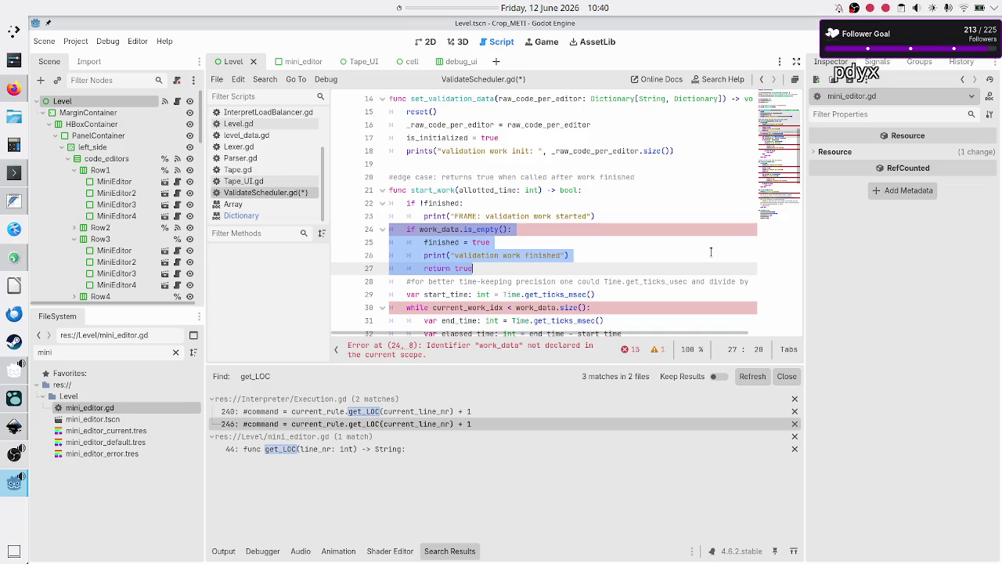
{"action": "key", "text": "BackSpace"}
{"action": "key", "text": "BackSpace"}
{"action": "key", "text": "BackSpace"}
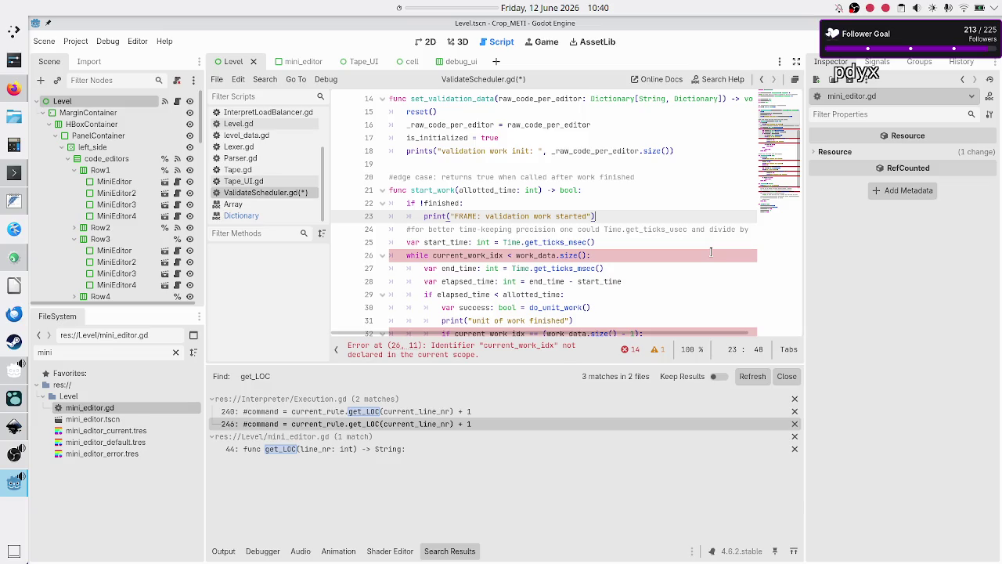
{"action": "key", "text": "Right"}
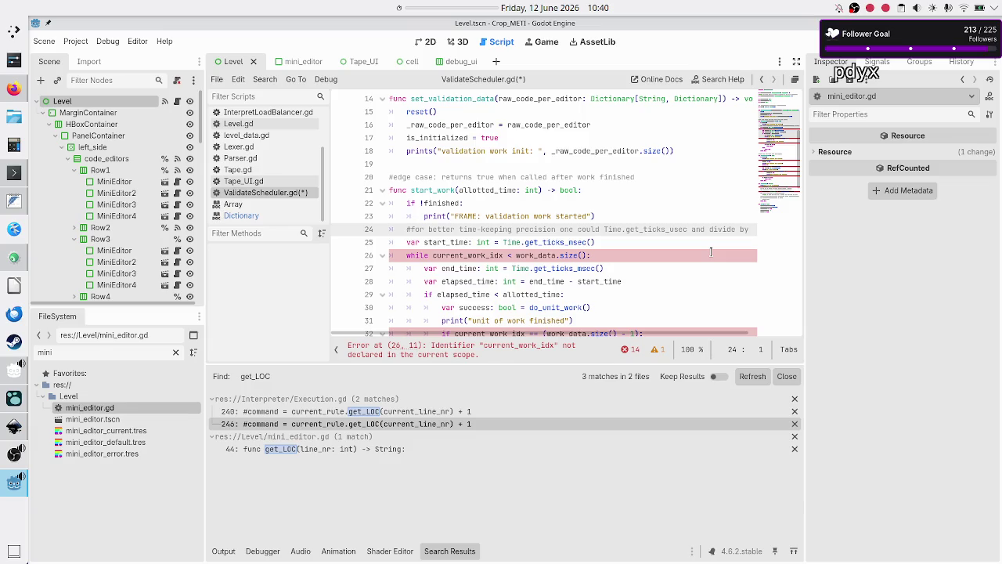
{"action": "key", "text": "Down"}
{"action": "key", "text": "Up"}
{"action": "key", "text": "Down"}
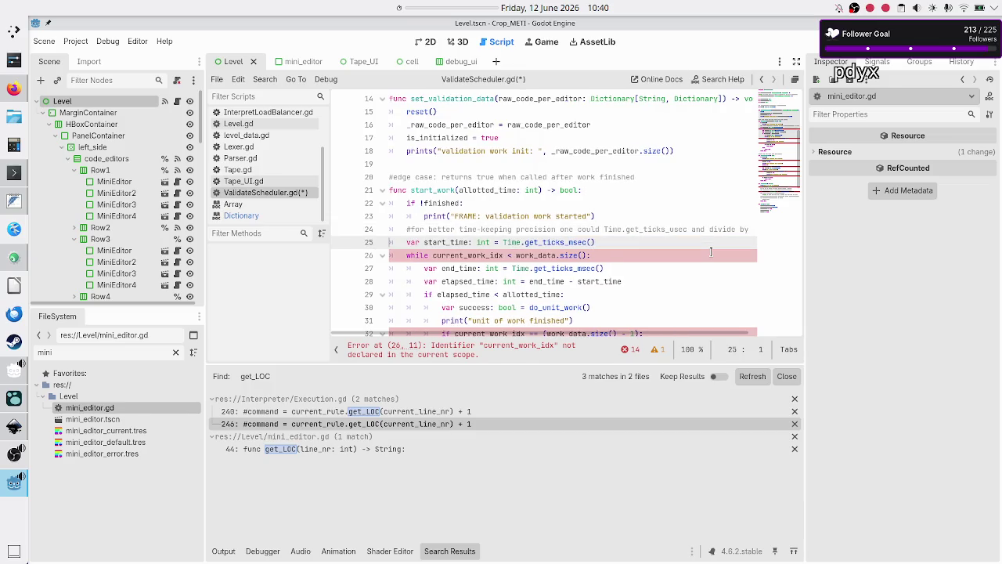
{"action": "key", "text": "Down"}
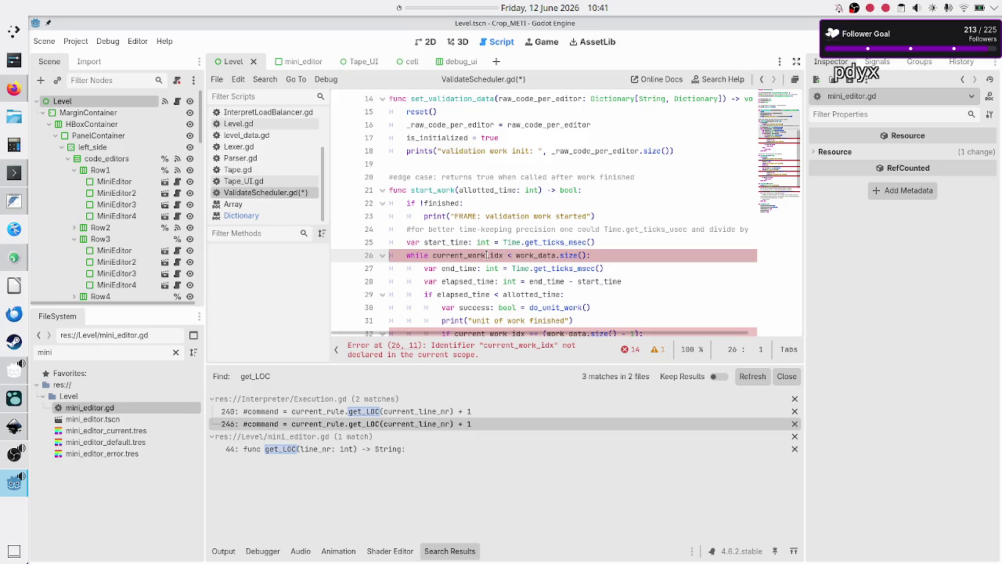
Step: Change the line 26 loop to 'while current_rule_idx < _raw_code_per_editor.size()'
{"action": "double_click", "coordinate": [488, 255]}
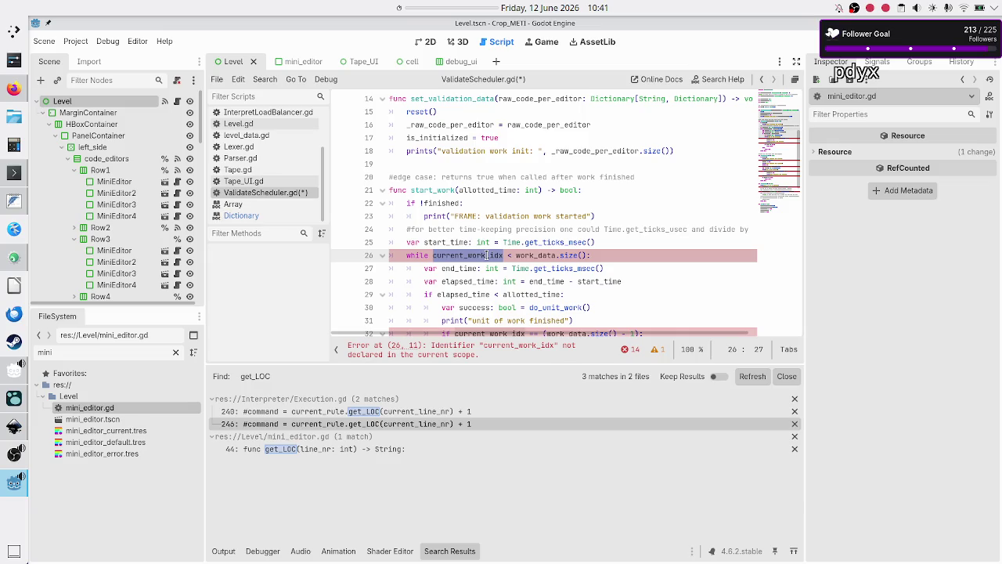
{"action": "key", "text": "Escape"}
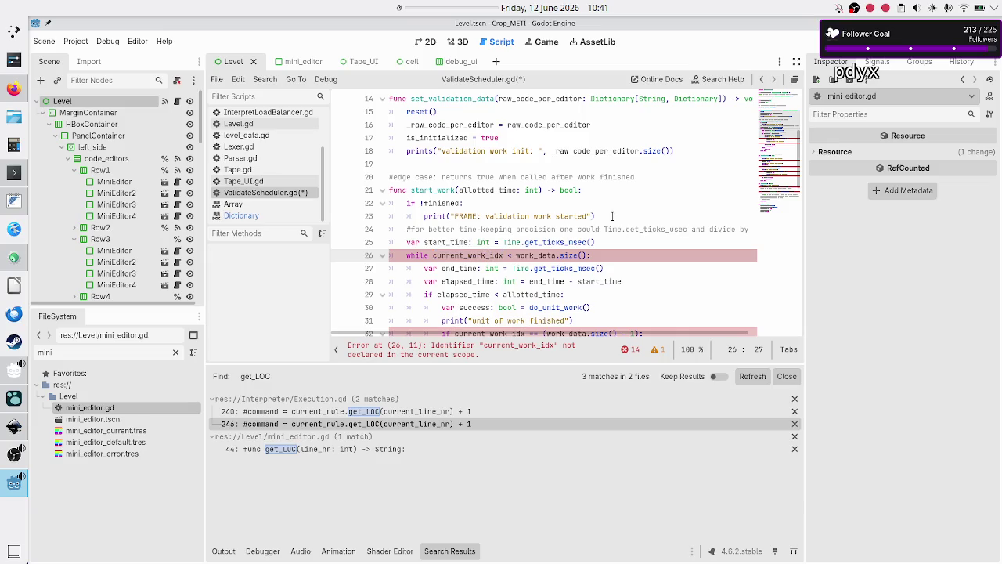
{"action": "key", "text": "BackSpace"}
{"action": "key", "text": "BackSpace"}
{"action": "key", "text": "BackSpace"}
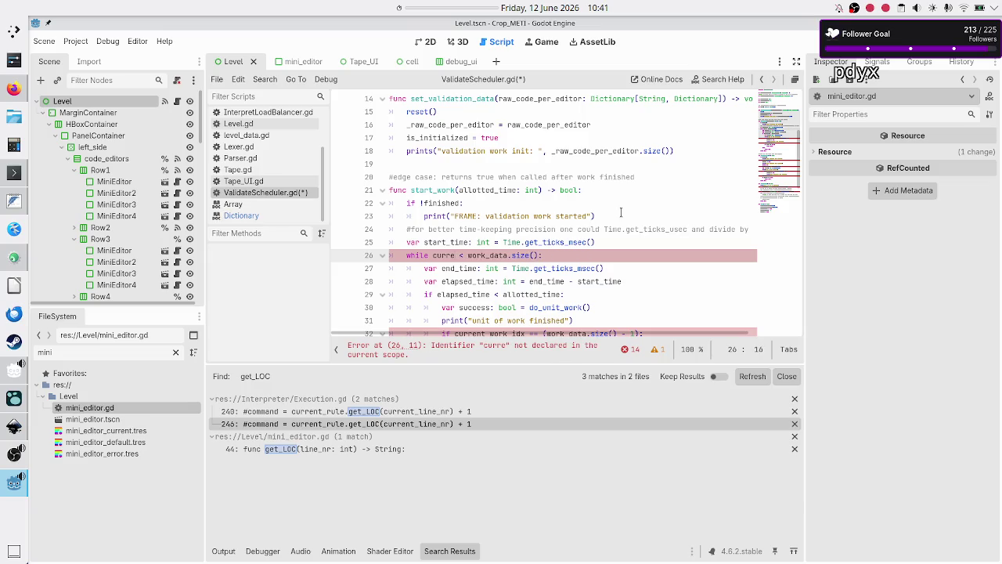
{"action": "key", "text": "Return"}
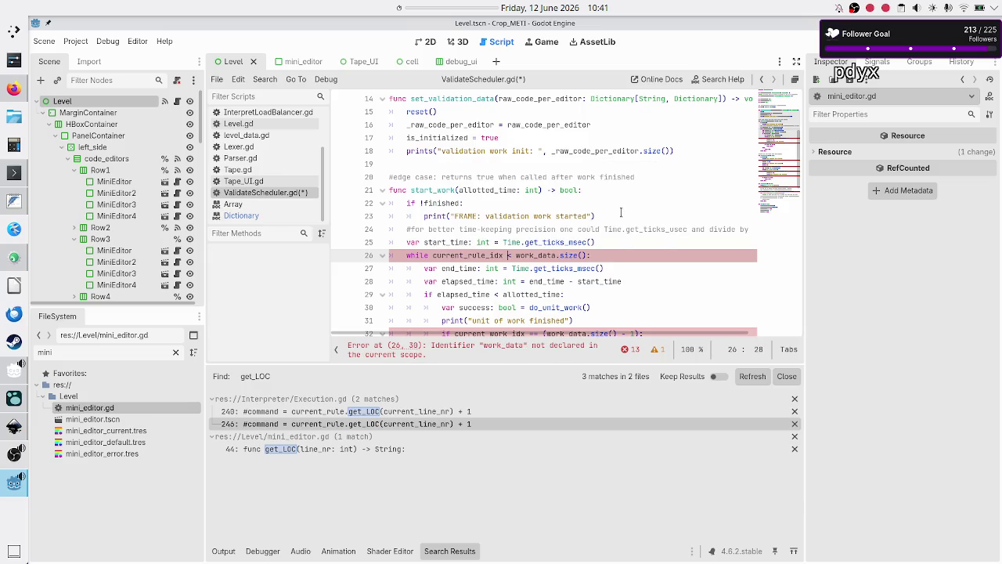
{"action": "key", "text": "shift+Right"}
{"action": "key", "text": "shift+Right"}
{"action": "key", "text": "shift+Right"}
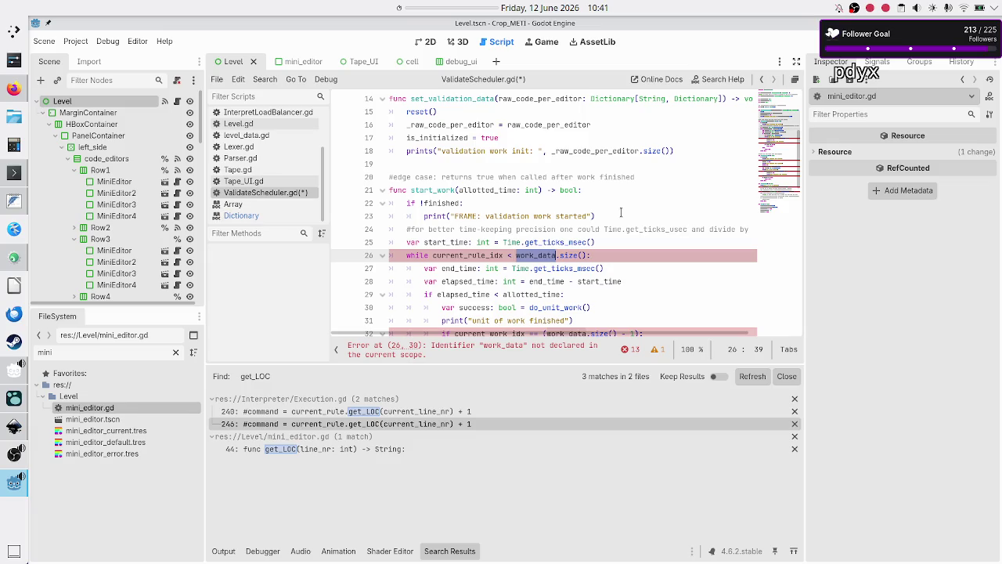
{"action": "type", "text": "_raw"}
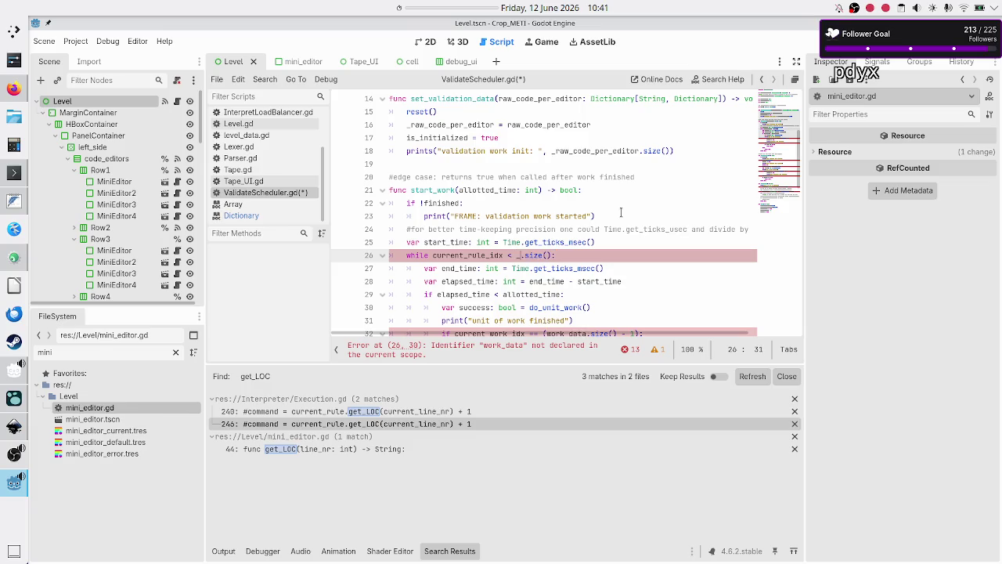
{"action": "key", "text": "Return"}
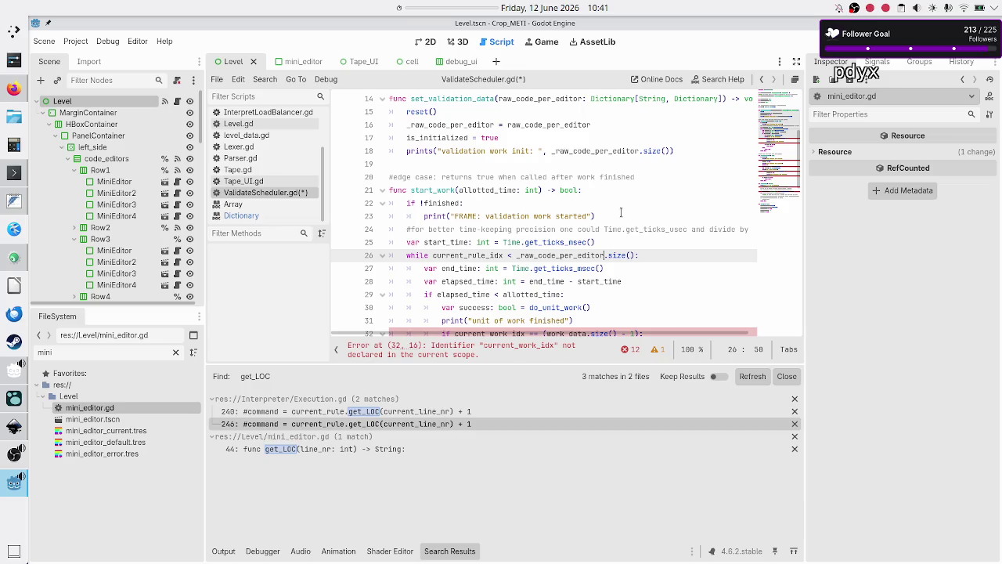
{"action": "key", "text": "Left"}
{"action": "key", "text": "Left"}
{"action": "key", "text": "Left"}
{"action": "key", "text": "Left"}
{"action": "key", "text": "shift+Right"}
{"action": "key", "text": "shift+Right"}
{"action": "key", "text": "shift+Right"}
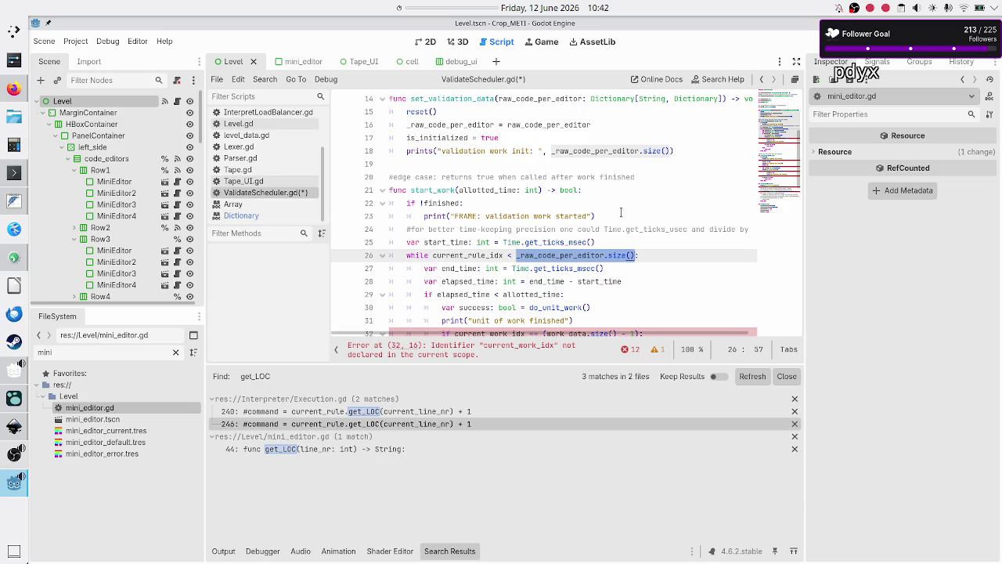
Step: Inspect current_rule_idx and _raw_code_per_editor in the while-loop condition of ValidateScheduler.gd
{"action": "key", "text": "Left"}
{"action": "key", "text": "Left"}
{"action": "key", "text": "Left"}
{"action": "key", "text": "Left"}
{"action": "key", "text": "shift+Right"}
{"action": "key", "text": "shift+Right"}
{"action": "key", "text": "shift+Right"}
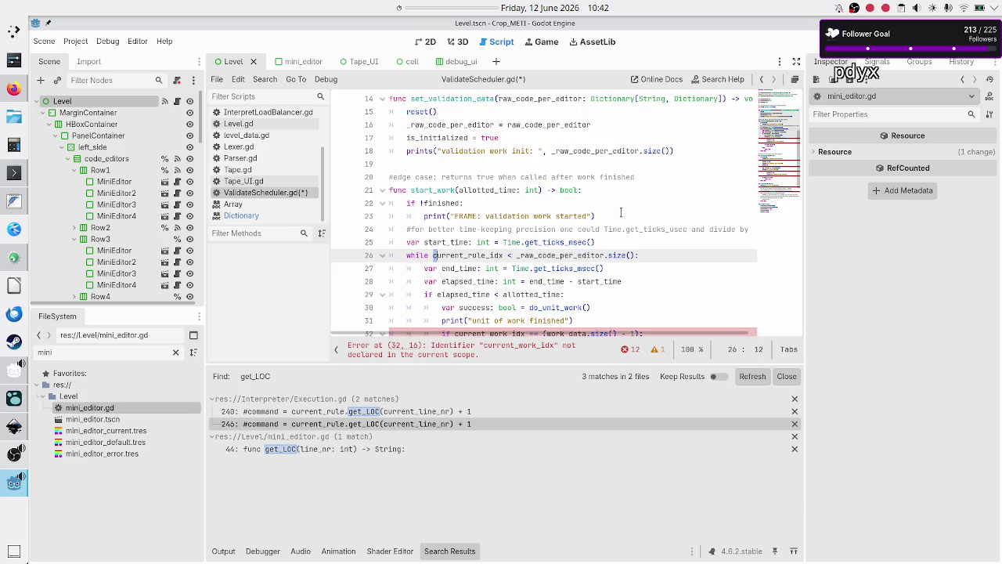
{"action": "key", "text": "shift+Right"}
{"action": "key", "text": "shift+Right"}
{"action": "key", "text": "shift+Right"}
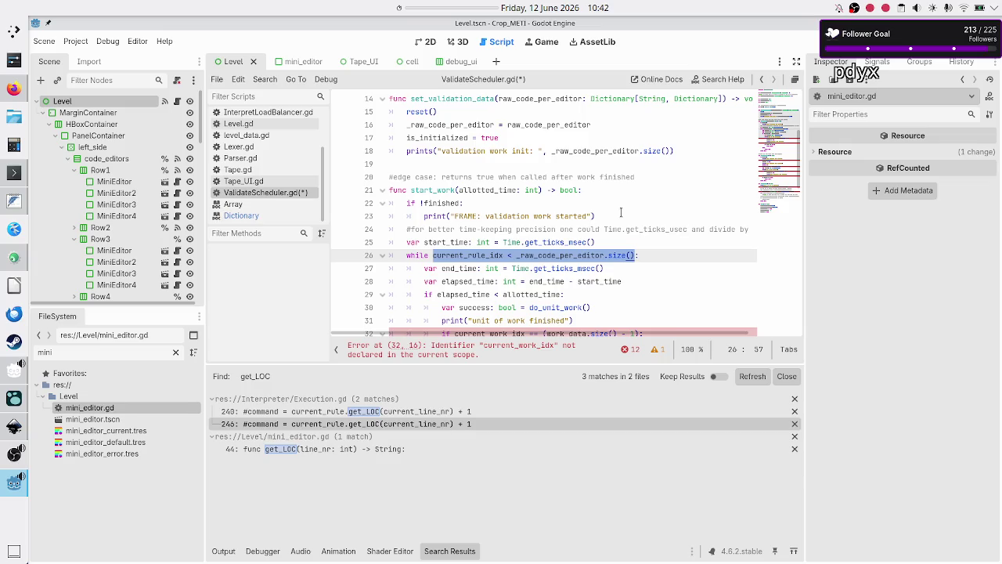
{"action": "left_click", "coordinate": [467, 256]}
{"action": "double_click", "coordinate": [468, 256]}
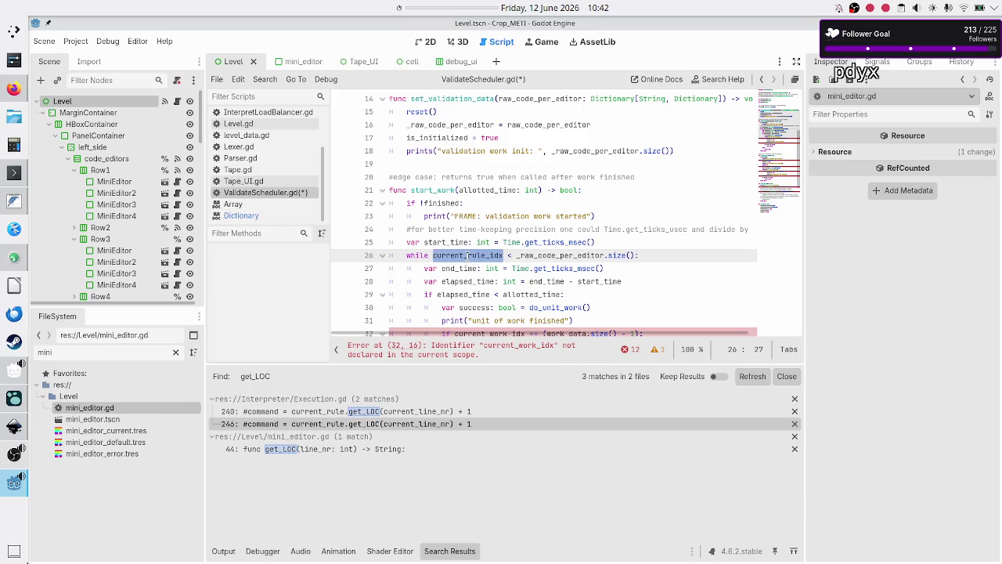
{"action": "scroll", "coordinate": [467, 256], "scroll_direction": "down", "scroll_amount": 4}
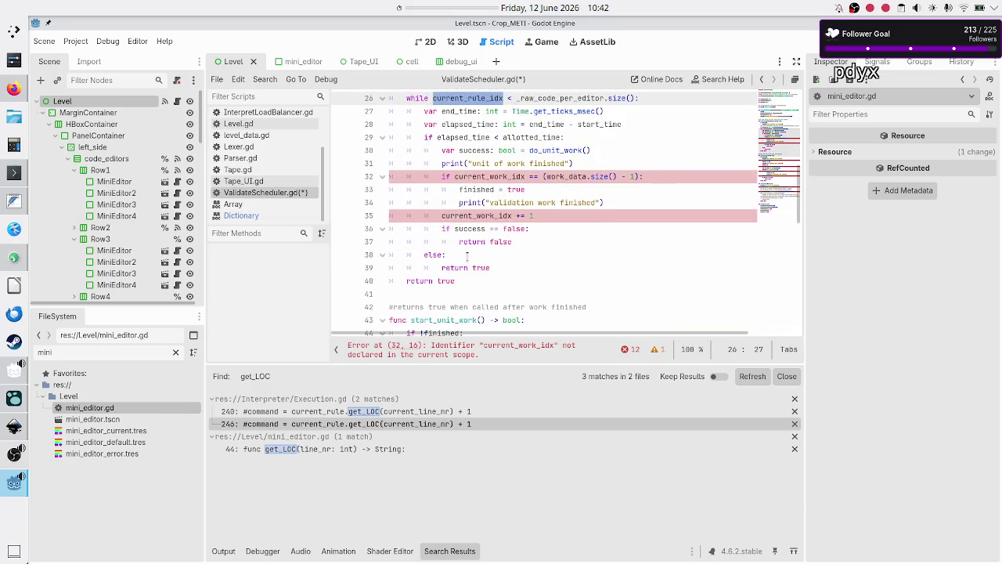
{"action": "scroll", "coordinate": [468, 256], "scroll_direction": "up", "scroll_amount": 1}
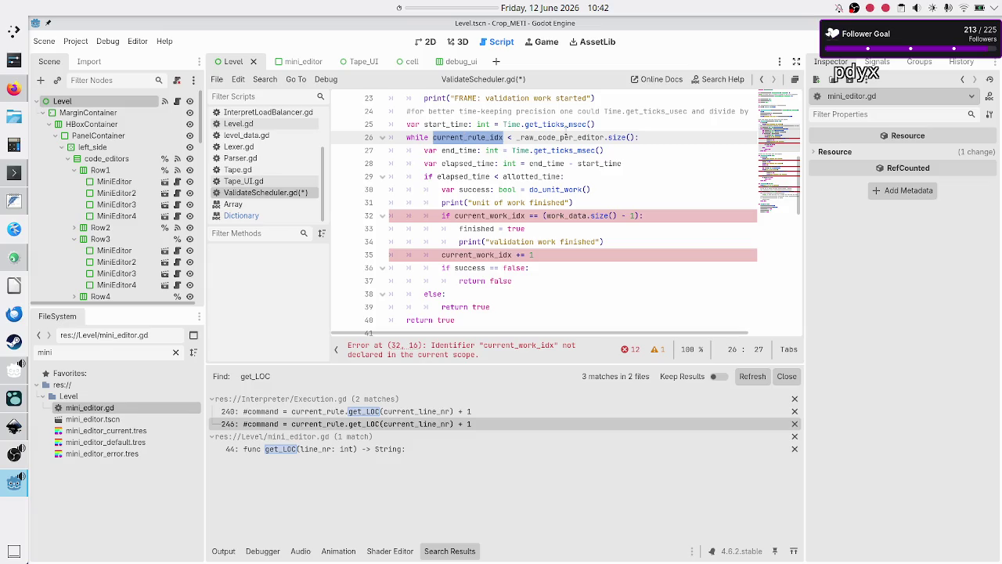
{"action": "double_click", "coordinate": [565, 137]}
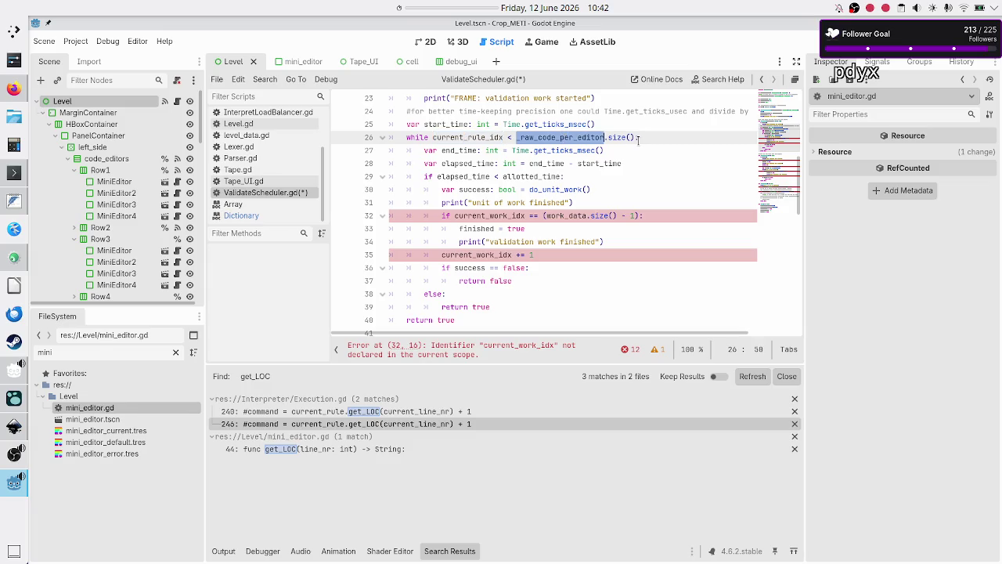
{"action": "key", "text": "Home"}
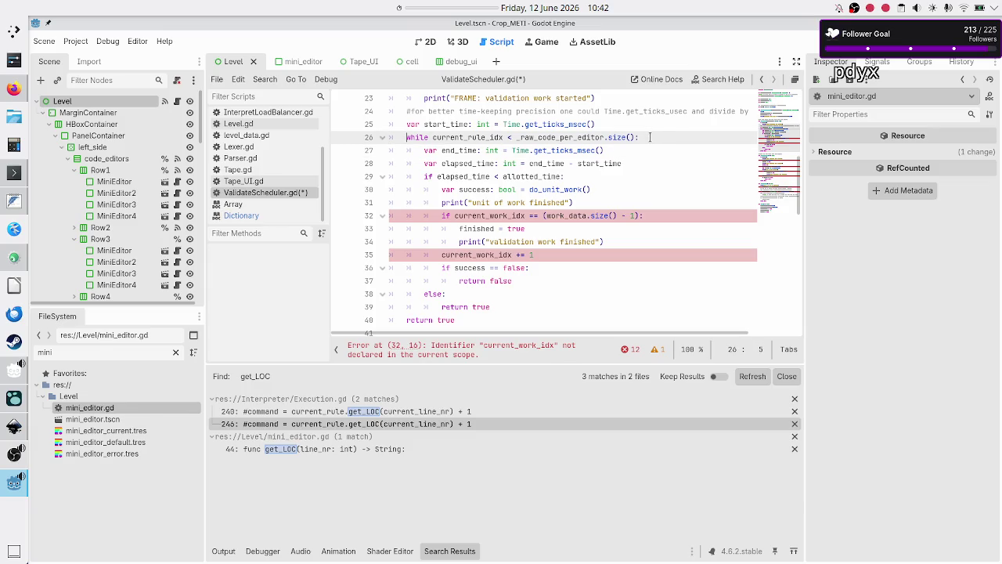
Step: Review the loop body down to the final return on line 40, then recheck the loop condition names
{"action": "scroll", "coordinate": [649, 137], "scroll_direction": "up", "scroll_amount": 2}
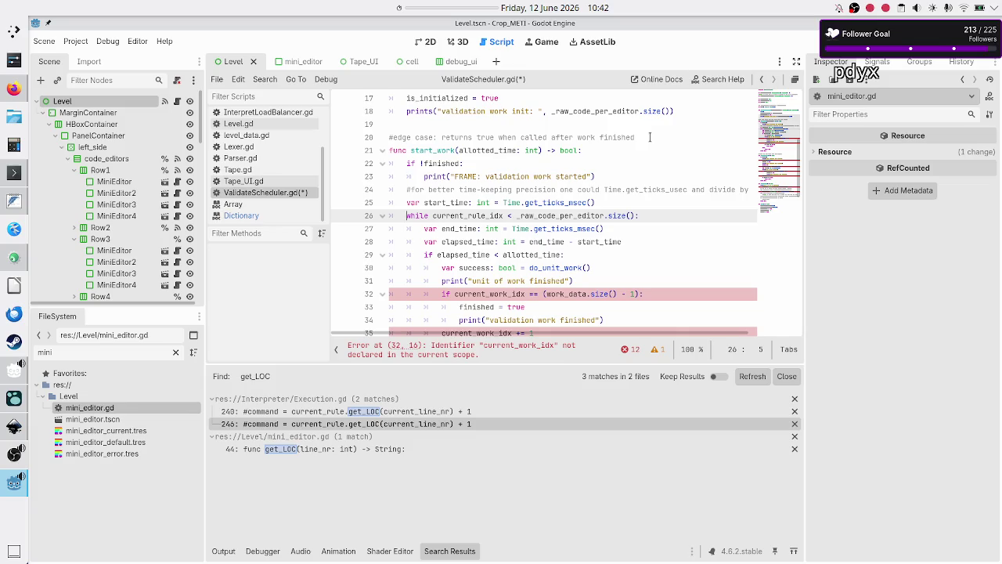
{"action": "scroll", "coordinate": [650, 137], "scroll_direction": "down", "scroll_amount": 2}
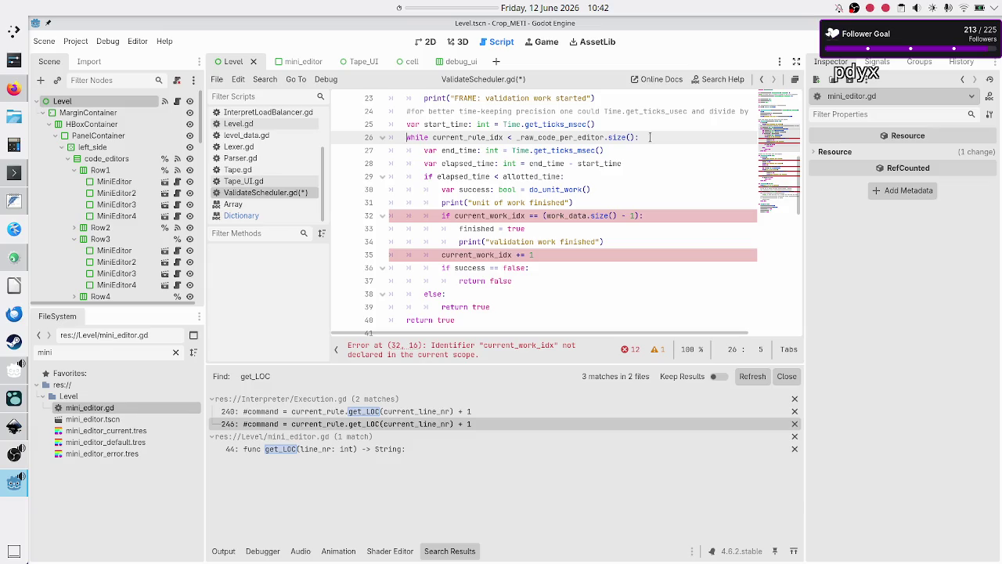
{"action": "key", "text": "Down"}
{"action": "key", "text": "Down"}
{"action": "key", "text": "Down"}
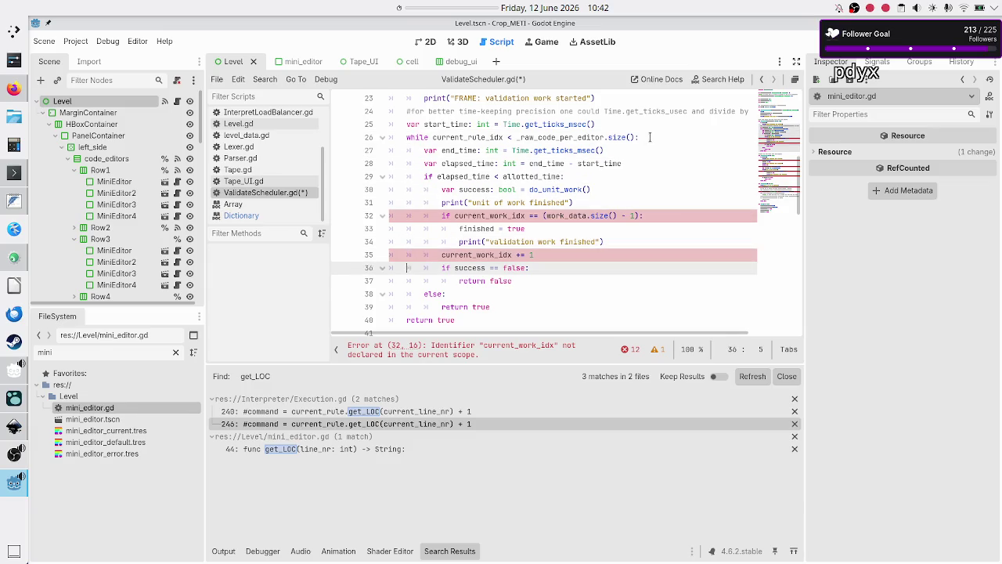
{"action": "key", "text": "Down"}
{"action": "key", "text": "Down"}
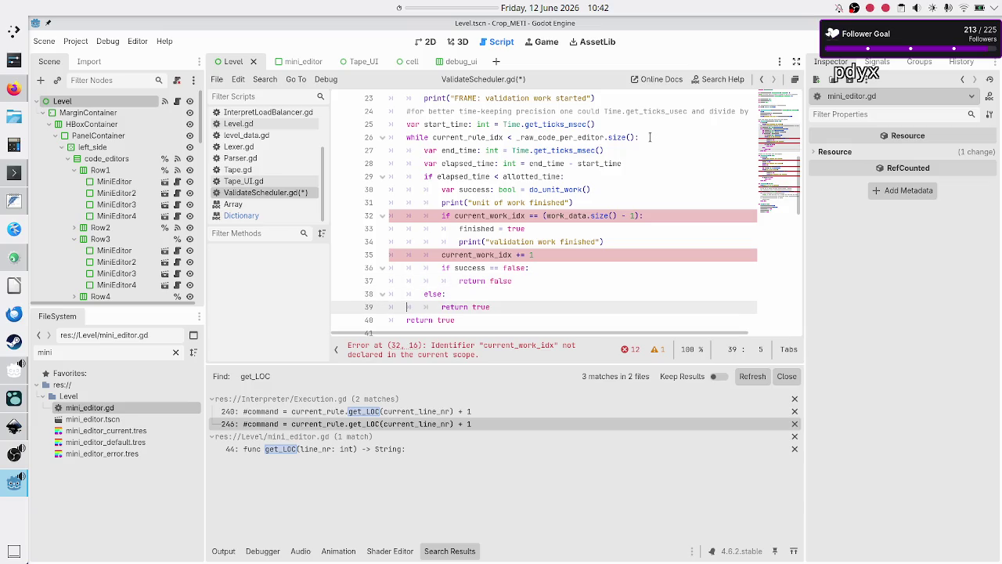
{"action": "key", "text": "Down"}
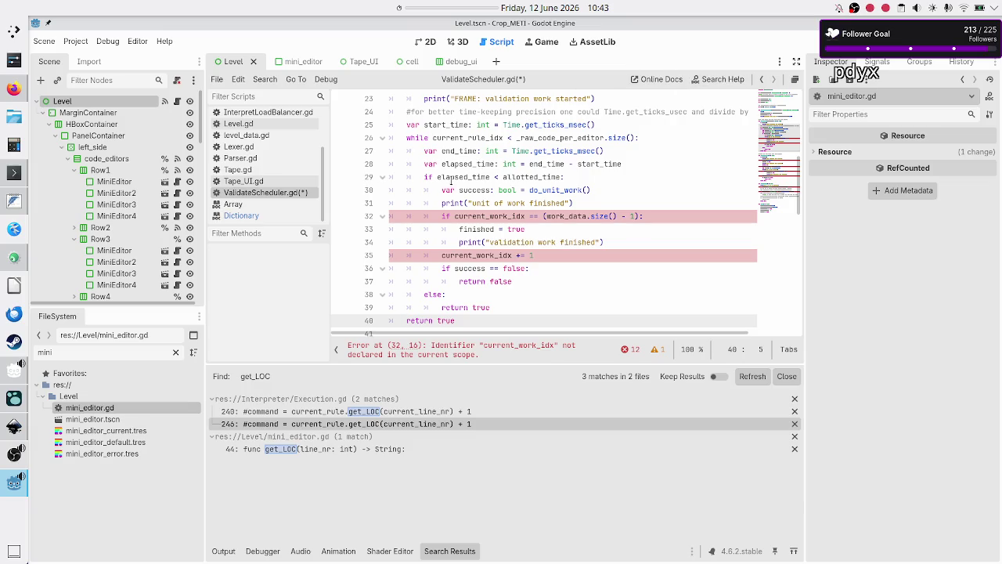
{"action": "double_click", "coordinate": [464, 138]}
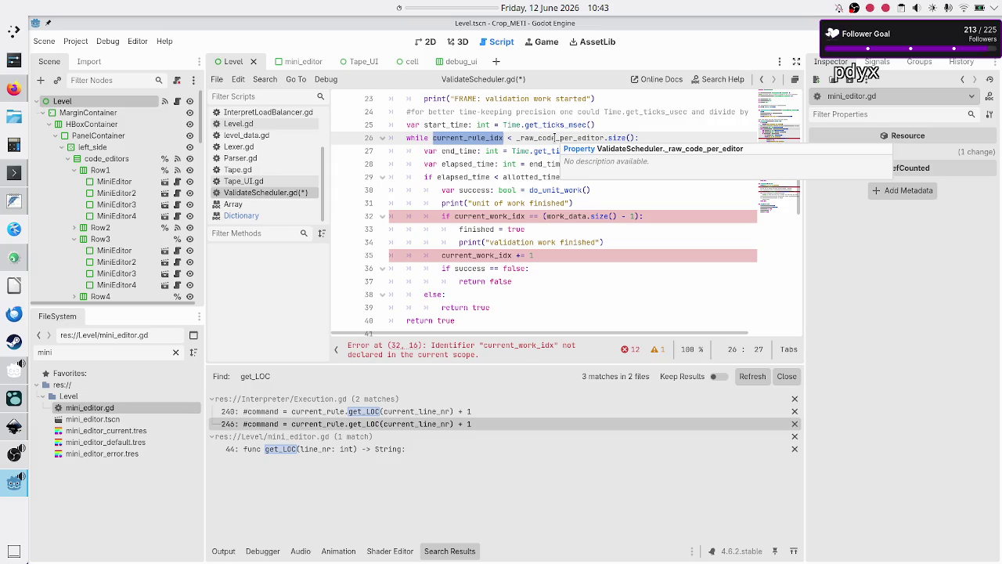
{"action": "double_click", "coordinate": [556, 138]}
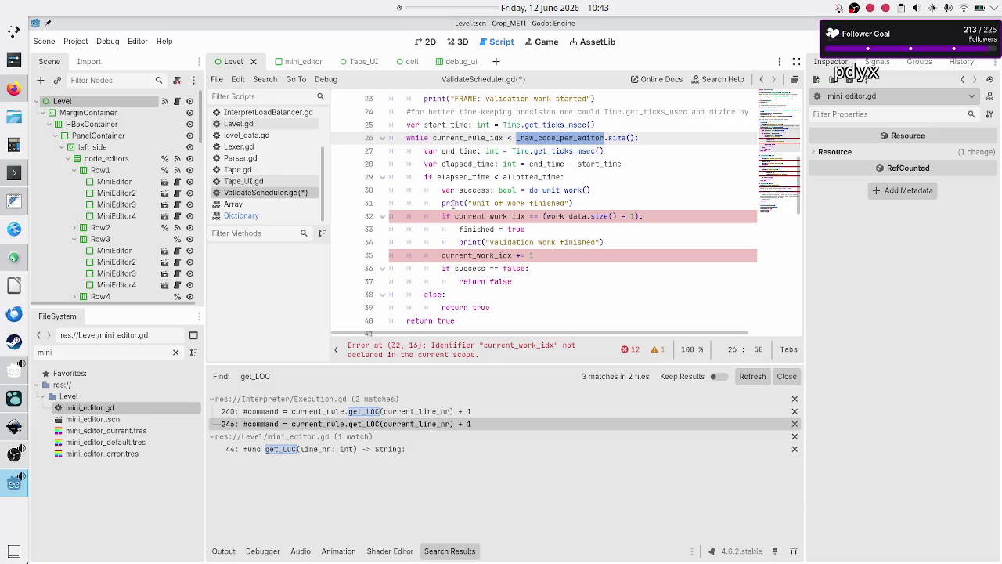
Step: Examine the erroring current_work_idx condition on line 32 and walk the loop from lines 20 to 31
{"action": "left_click", "coordinate": [657, 216]}
{"action": "left_click_drag", "start_coordinate": [657, 216], "coordinate": [442, 216]}
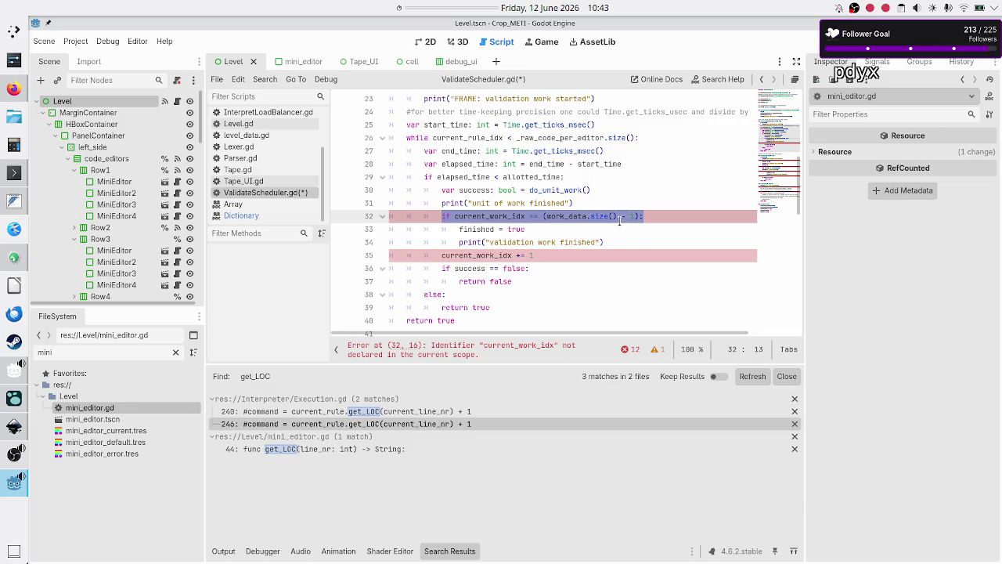
{"action": "left_click", "coordinate": [491, 230]}
{"action": "key", "text": "Up"}
{"action": "key", "text": "Up"}
{"action": "key", "text": "Up"}
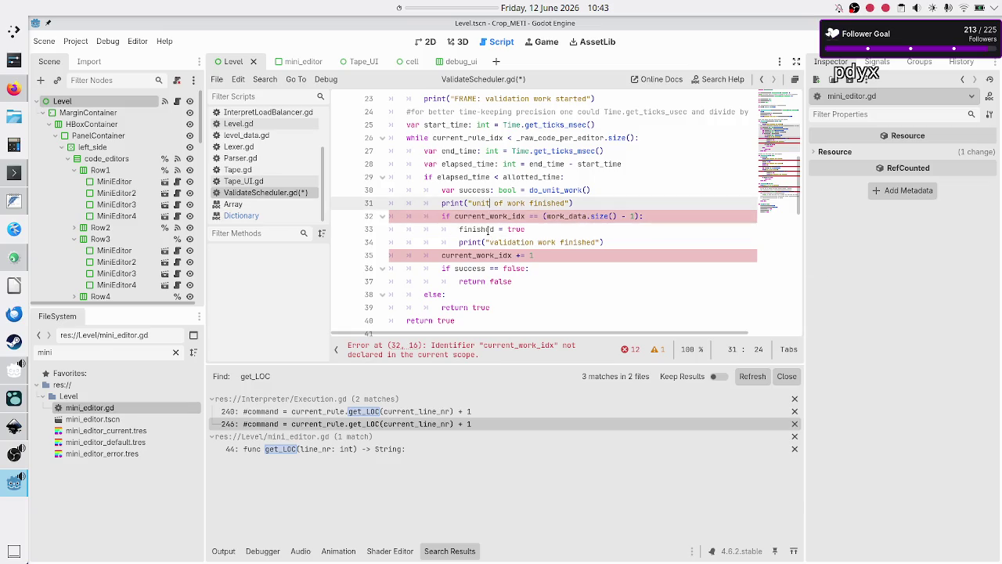
{"action": "key", "text": "Down"}
{"action": "key", "text": "Down"}
{"action": "key", "text": "Down"}
{"action": "key", "text": "Down"}
{"action": "key", "text": "Down"}
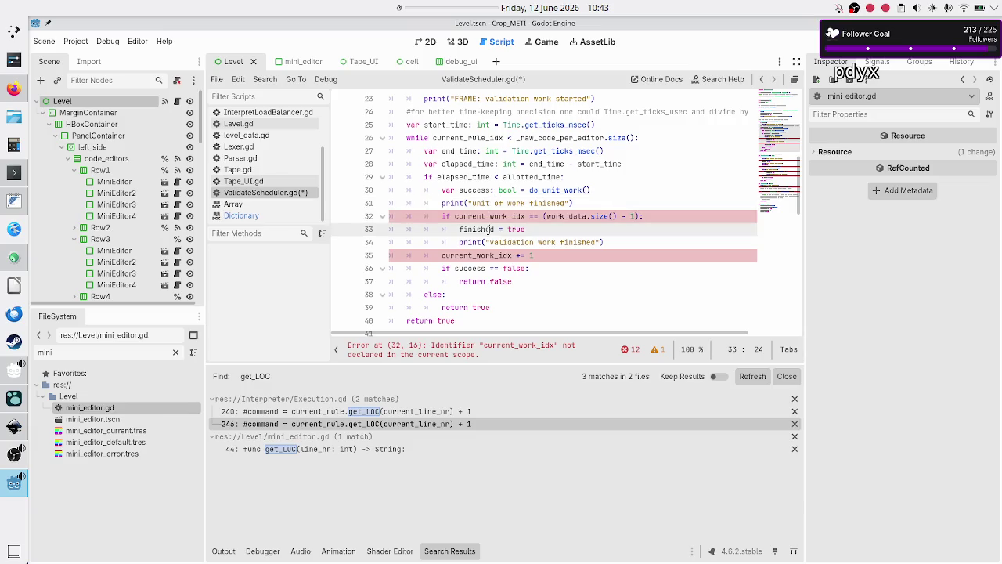
{"action": "key", "text": "Down"}
{"action": "key", "text": "Down"}
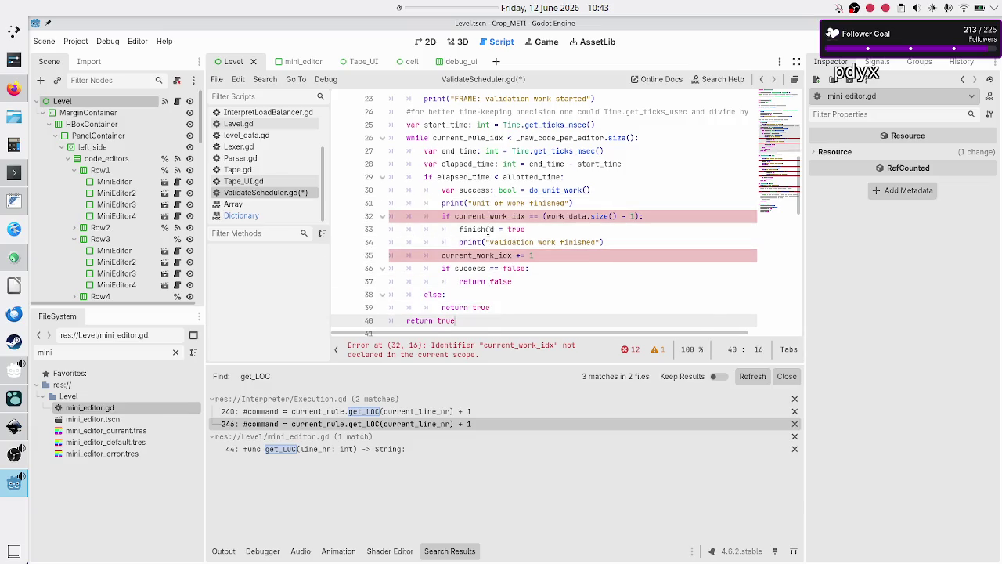
{"action": "key", "text": "Up"}
{"action": "key", "text": "Up"}
{"action": "key", "text": "Up"}
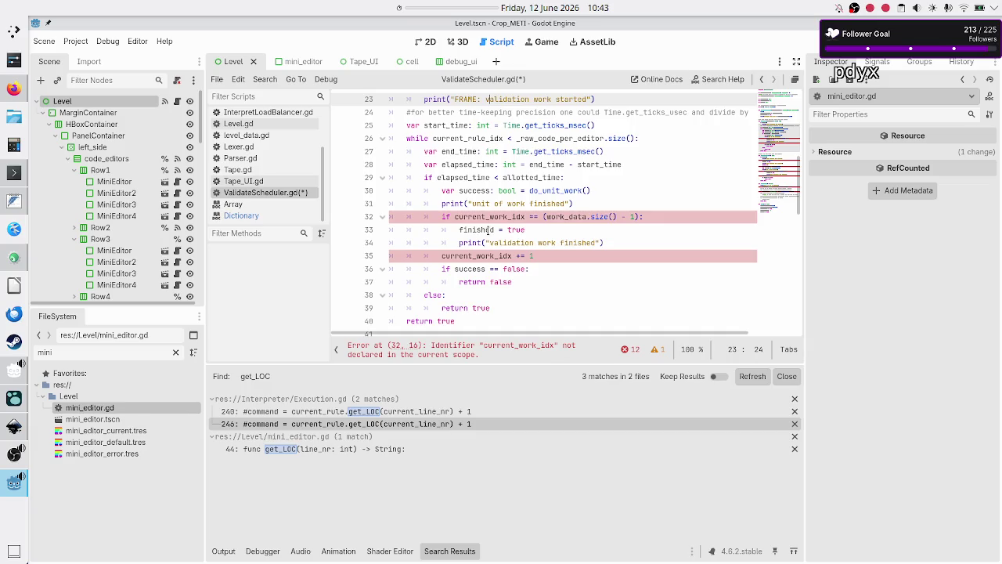
{"action": "key", "text": "Down"}
{"action": "key", "text": "Down"}
{"action": "key", "text": "Down"}
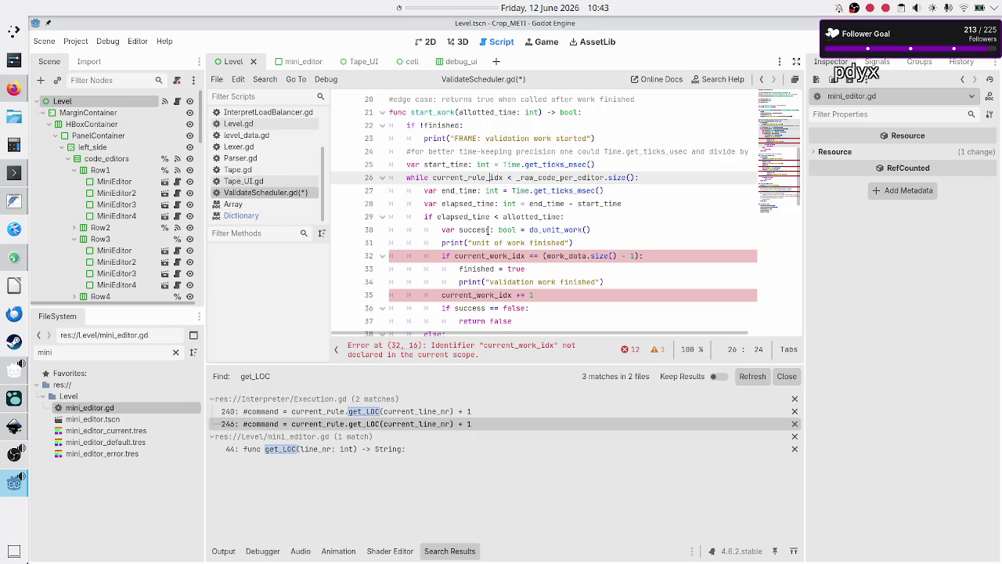
{"action": "key", "text": "Down"}
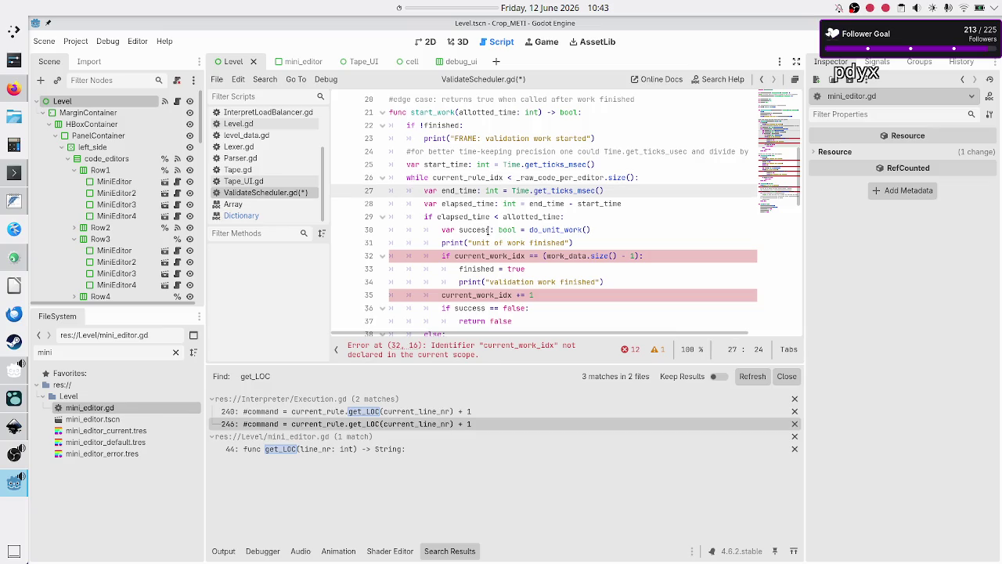
{"action": "key", "text": "Down"}
{"action": "key", "text": "Down"}
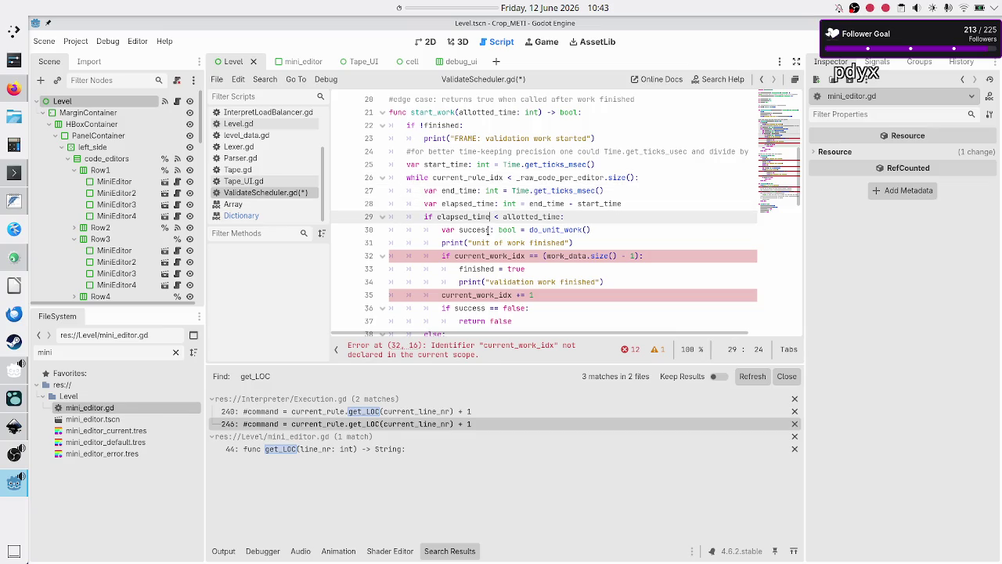
{"action": "key", "text": "Down"}
{"action": "key", "text": "Down"}
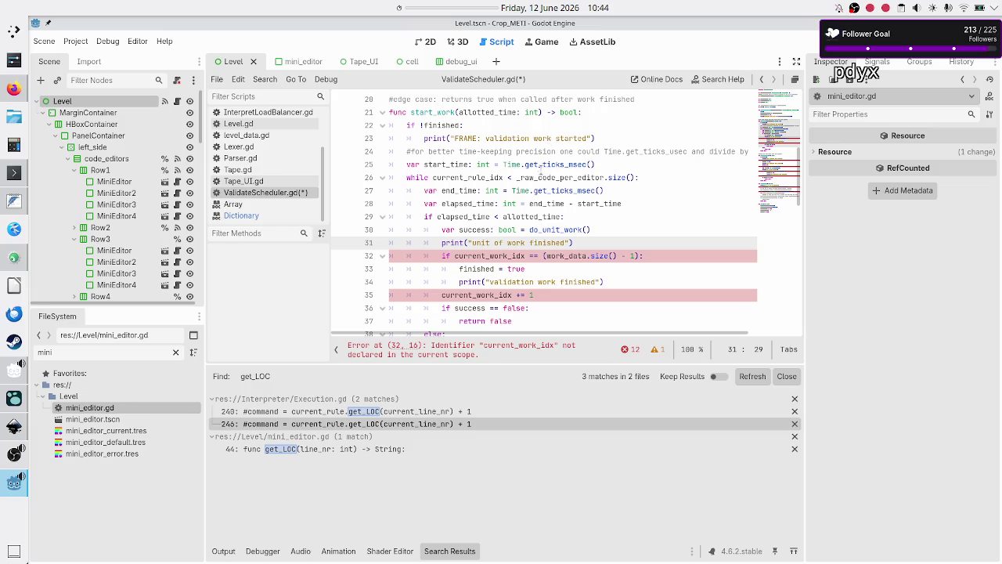
Step: Highlight the word work to see its occurrences between lines 26 and 31
{"action": "scroll", "coordinate": [536, 200], "scroll_direction": "up", "scroll_amount": 5}
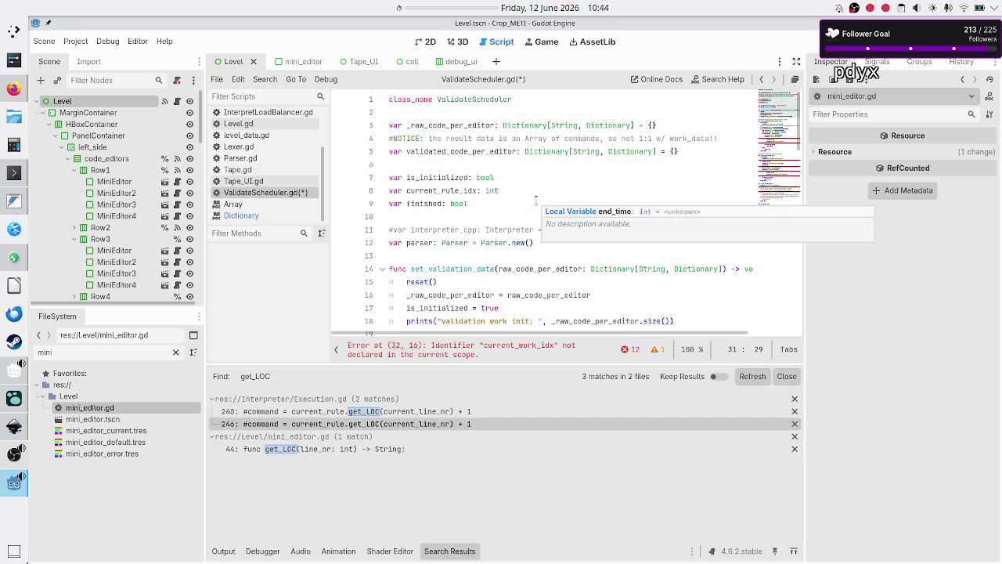
{"action": "scroll", "coordinate": [624, 256], "scroll_direction": "down", "scroll_amount": 4}
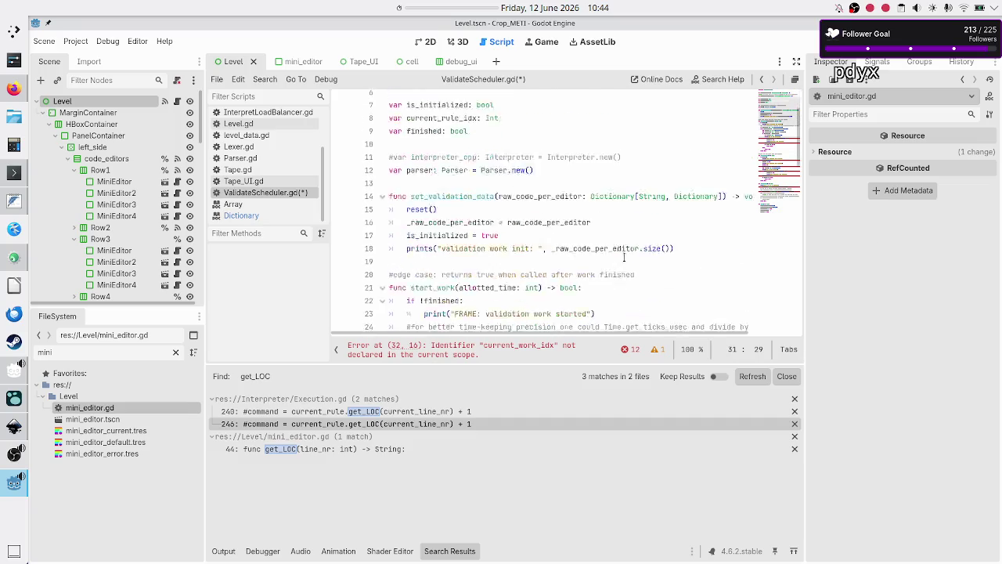
{"action": "scroll", "coordinate": [624, 256], "scroll_direction": "down", "scroll_amount": 1}
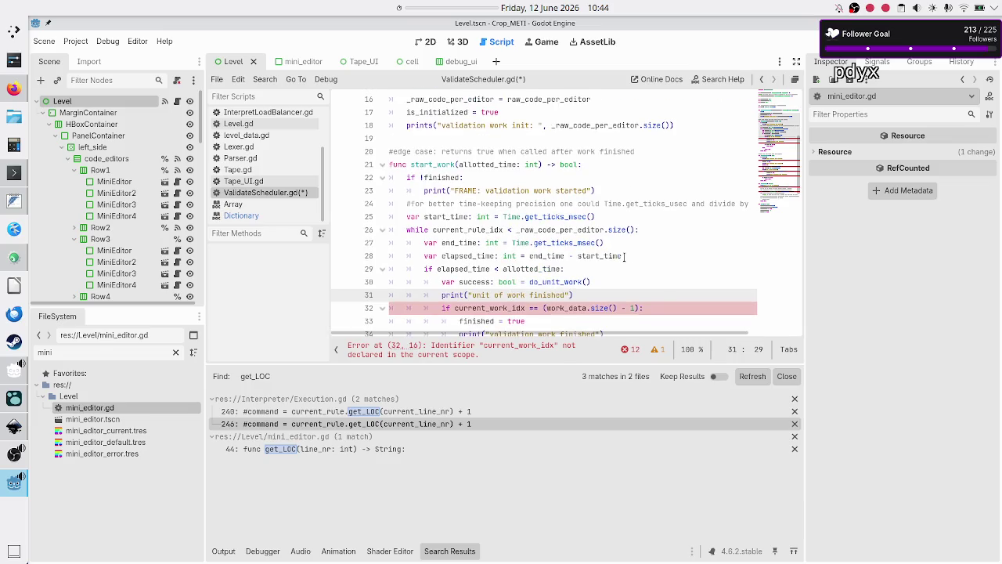
{"action": "double_click", "coordinate": [543, 190]}
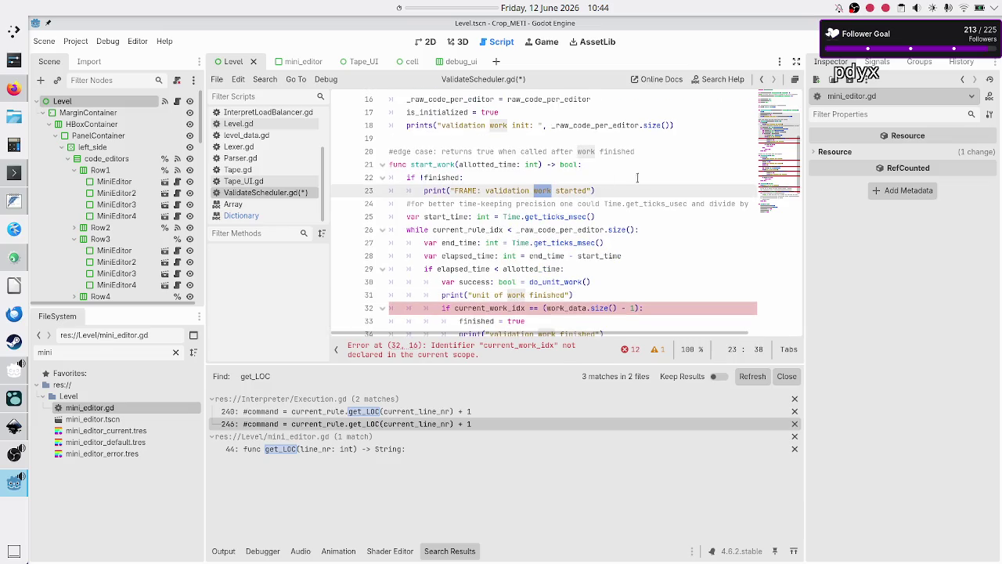
{"action": "key", "text": "Down"}
{"action": "key", "text": "Down"}
{"action": "key", "text": "Down"}
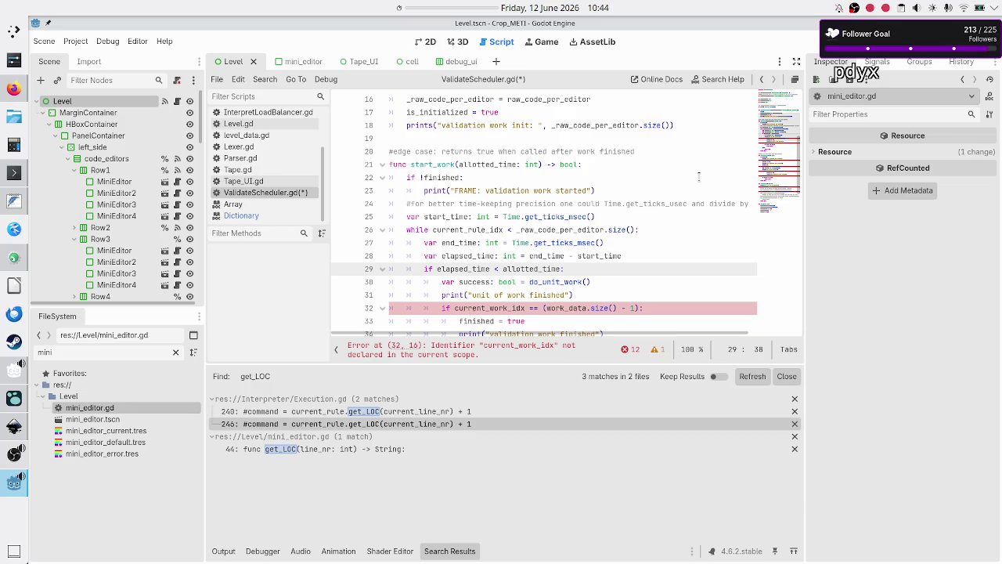
{"action": "key", "text": "Down"}
{"action": "key", "text": "Down"}
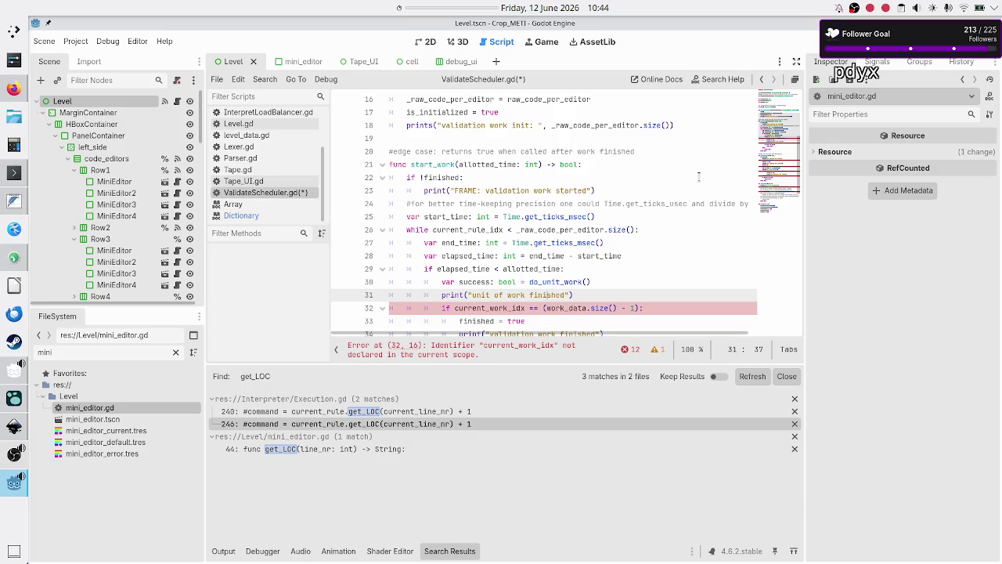
{"action": "key", "text": "Up"}
{"action": "key", "text": "Up"}
{"action": "key", "text": "Up"}
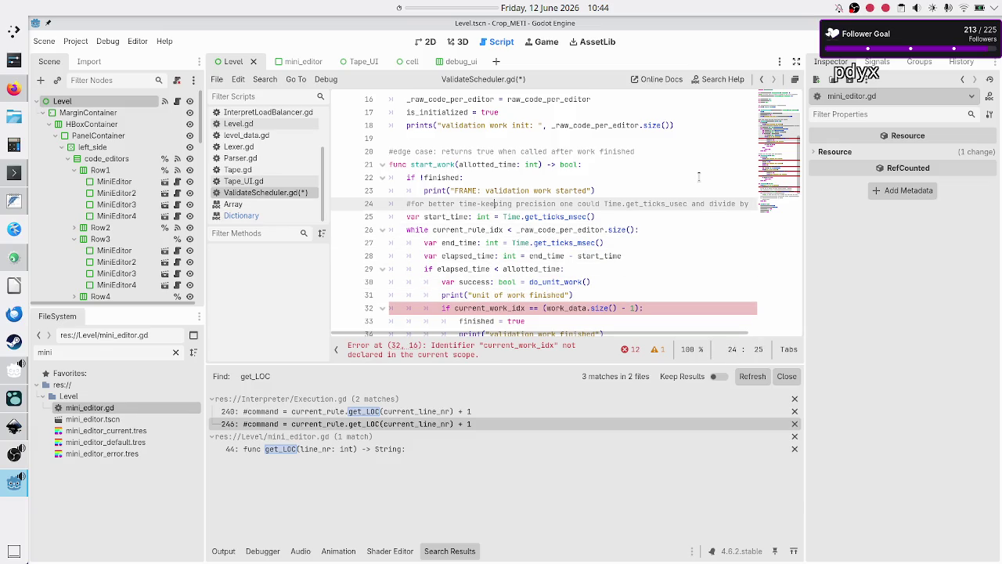
{"action": "key", "text": "Down"}
{"action": "key", "text": "Down"}
{"action": "key", "text": "Down"}
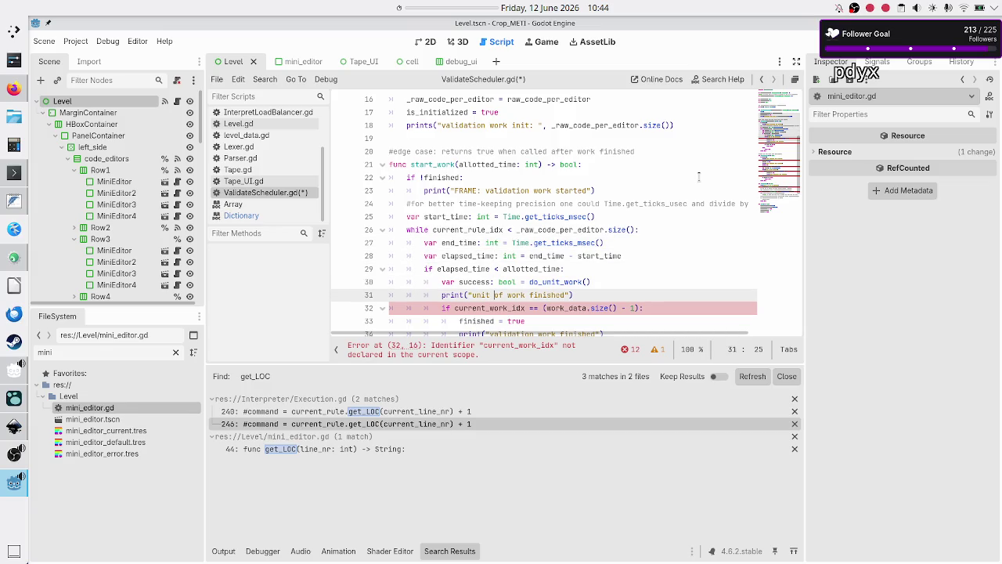
{"action": "key", "text": "Right"}
{"action": "key", "text": "Right"}
{"action": "key", "text": "Right"}
Step: Switch to Execution.gd with the caret inside get_code_per_rule_to_validate
{"action": "left_click", "coordinate": [570, 190]}
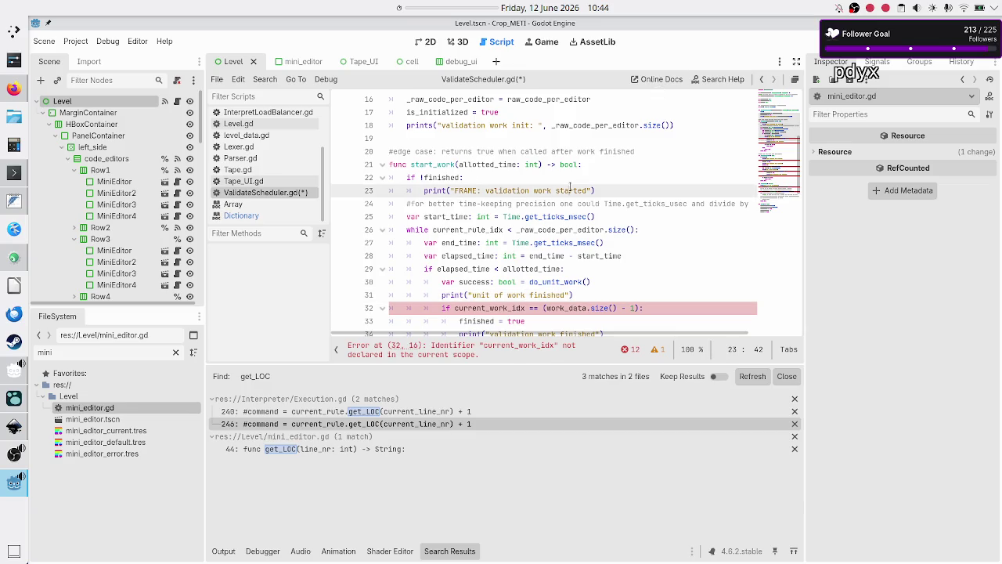
{"action": "left_click", "coordinate": [530, 180]}
{"action": "scroll", "coordinate": [530, 180], "scroll_direction": "down", "scroll_amount": 6}
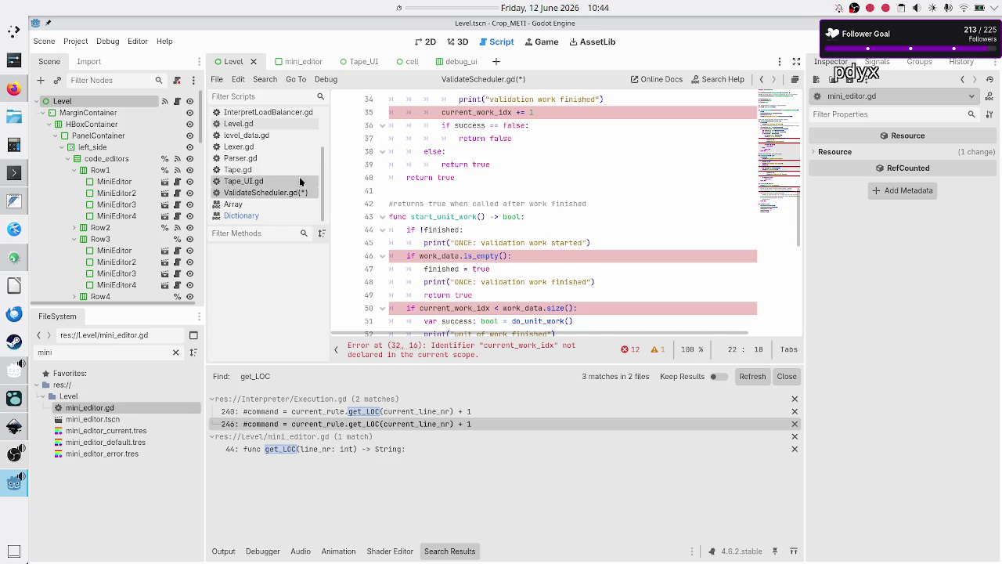
{"action": "scroll", "coordinate": [260, 173], "scroll_direction": "up", "scroll_amount": 3}
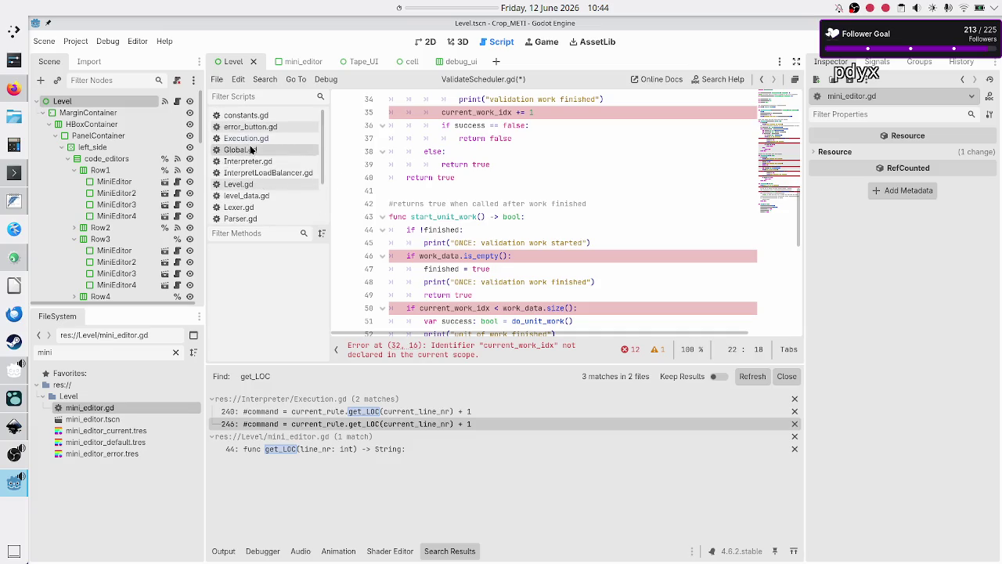
{"action": "left_click", "coordinate": [246, 137]}
{"action": "left_click", "coordinate": [509, 218]}
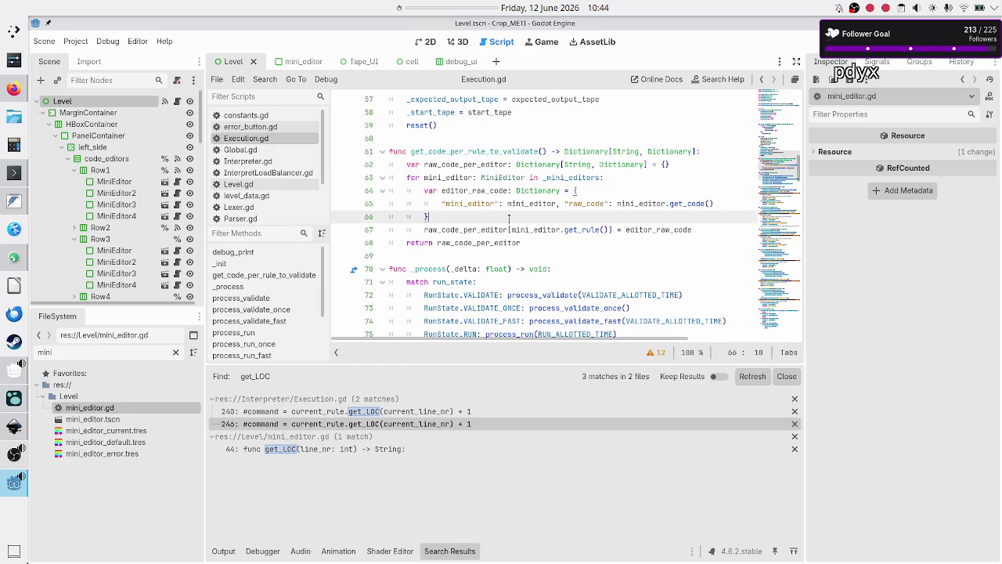
Step: Inspect the get_code_per_rule_to_validate call on line 81 and the start_work call on line 83
{"action": "left_click", "coordinate": [543, 245]}
{"action": "scroll", "coordinate": [526, 242], "scroll_direction": "down", "scroll_amount": 4}
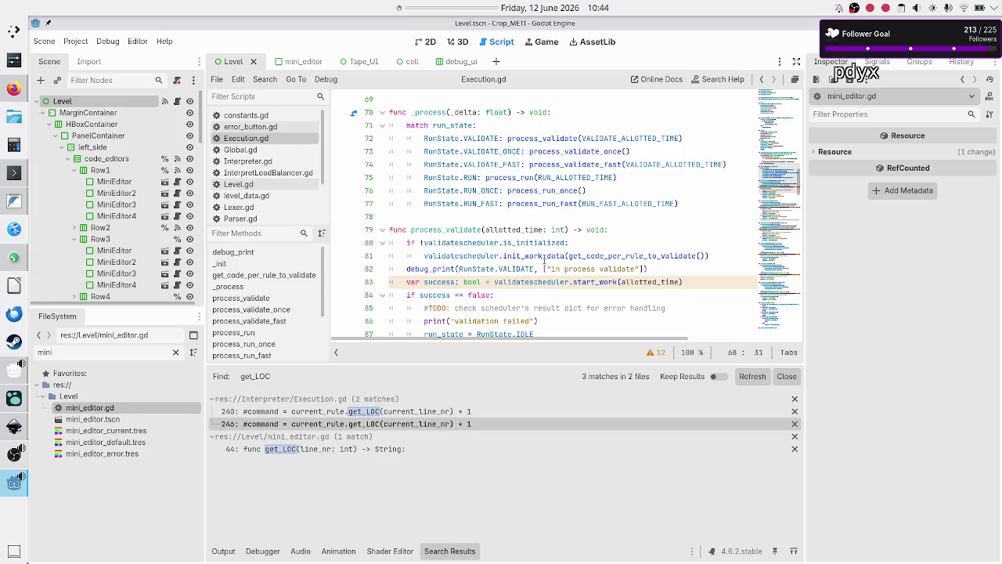
{"action": "double_click", "coordinate": [627, 254]}
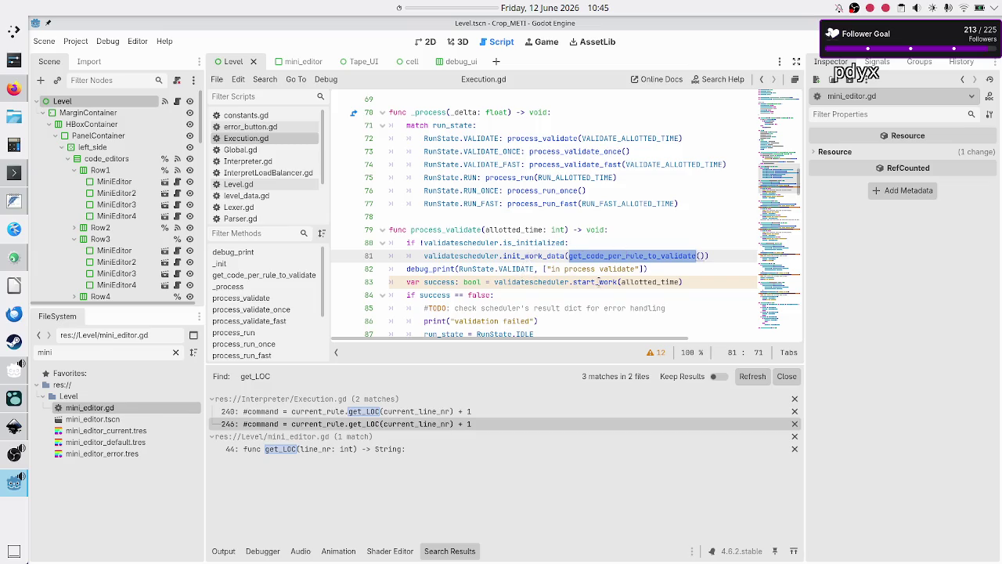
{"action": "double_click", "coordinate": [595, 282]}
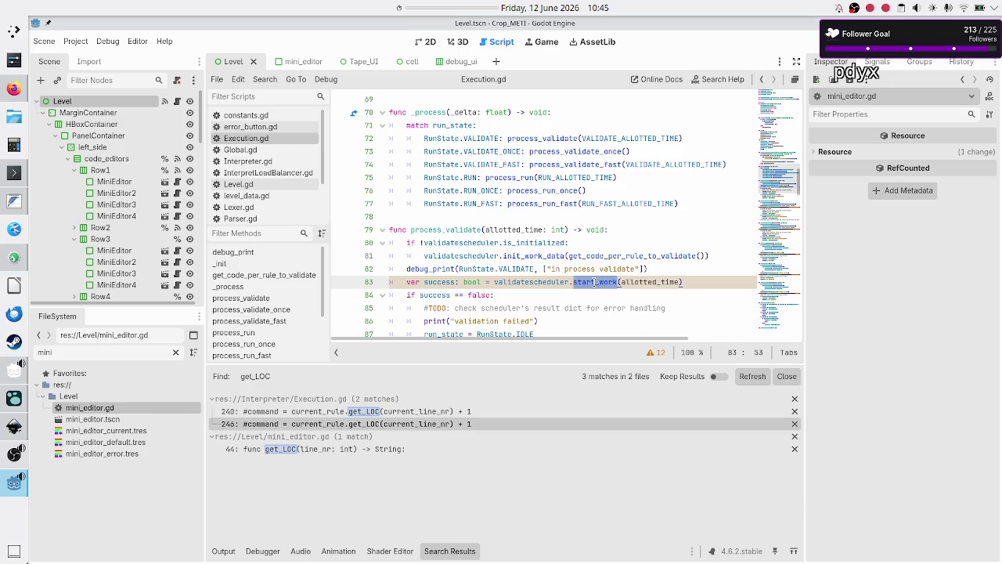
{"action": "scroll", "coordinate": [612, 233], "scroll_direction": "down", "scroll_amount": 2}
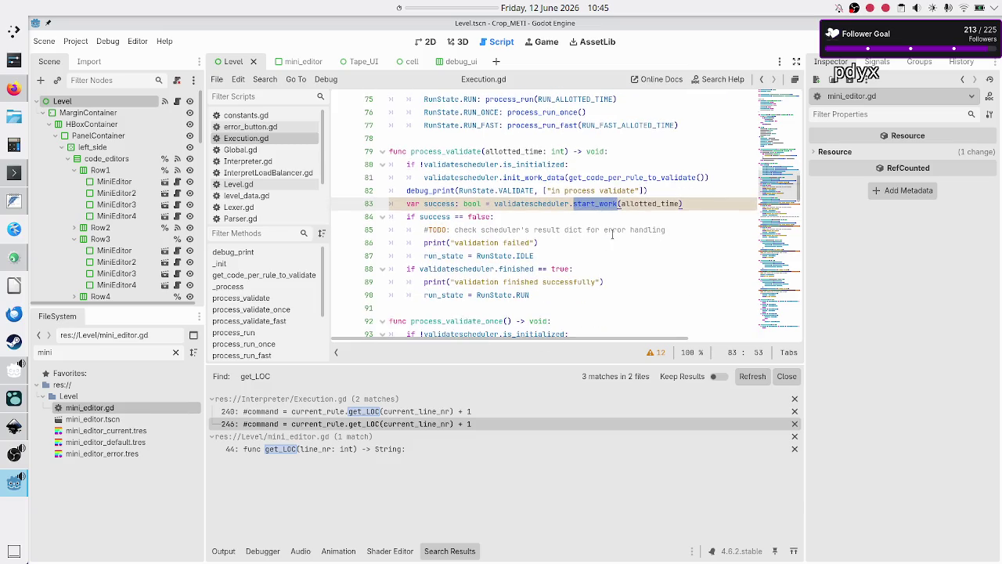
{"action": "scroll", "coordinate": [613, 234], "scroll_direction": "down", "scroll_amount": 3}
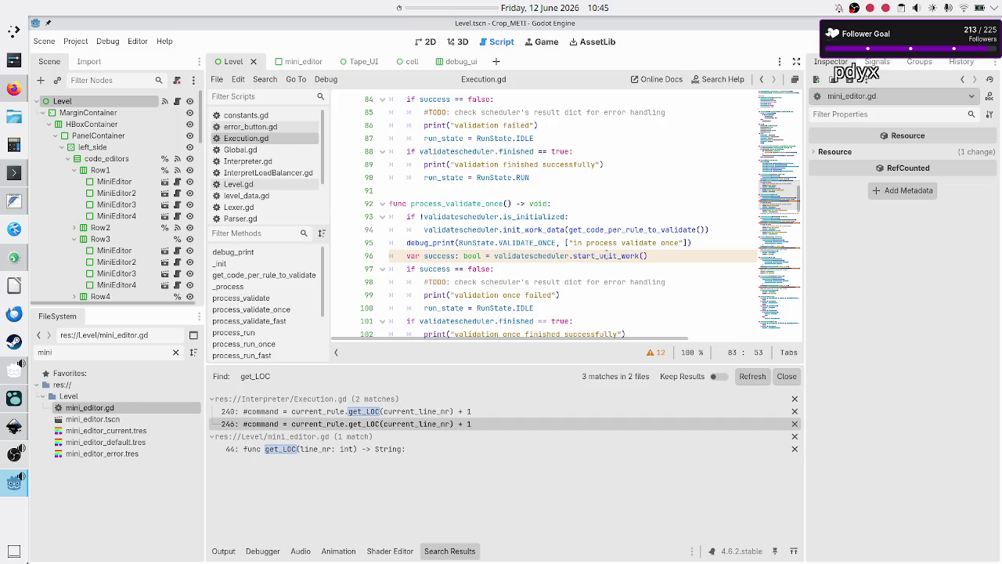
Step: Inspect the start_unit_work call on line 96, then return to ValidateScheduler.gd
{"action": "double_click", "coordinate": [606, 255]}
{"action": "scroll", "coordinate": [606, 255], "scroll_direction": "up", "scroll_amount": 4}
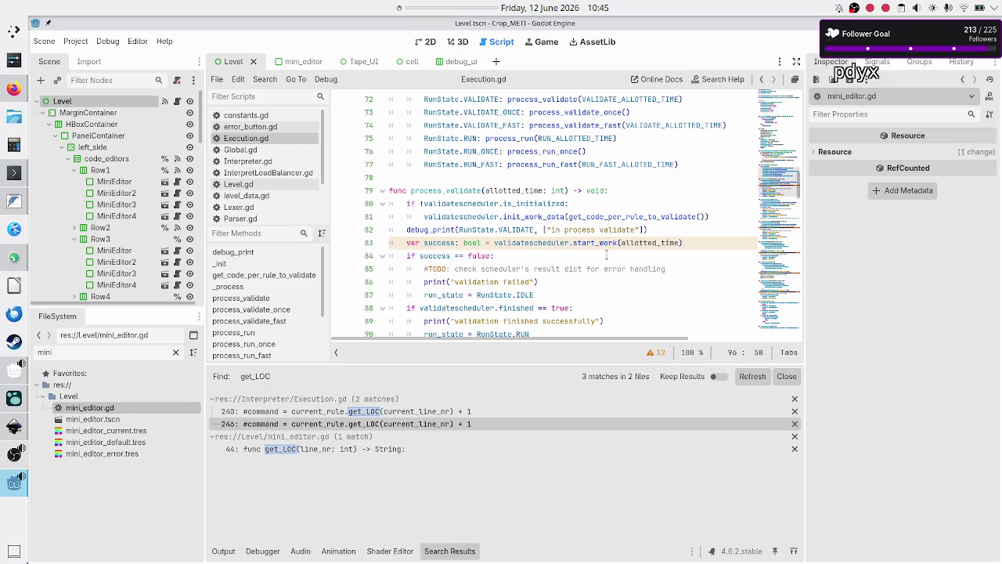
{"action": "scroll", "coordinate": [607, 254], "scroll_direction": "down", "scroll_amount": 4}
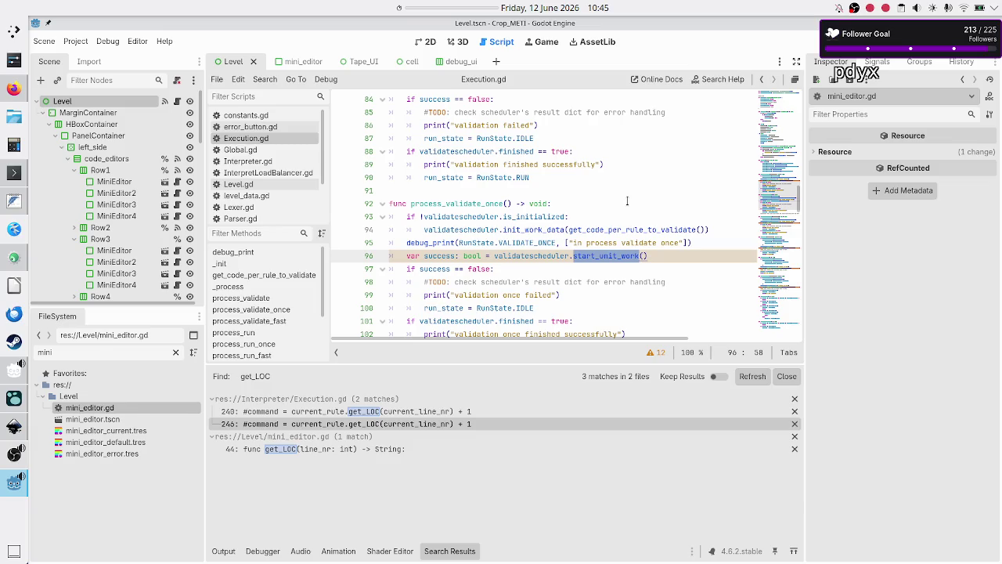
{"action": "scroll", "coordinate": [627, 201], "scroll_direction": "up", "scroll_amount": 4}
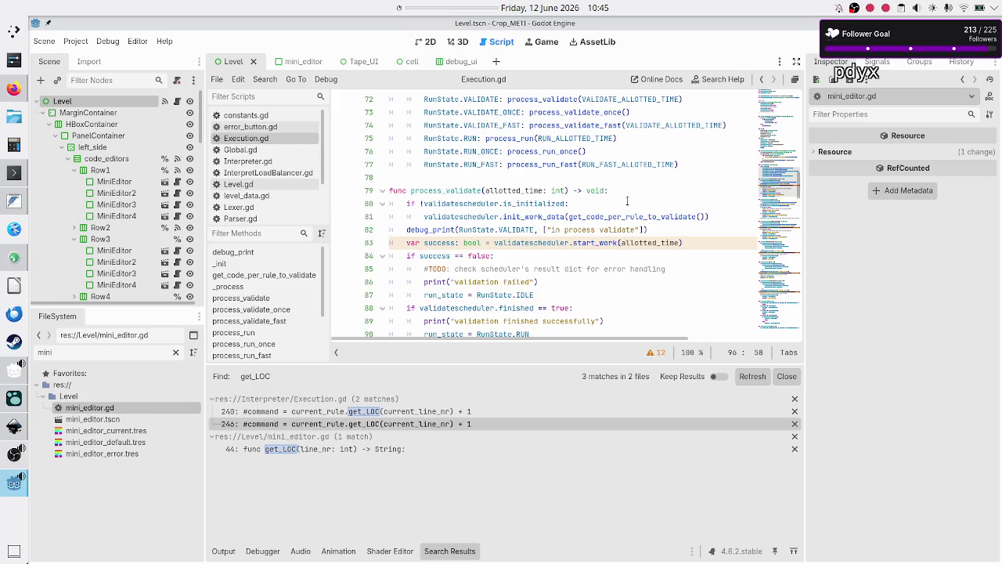
{"action": "scroll", "coordinate": [627, 201], "scroll_direction": "down", "scroll_amount": 1}
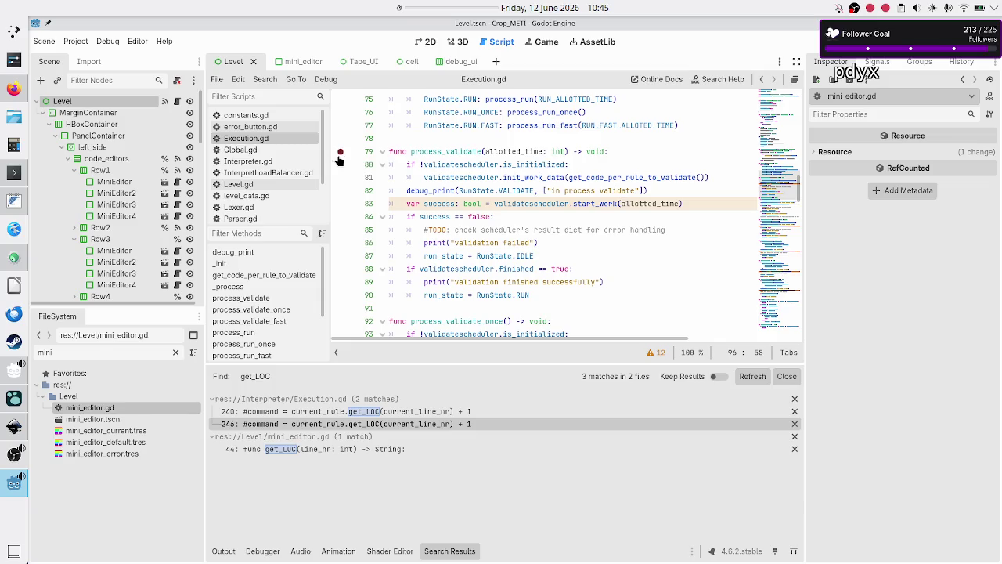
{"action": "scroll", "coordinate": [279, 190], "scroll_direction": "down", "scroll_amount": 3}
{"action": "left_click", "coordinate": [278, 192]}
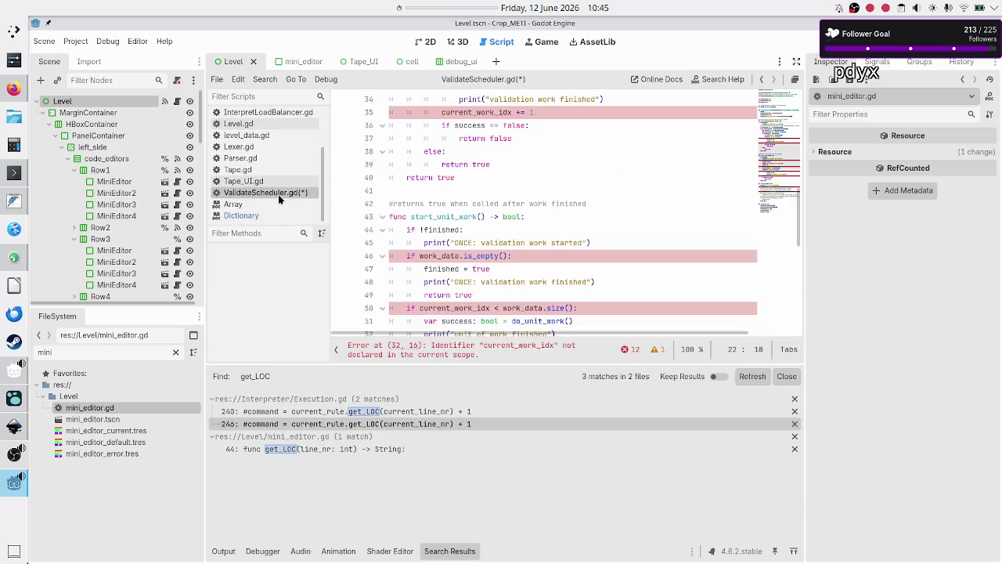
{"action": "scroll", "coordinate": [457, 212], "scroll_direction": "up", "scroll_amount": 5}
{"action": "scroll", "coordinate": [457, 212], "scroll_direction": "up", "scroll_amount": 2}
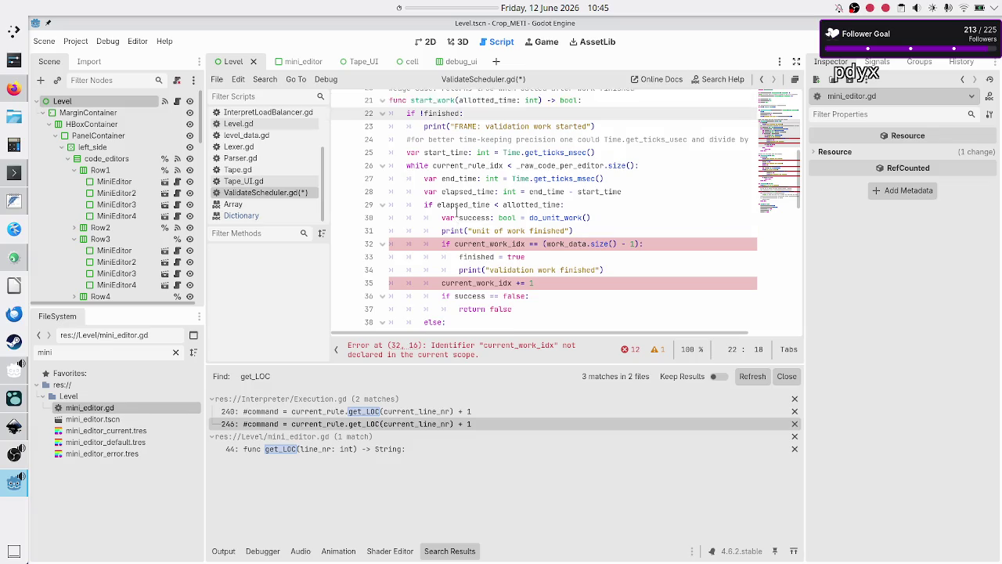
{"action": "scroll", "coordinate": [457, 212], "scroll_direction": "down", "scroll_amount": 1}
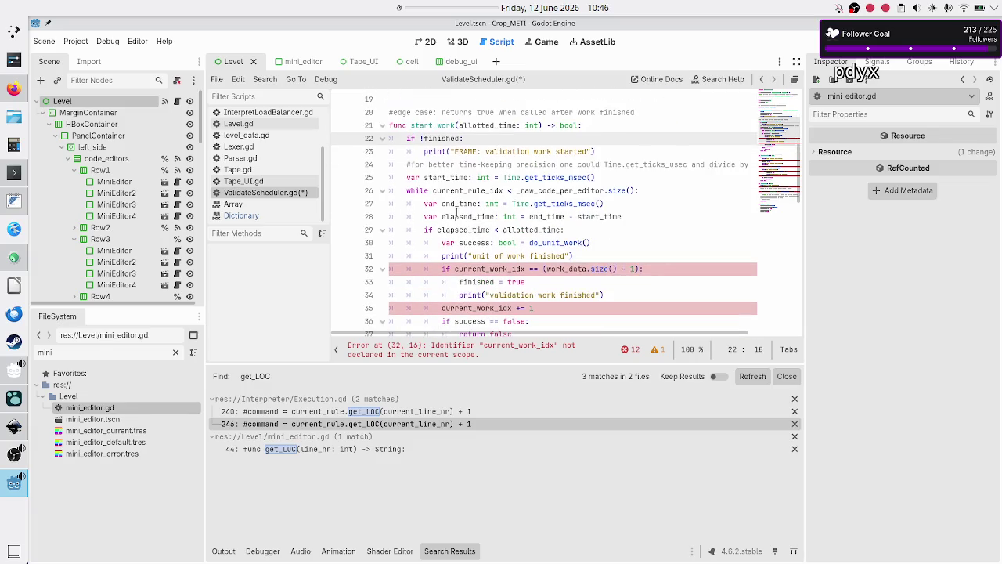
{"action": "scroll", "coordinate": [456, 212], "scroll_direction": "down", "scroll_amount": 6}
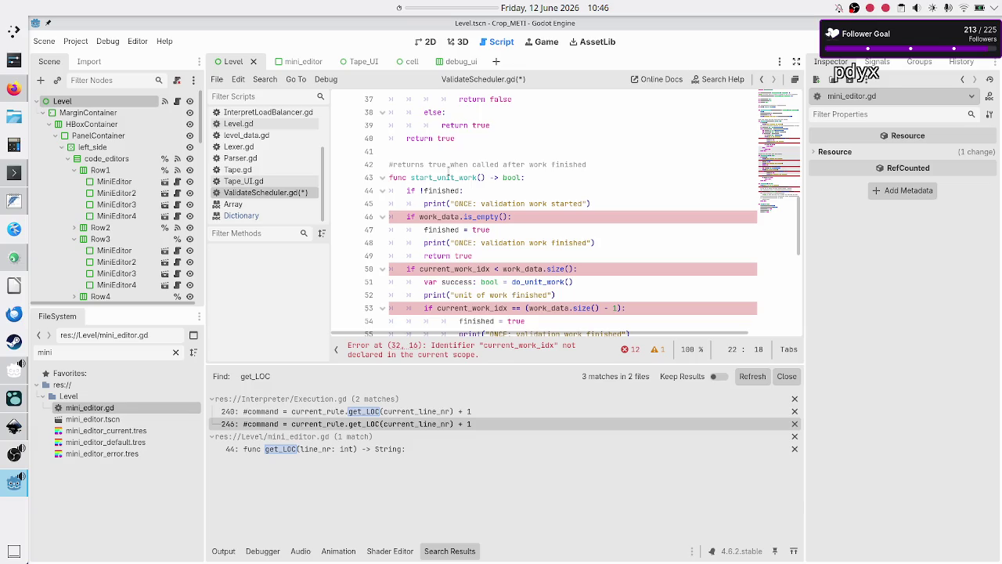
{"action": "scroll", "coordinate": [448, 202], "scroll_direction": "down", "scroll_amount": 5}
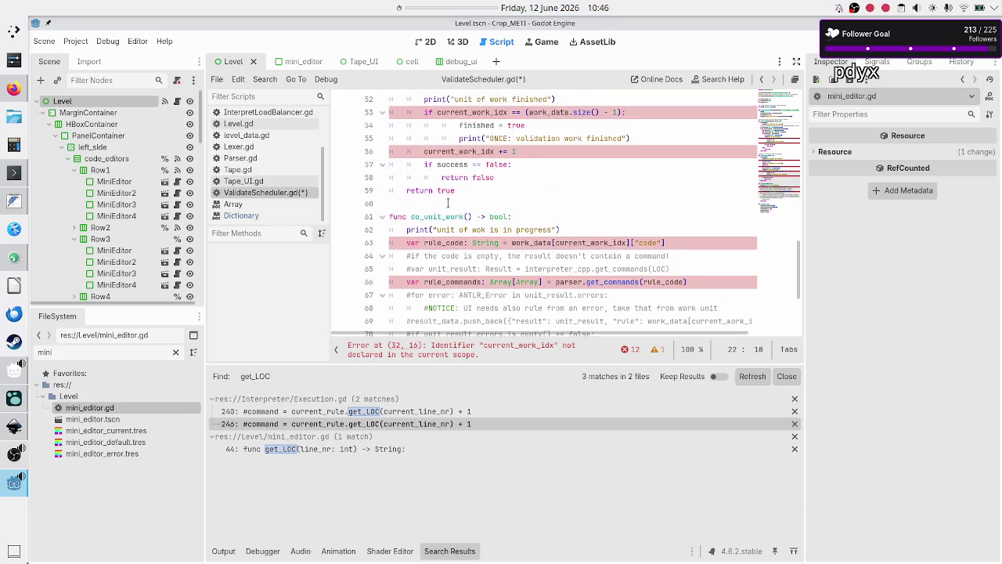
{"action": "scroll", "coordinate": [448, 203], "scroll_direction": "up", "scroll_amount": 12}
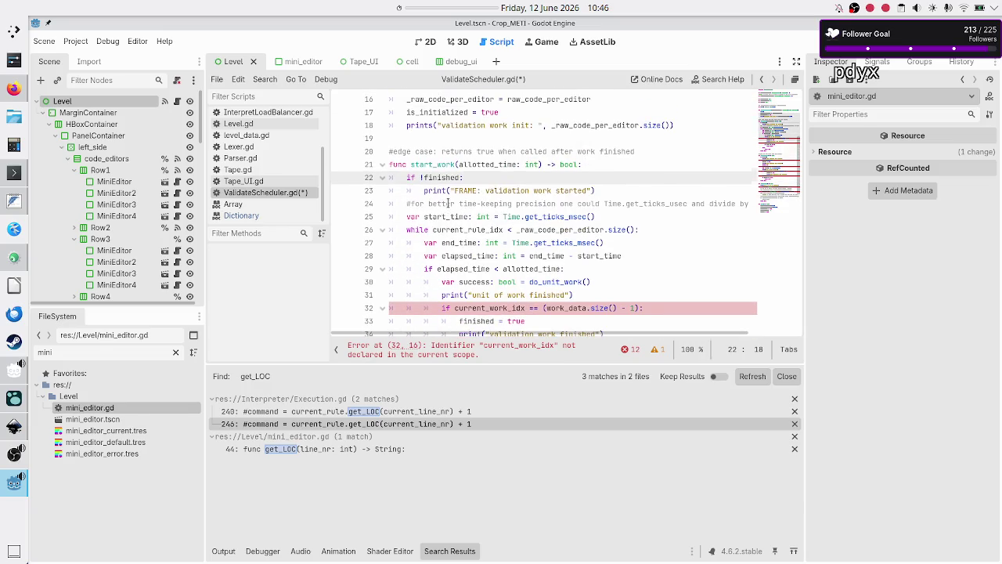
{"action": "scroll", "coordinate": [448, 203], "scroll_direction": "up", "scroll_amount": 3}
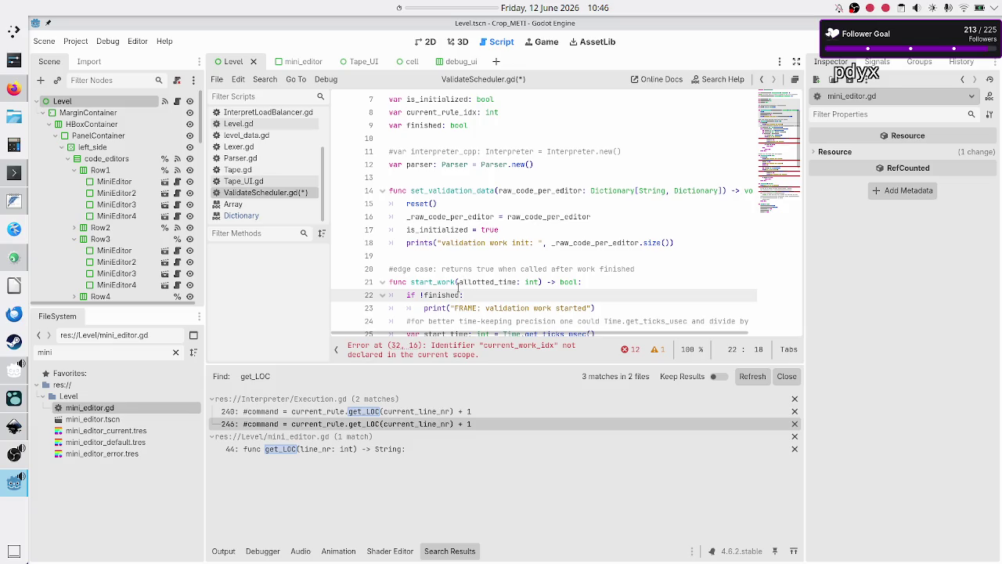
{"action": "scroll", "coordinate": [460, 284], "scroll_direction": "down", "scroll_amount": 1}
{"action": "scroll", "coordinate": [459, 290], "scroll_direction": "down", "scroll_amount": 1}
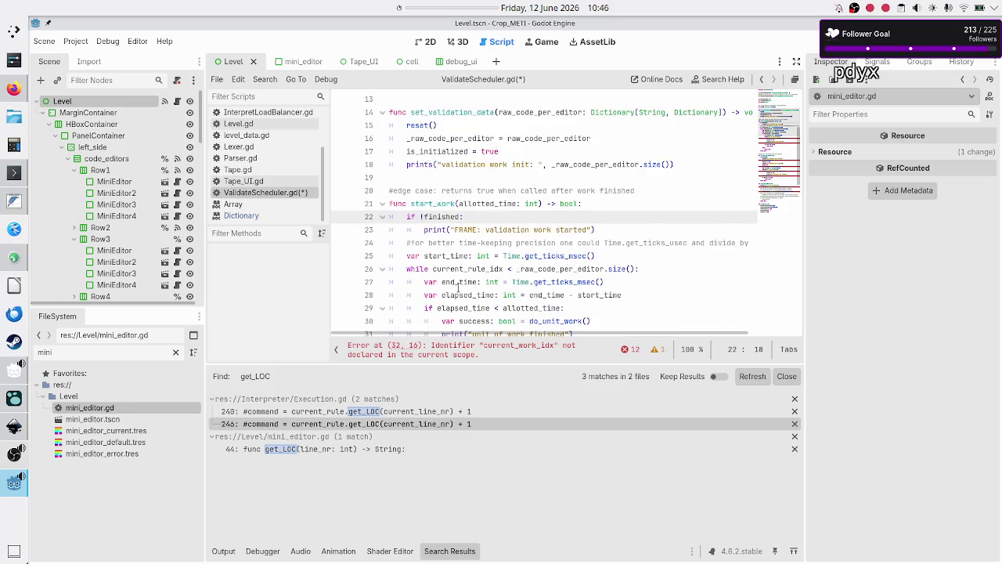
{"action": "left_click_drag", "start_coordinate": [547, 191], "coordinate": [636, 192]}
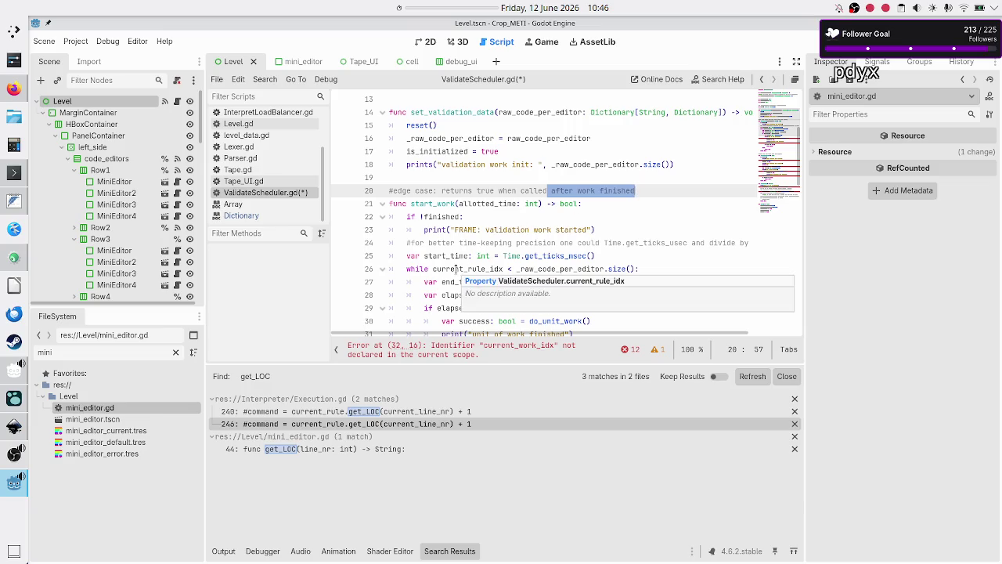
{"action": "double_click", "coordinate": [456, 268]}
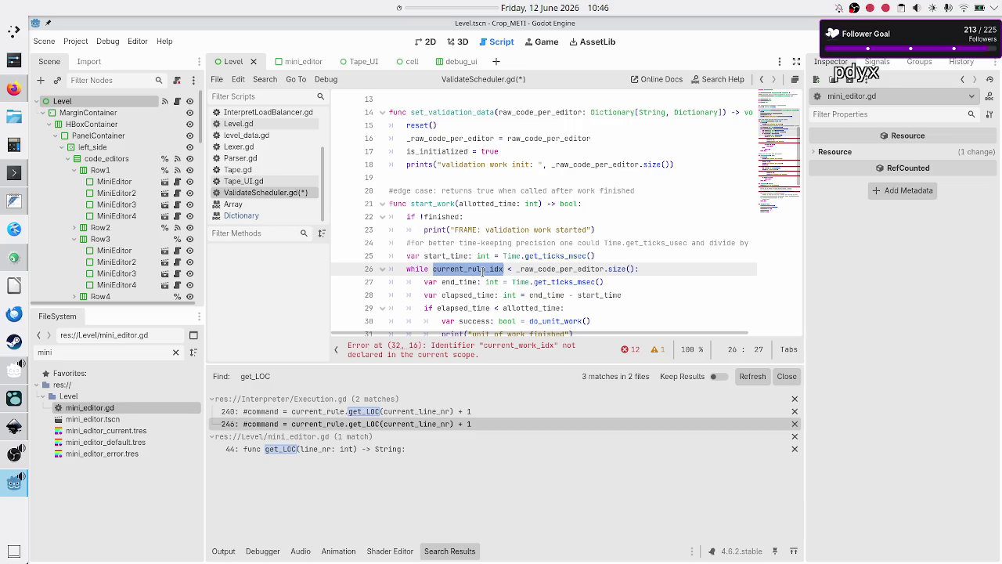
{"action": "mouse_move", "coordinate": [482, 270]}
{"action": "scroll", "coordinate": [404, 292], "scroll_direction": "down", "scroll_amount": 5}
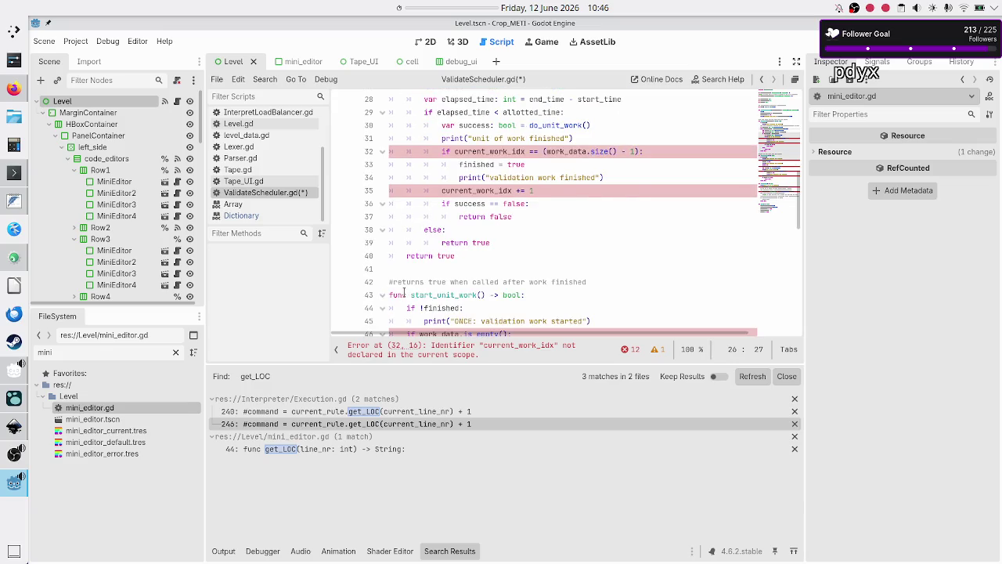
{"action": "scroll", "coordinate": [404, 291], "scroll_direction": "up", "scroll_amount": 6}
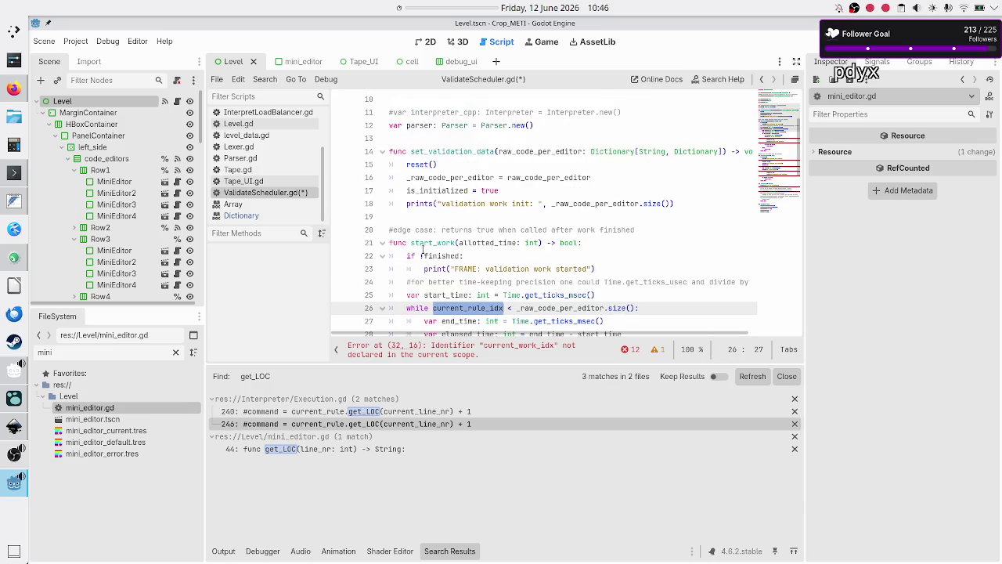
Step: Replace start_work with validate on line 21, then move down to the current_work_idx check on line 32
{"action": "left_click", "coordinate": [454, 243]}
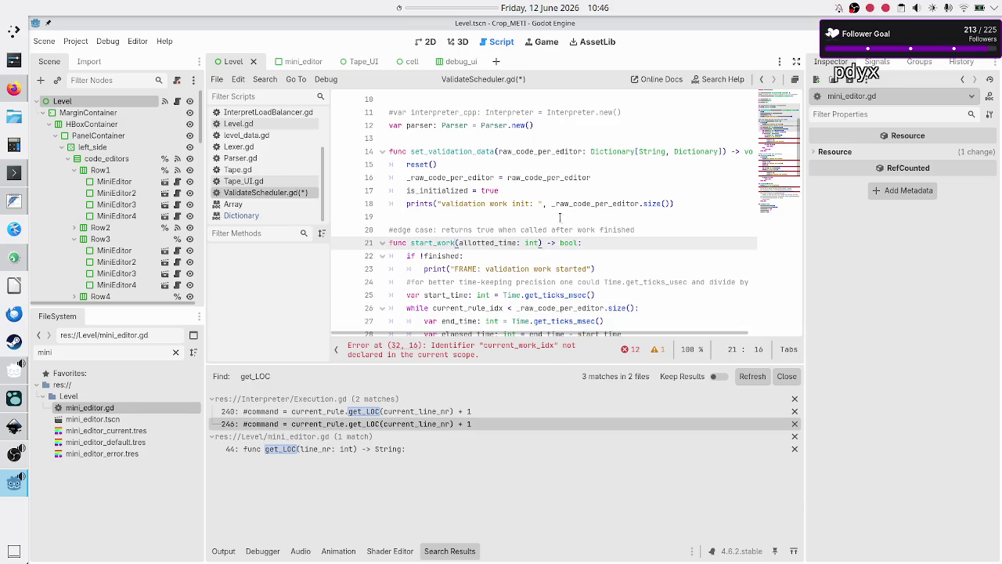
{"action": "mouse_move", "coordinate": [593, 206]}
{"action": "key", "text": "BackSpace"}
{"action": "key", "text": "BackSpace"}
{"action": "key", "text": "BackSpace"}
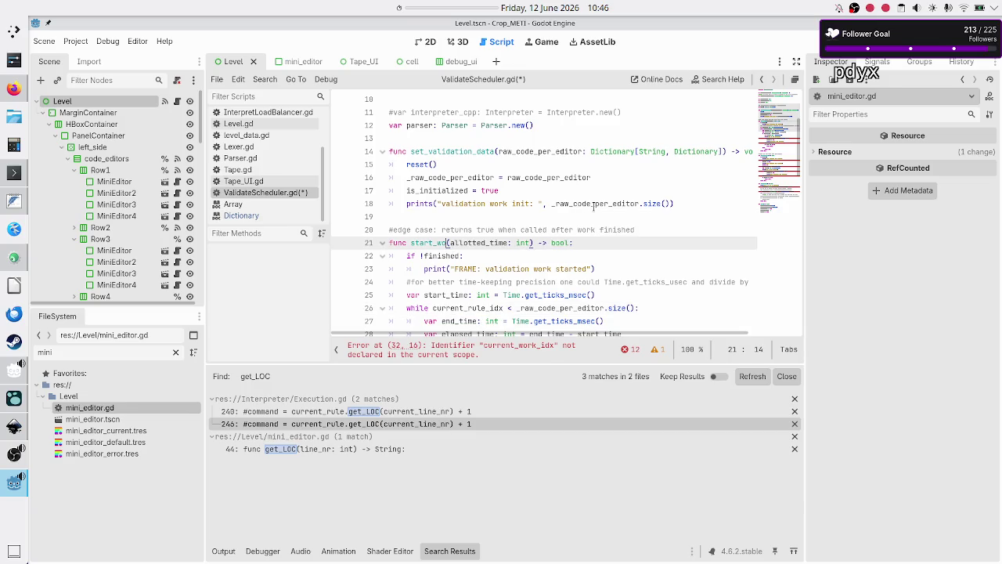
{"action": "type", "text": "validate"}
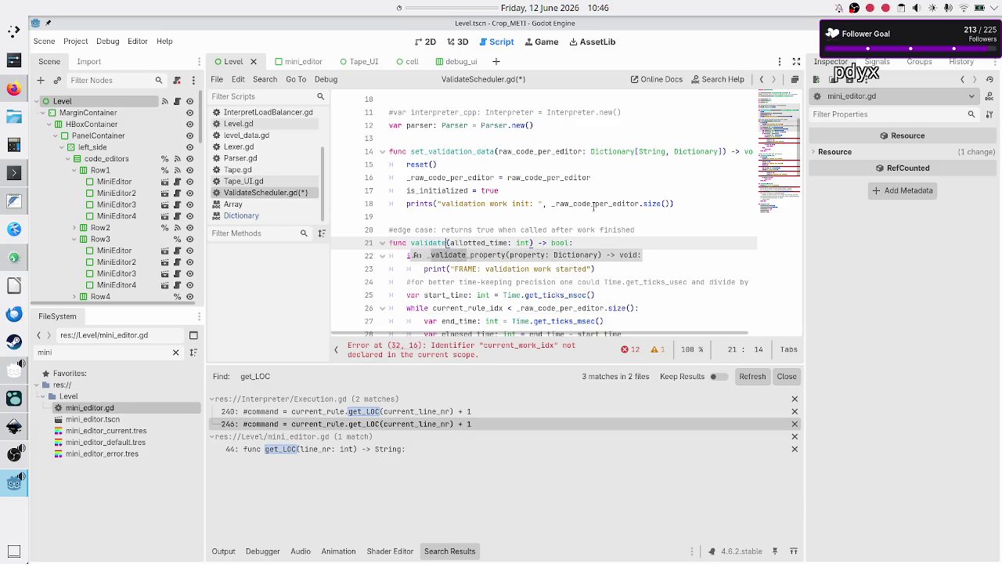
{"action": "key", "text": "Escape"}
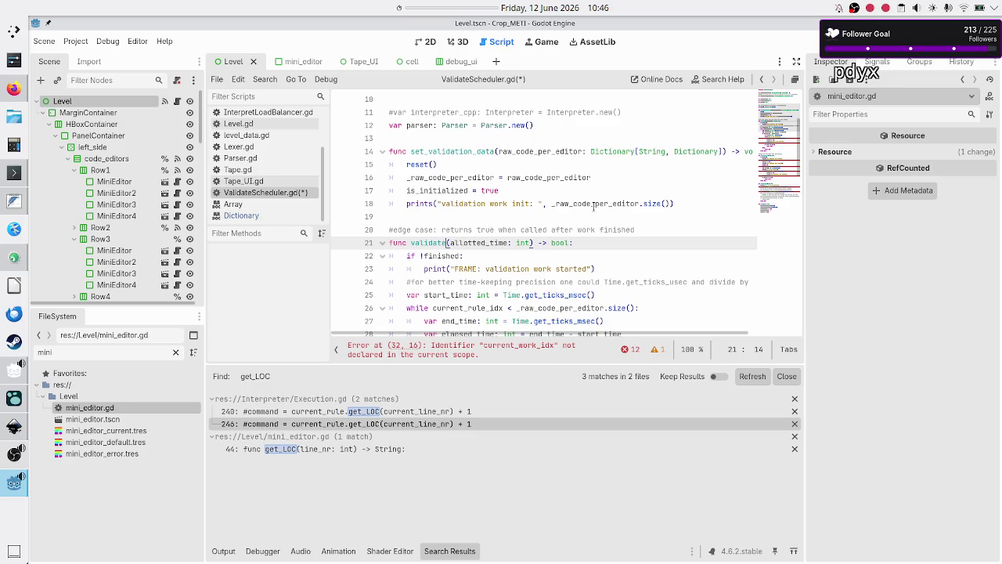
{"action": "key", "text": "Right"}
{"action": "key", "text": "Down"}
{"action": "key", "text": "Down"}
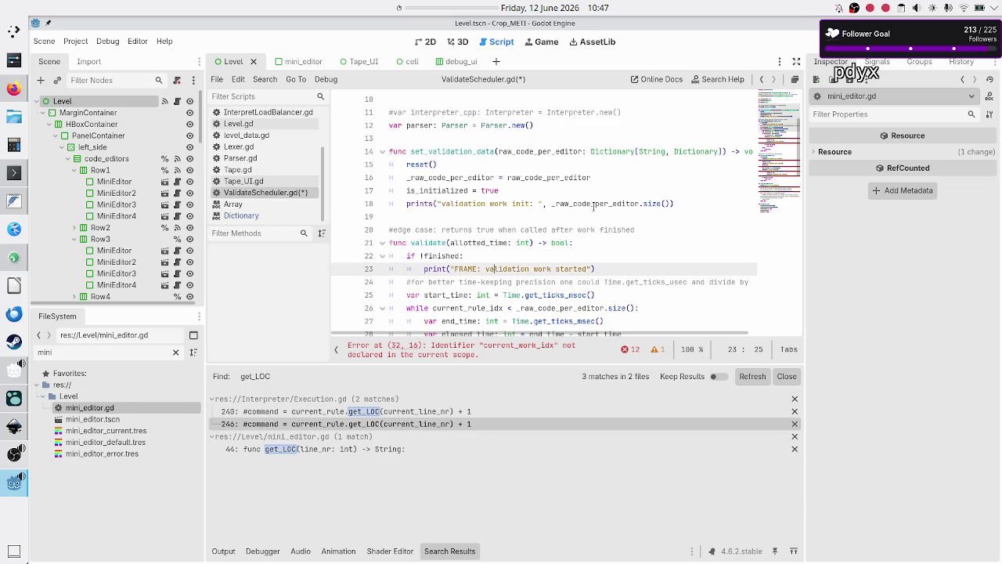
{"action": "key", "text": "Down"}
{"action": "key", "text": "Down"}
{"action": "key", "text": "Down"}
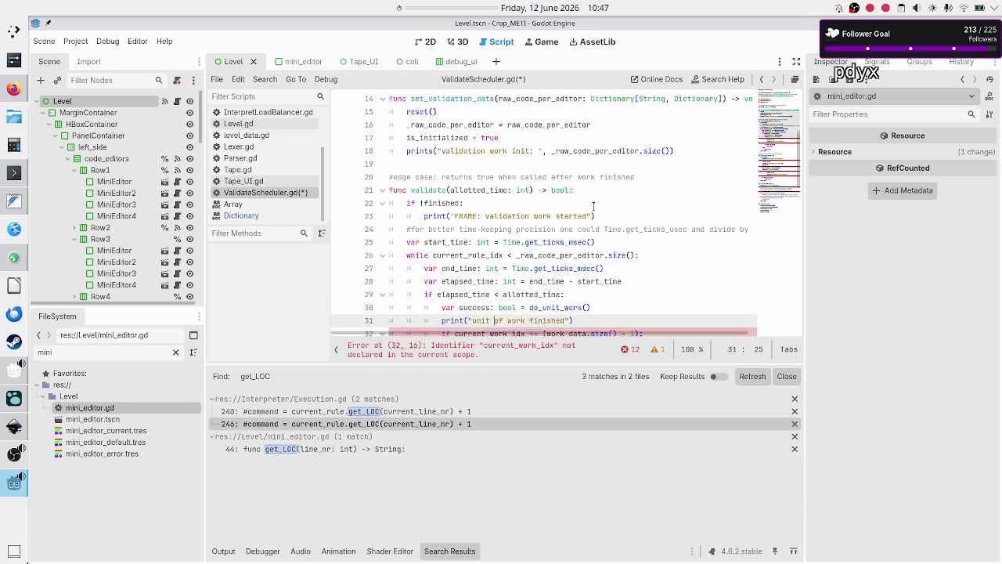
{"action": "key", "text": "Down"}
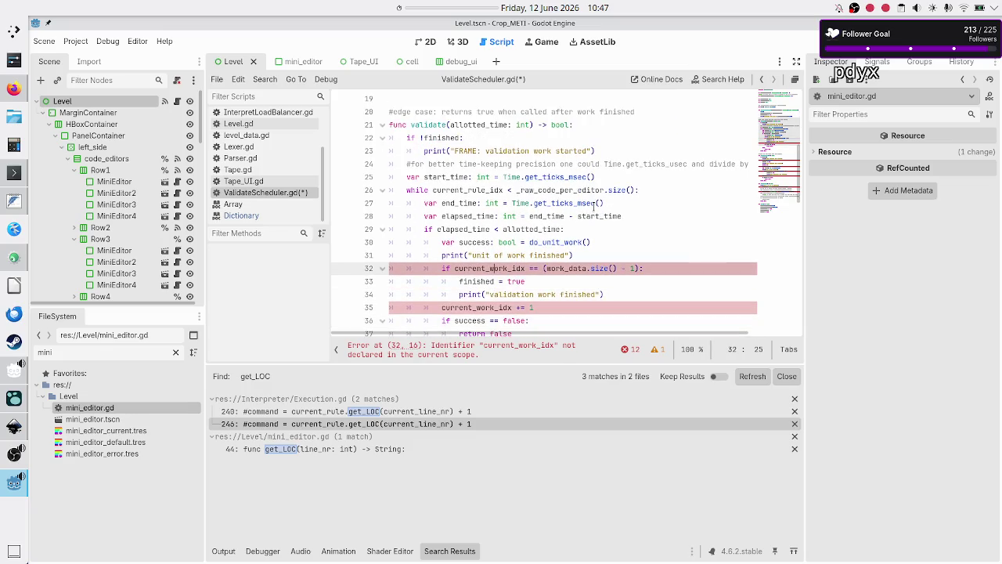